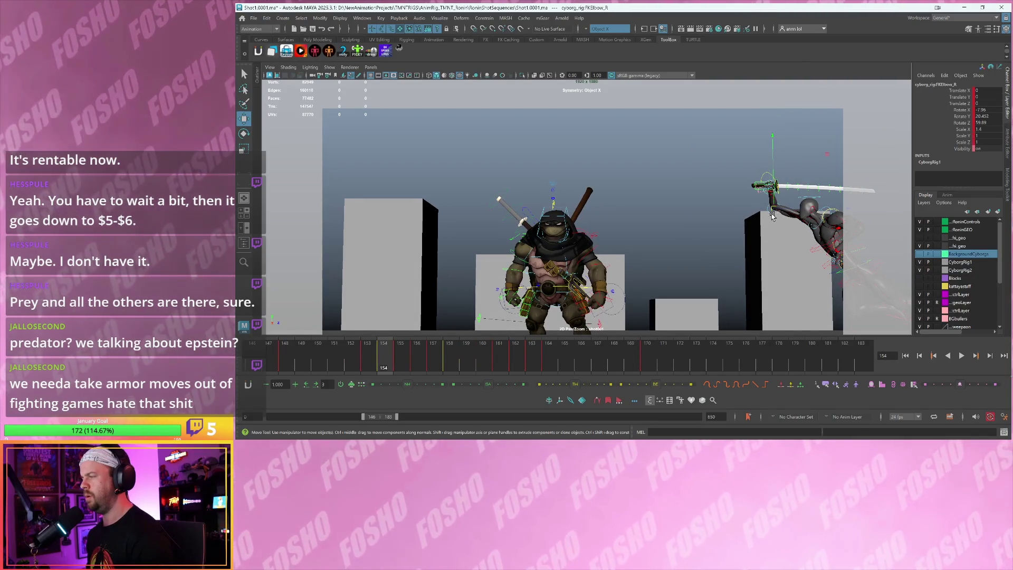
At frame 154, rotate the right elbow and right wrist controls to swing the katana overhead
{"action": "key", "text": "alt+comma"}
{"action": "key", "text": "alt+period"}
{"action": "key", "text": "e"}
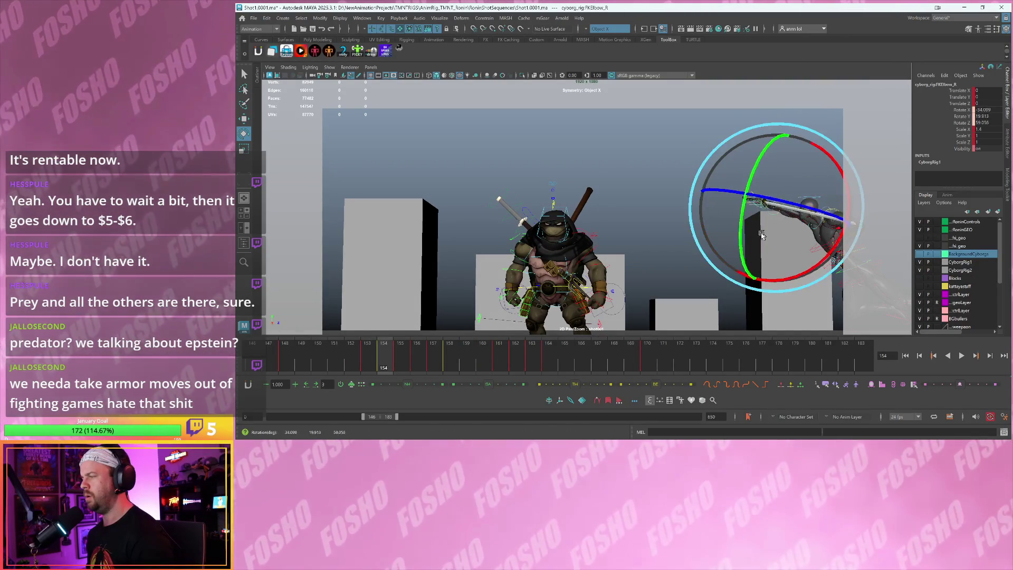
{"action": "left_click_drag", "start_coordinate": [761, 234], "coordinate": [760, 227]}
{"action": "key", "text": "w"}
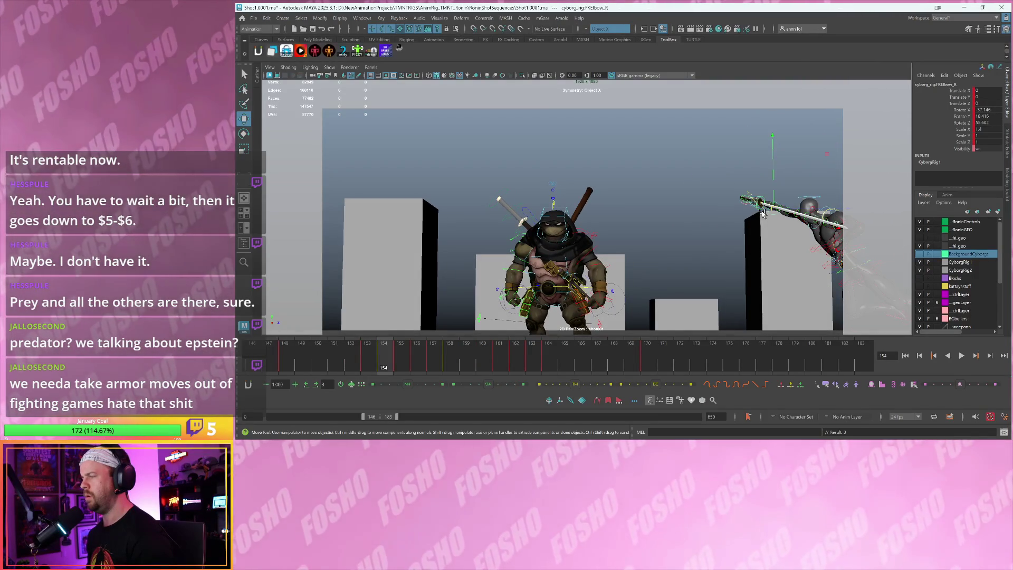
{"action": "left_click", "coordinate": [757, 199]}
{"action": "key", "text": "e"}
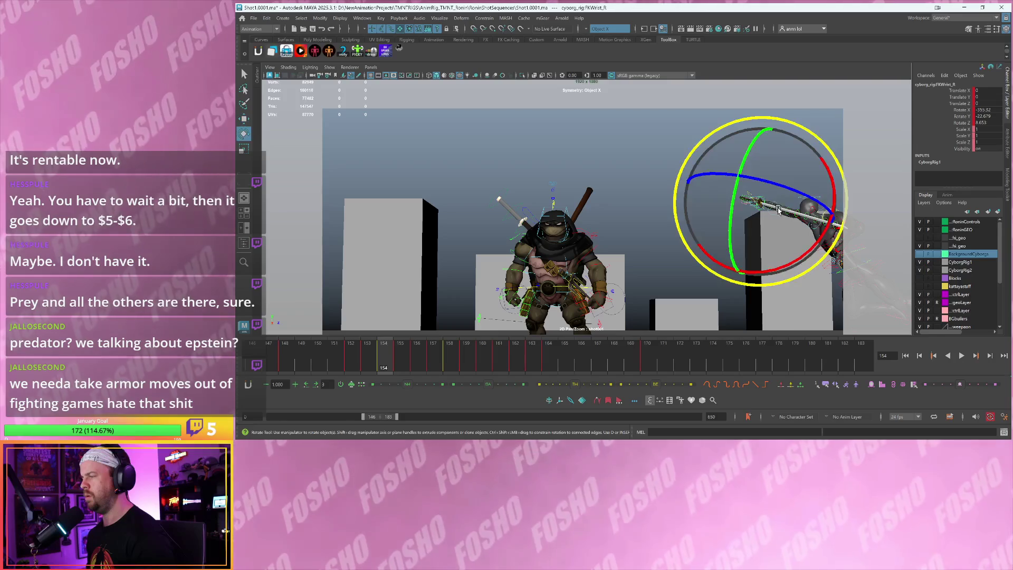
{"action": "left_click_drag", "start_coordinate": [733, 244], "coordinate": [721, 249]}
Play back the animation to review the motion, then stop at frame 155
{"action": "key", "text": "alt+period"}
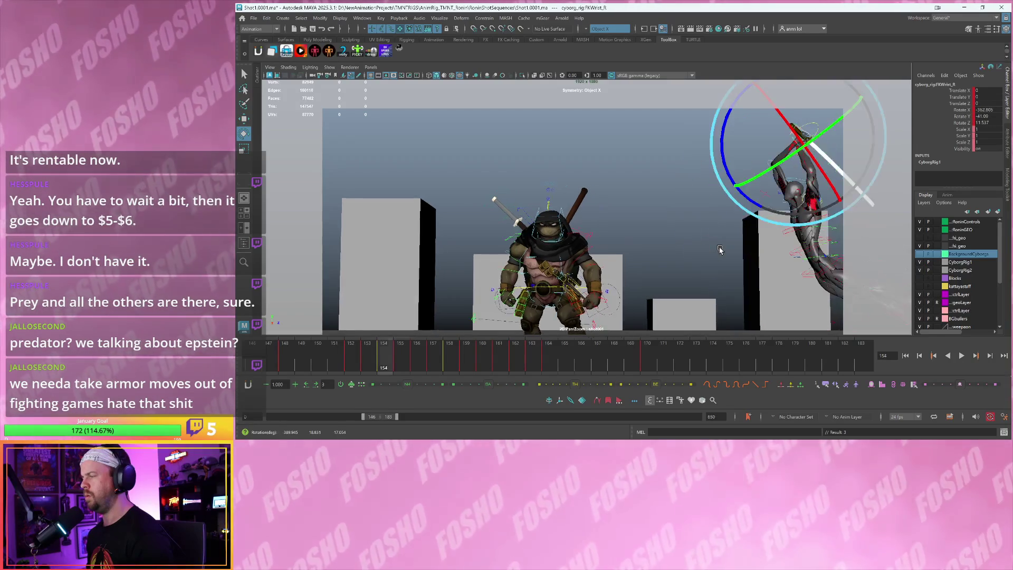
{"action": "key", "text": "alt+v"}
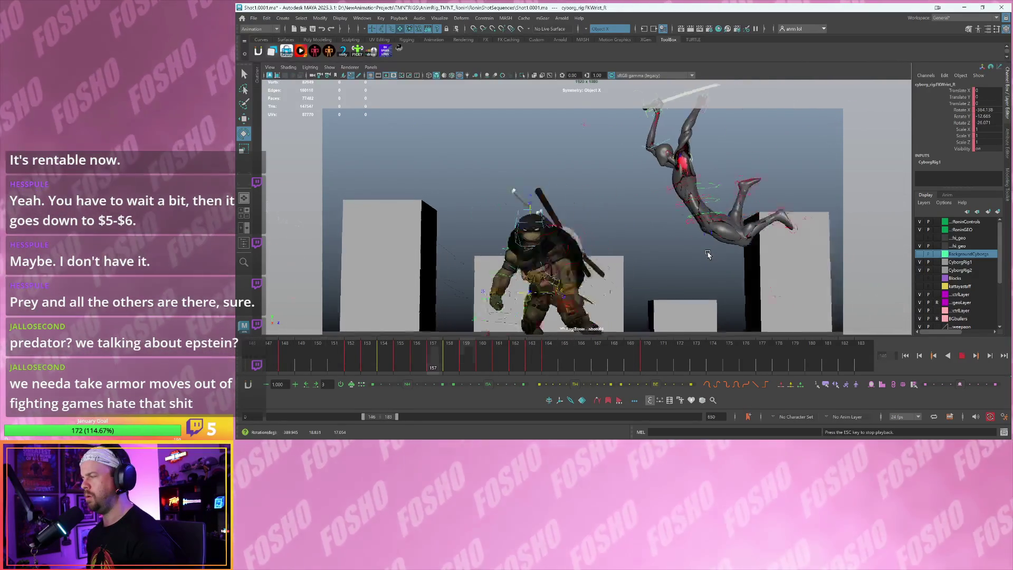
{"action": "key", "text": "Escape"}
{"action": "key", "text": "alt+period"}
{"action": "key", "text": "alt+period"}
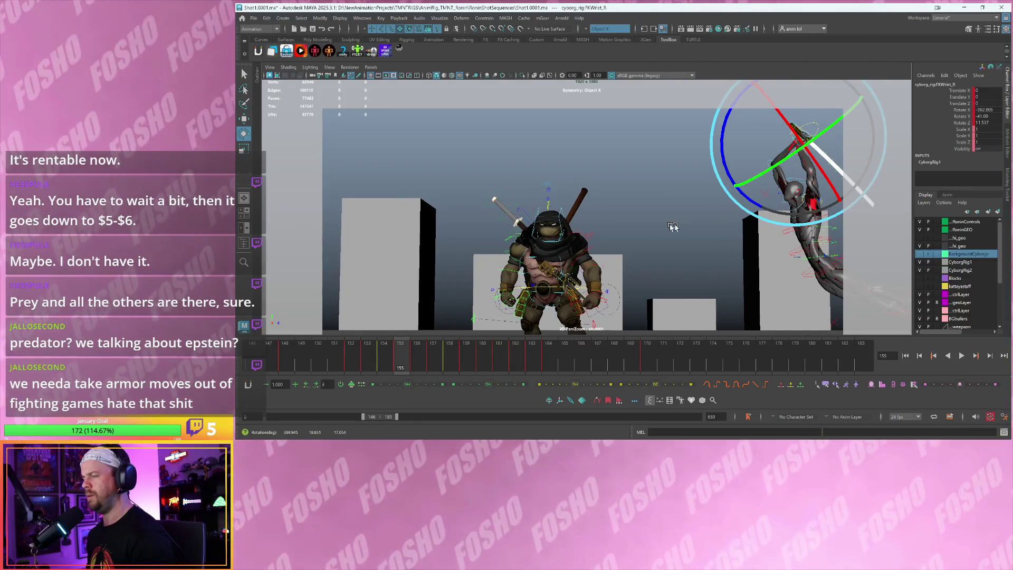
Split into perspective, camera and Graph Editor views framed on the wrist control
{"action": "key", "text": "space"}
{"action": "key", "text": "f"}
{"action": "left_click_drag", "start_coordinate": [390, 190], "coordinate": [488, 205], "text": "alt"}
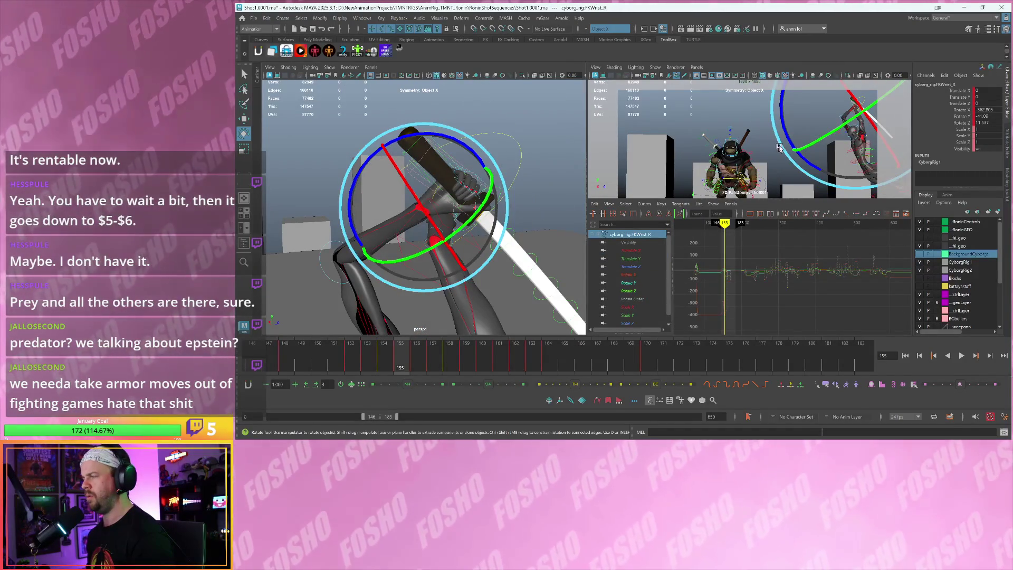
At frame 155, rotate the upper spine control IKSpine3_M to adjust the arms and sword
{"action": "middle_click_drag", "start_coordinate": [777, 149], "coordinate": [738, 163]}
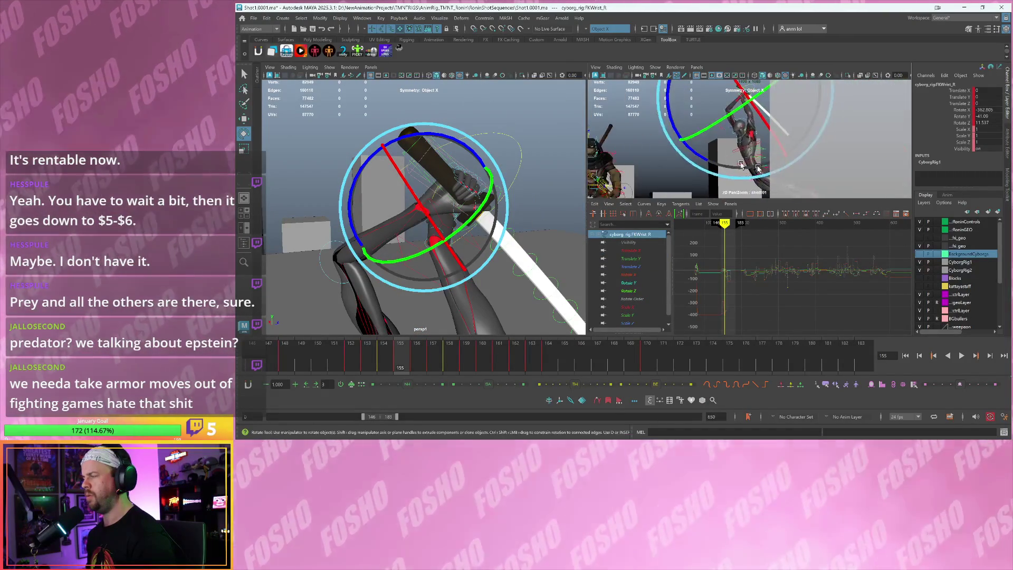
{"action": "key", "text": "alt+comma"}
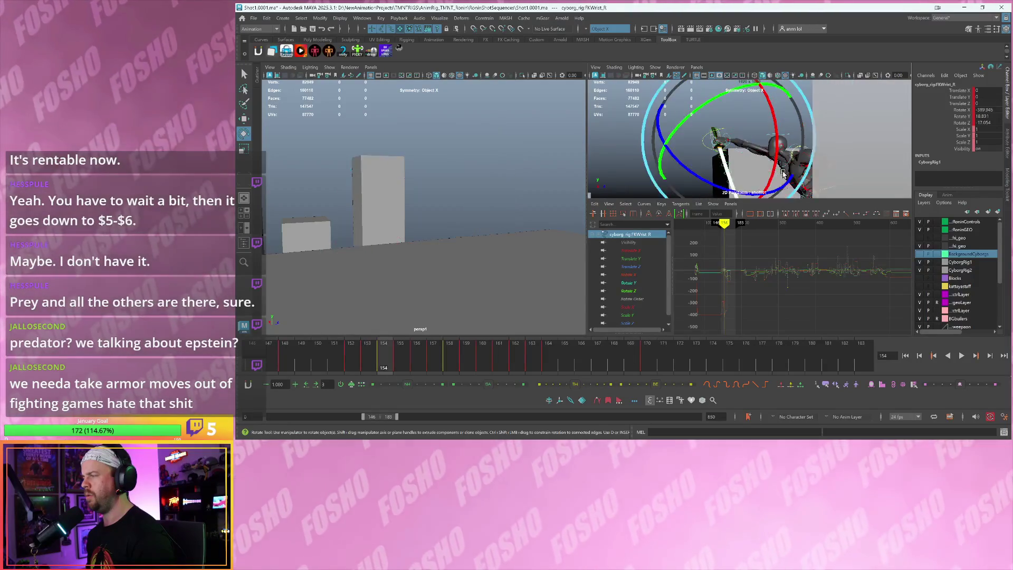
{"action": "key", "text": "alt+period"}
{"action": "key", "text": "w"}
{"action": "left_click", "coordinate": [756, 168]}
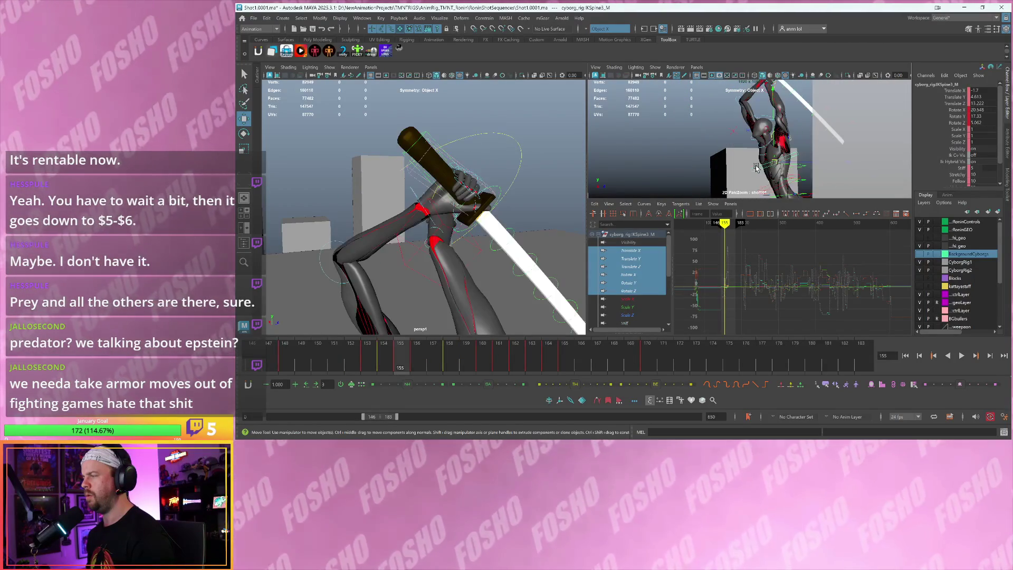
{"action": "left_click_drag", "start_coordinate": [744, 186], "coordinate": [739, 180]}
At frame 154, tilt the neck control FKNeck1_M slightly
{"action": "key", "text": "alt+comma"}
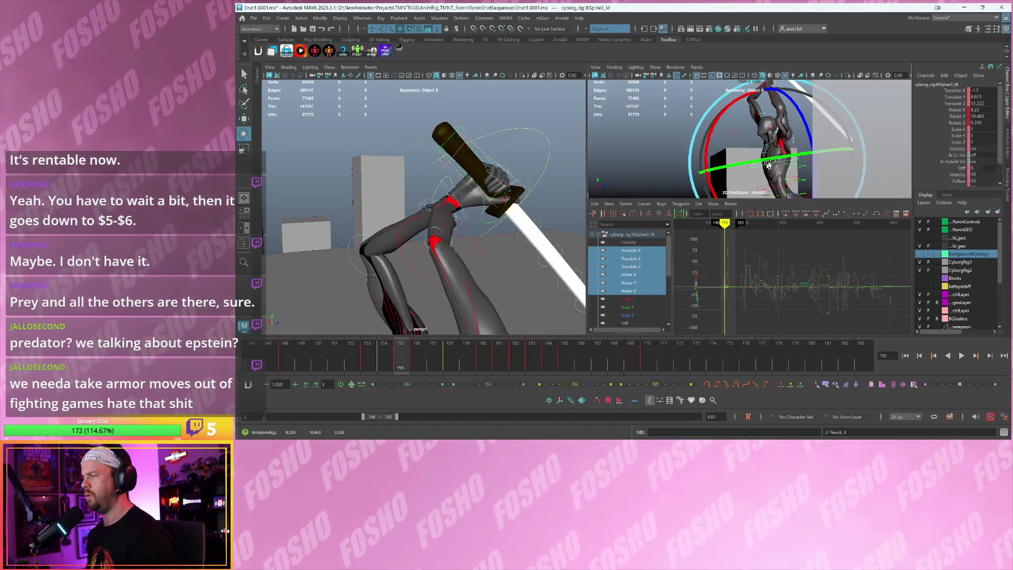
{"action": "left_click", "coordinate": [766, 148]}
{"action": "key", "text": "e"}
{"action": "left_click_drag", "start_coordinate": [766, 148], "coordinate": [752, 148]}
{"action": "key", "text": "w"}
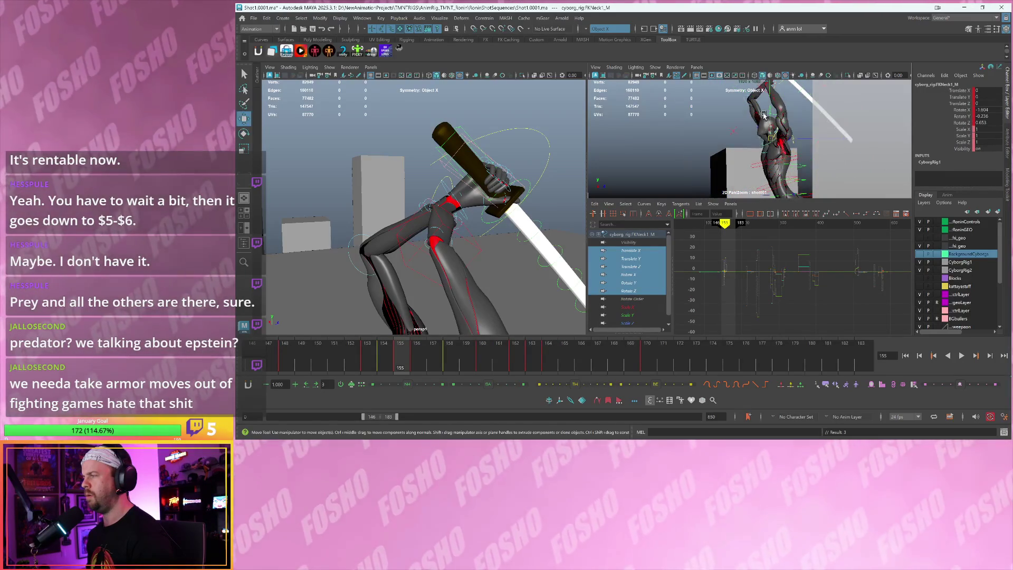
Turn the head control FKHead_M to tuck the head under the raised arms
{"action": "left_click", "coordinate": [764, 114]}
{"action": "mouse_move", "coordinate": [509, 200]}
{"action": "left_mouse_down", "text": "alt"}
{"action": "mouse_move", "coordinate": [491, 219]}
{"action": "mouse_move", "coordinate": [511, 237]}
{"action": "mouse_move", "coordinate": [420, 208]}
{"action": "left_mouse_up", "text": "alt"}
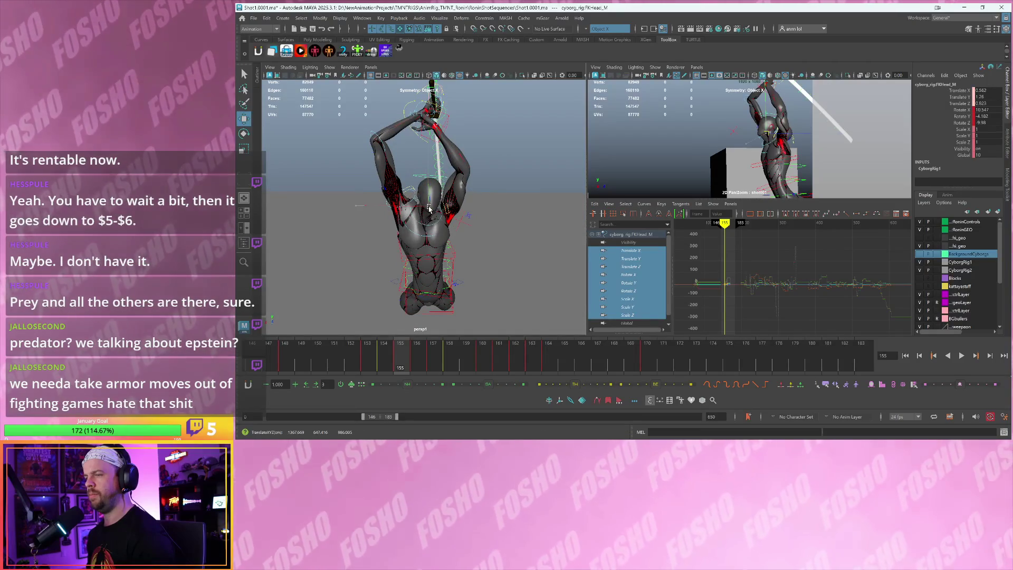
{"action": "key", "text": "e"}
{"action": "left_click_drag", "start_coordinate": [728, 159], "coordinate": [753, 165]}
{"action": "key", "text": "w"}
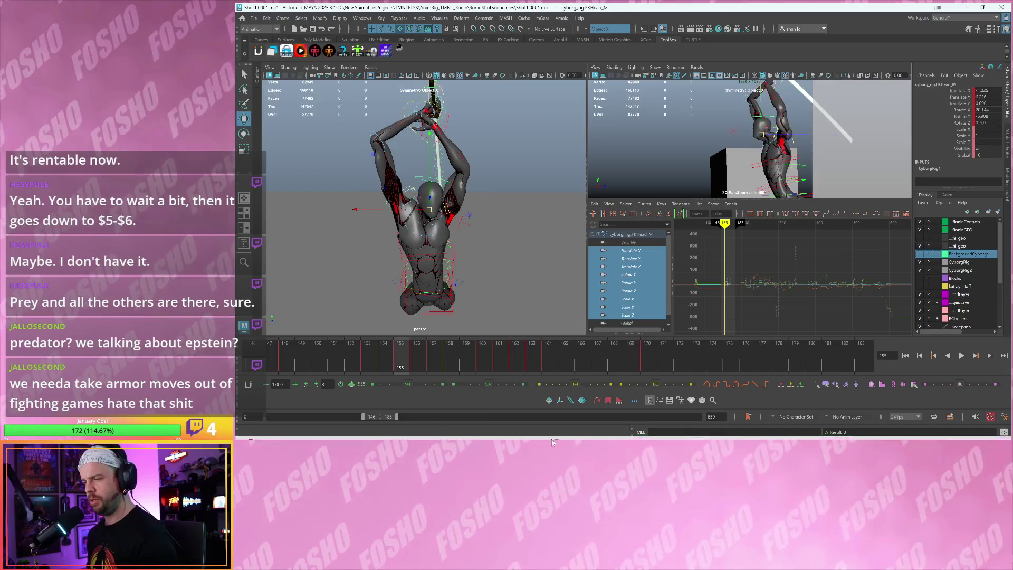
{"action": "mouse_move", "coordinate": [559, 434]}
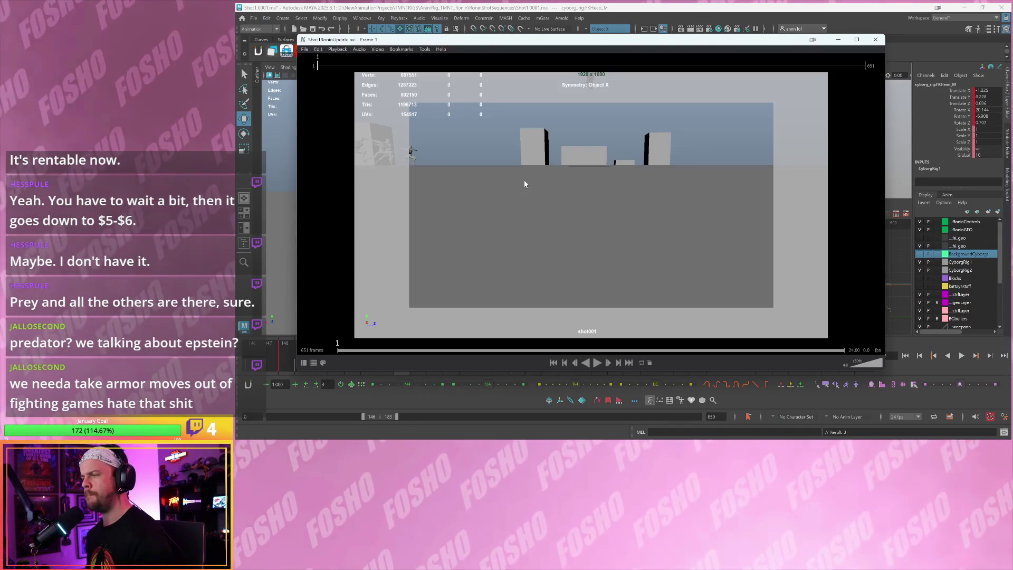
Play the fight playblast, jump near its end, and shrink and move the player aside
{"action": "left_click", "coordinate": [524, 180]}
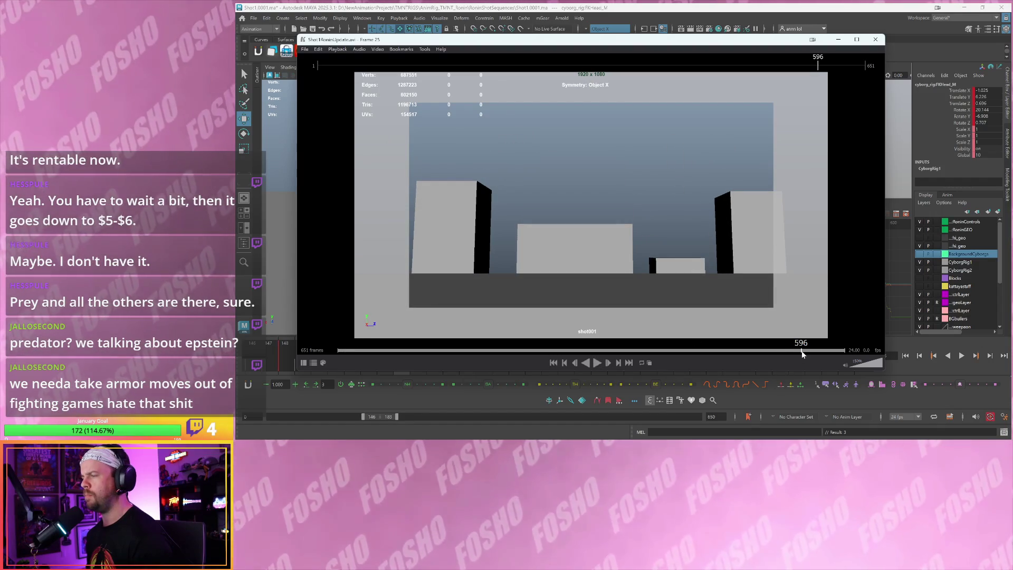
{"action": "left_click", "coordinate": [827, 351]}
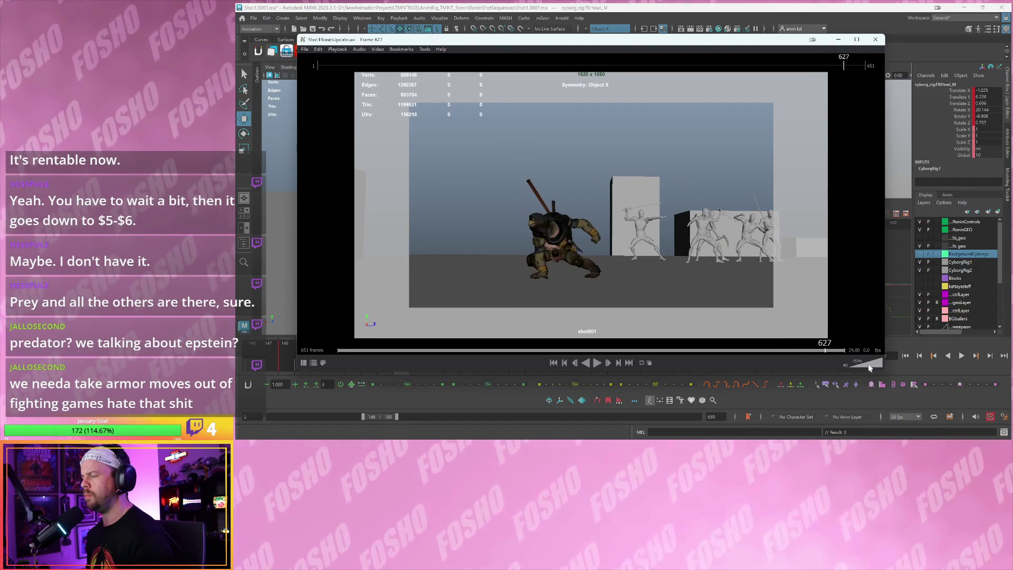
{"action": "left_click_drag", "start_coordinate": [885, 372], "coordinate": [528, 190]}
{"action": "mouse_move", "coordinate": [407, 45]}
{"action": "left_mouse_down"}
{"action": "mouse_move", "coordinate": [341, 12]}
{"action": "mouse_move", "coordinate": [623, 24]}
{"action": "mouse_move", "coordinate": [907, 15]}
{"action": "left_mouse_up"}
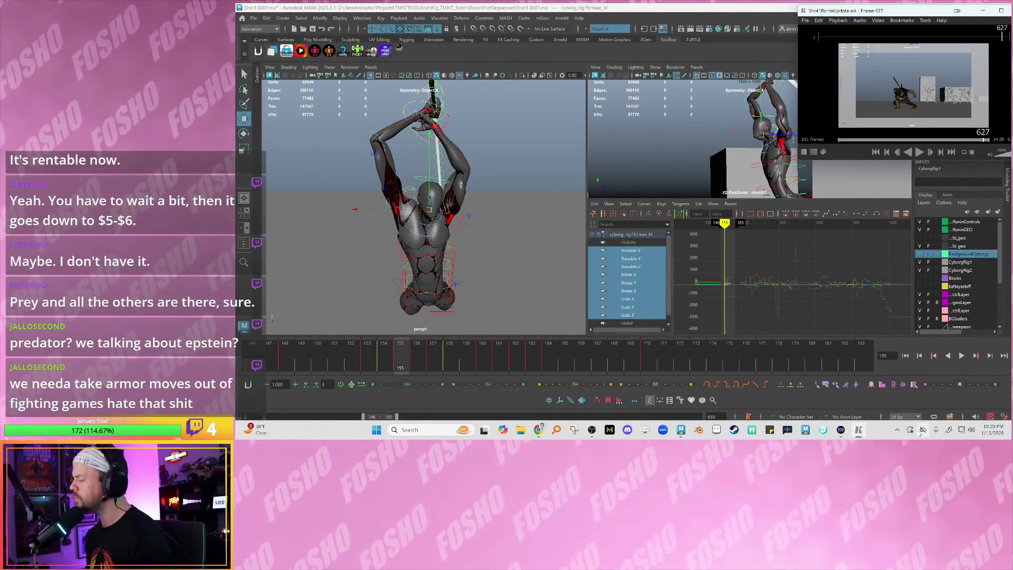
Restart the playblast and play Maya's animation alongside it with an enlarged camera view
{"action": "left_click", "coordinate": [898, 430]}
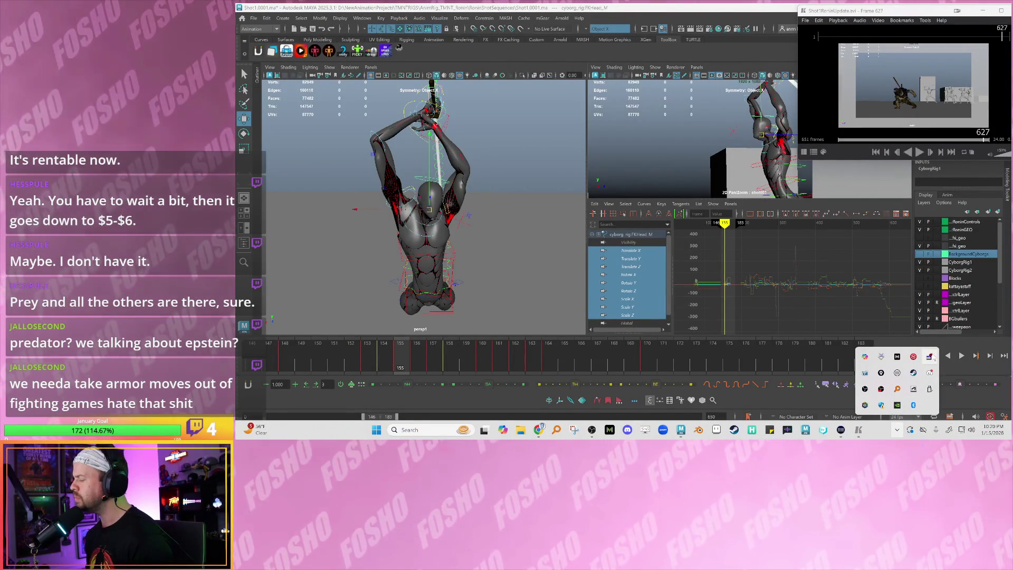
{"action": "left_click", "coordinate": [858, 78]}
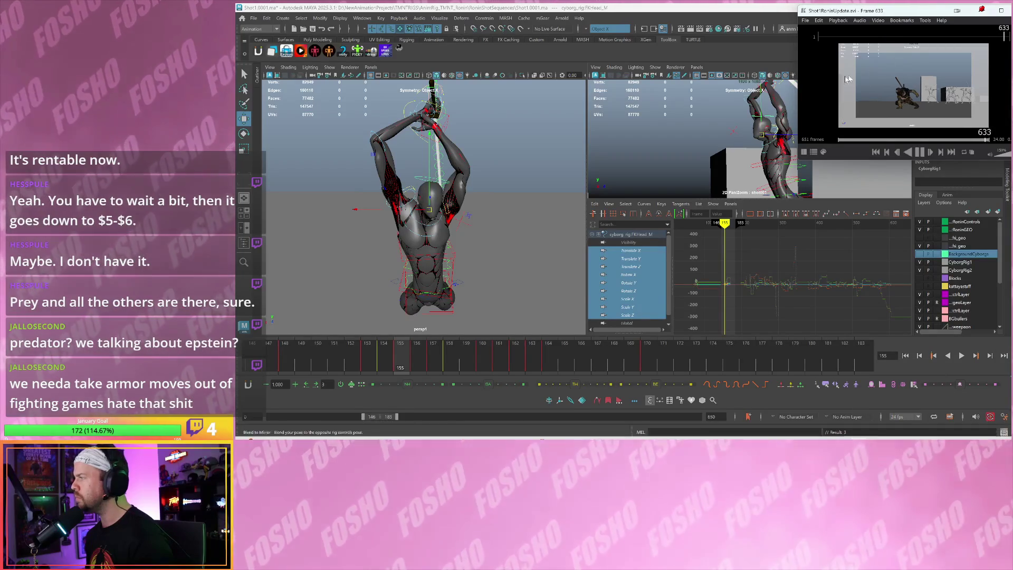
{"action": "left_click_drag", "start_coordinate": [422, 259], "coordinate": [468, 261], "text": "alt"}
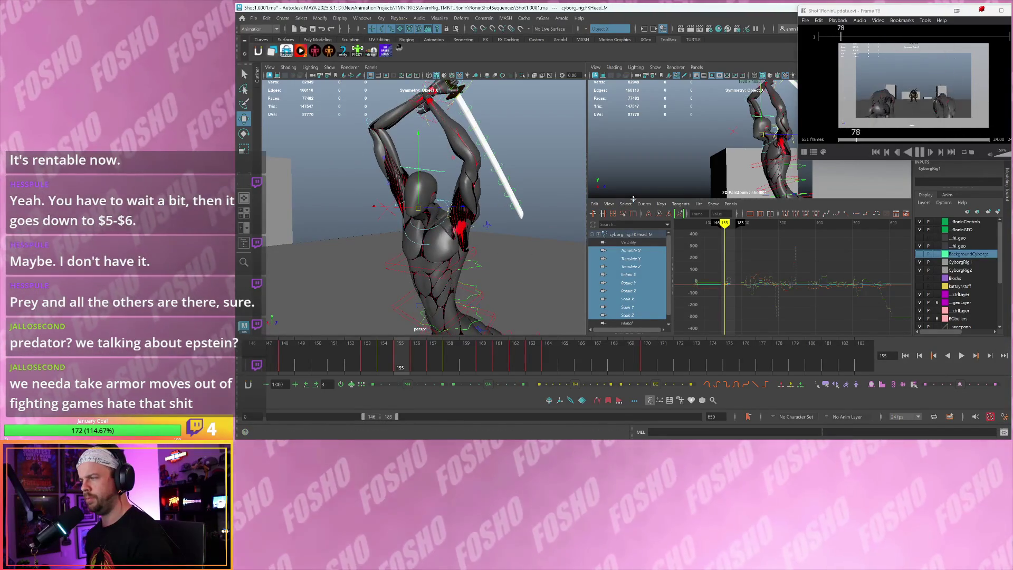
{"action": "left_click_drag", "start_coordinate": [636, 210], "coordinate": [634, 232]}
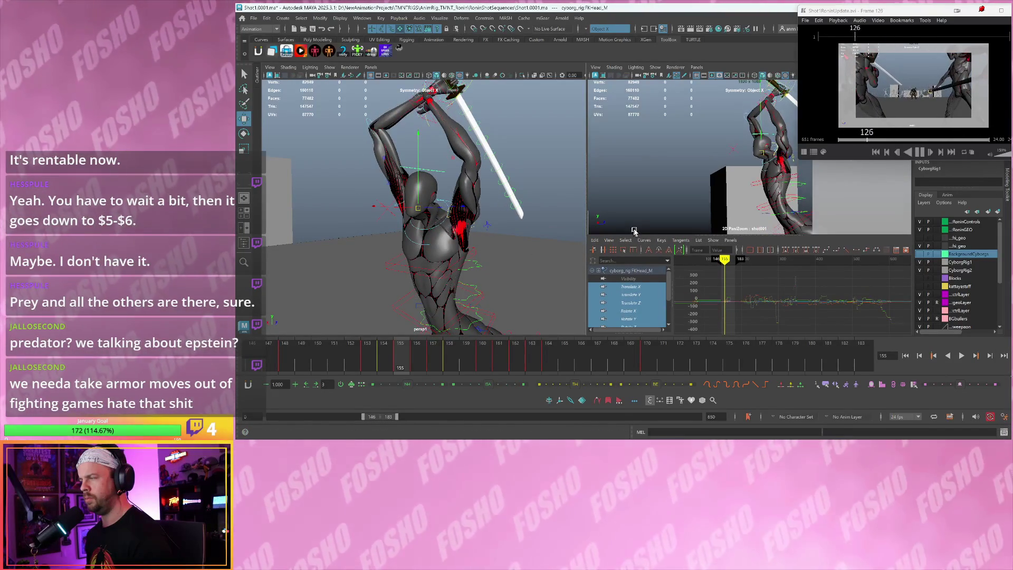
{"action": "key", "text": "alt+v"}
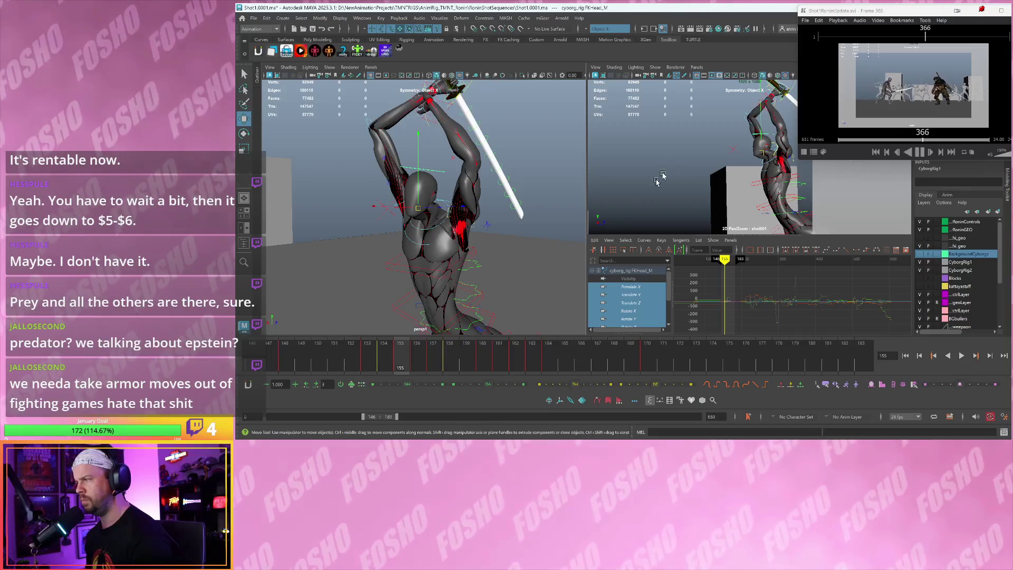
{"action": "middle_click_drag", "start_coordinate": [682, 156], "coordinate": [735, 181]}
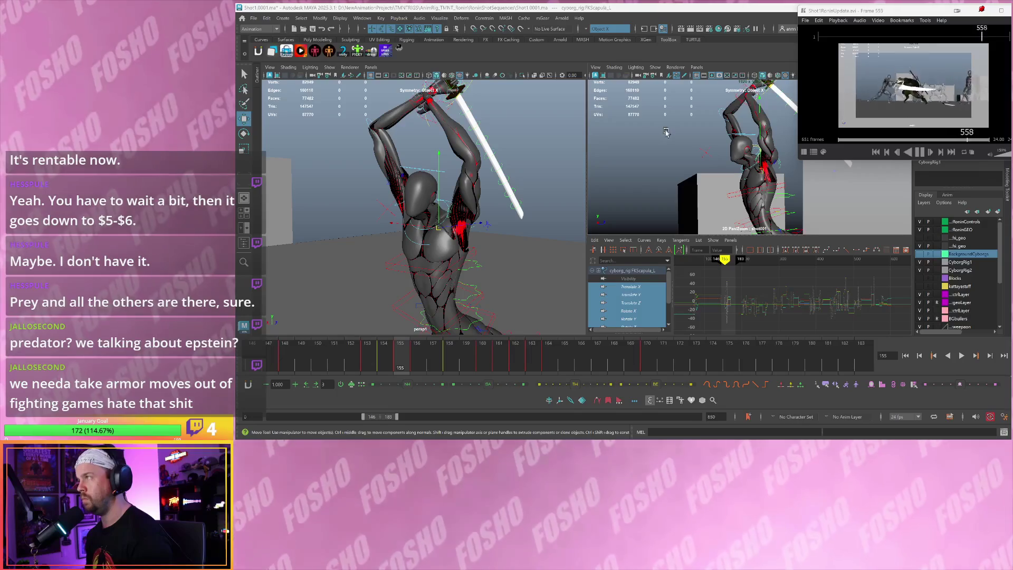
At frame 155, shift and slightly rotate the left scapula to adjust the shoulder
{"action": "key", "text": "alt+comma"}
{"action": "key", "text": "alt+period"}
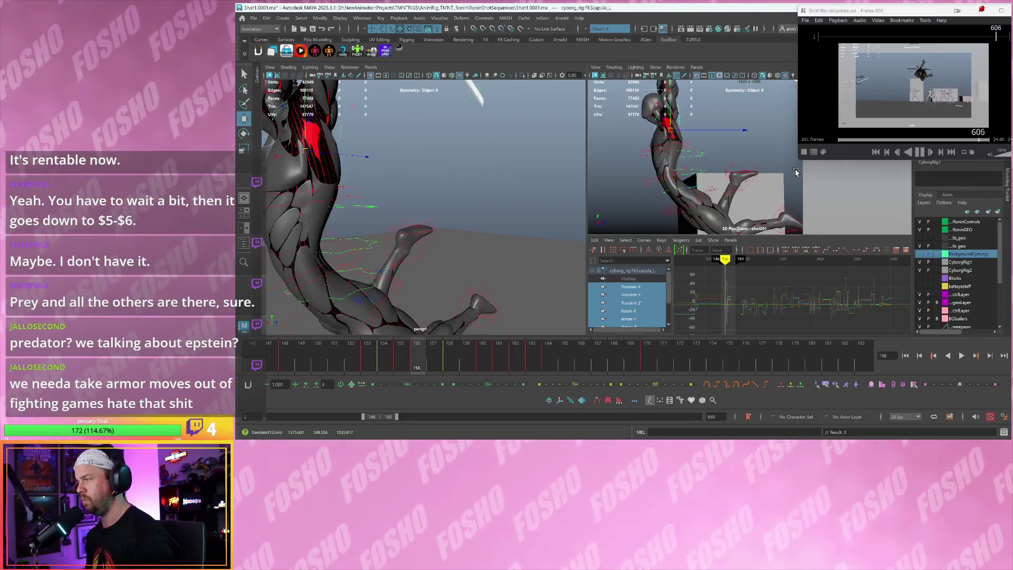
{"action": "left_click_drag", "start_coordinate": [786, 173], "coordinate": [775, 173]}
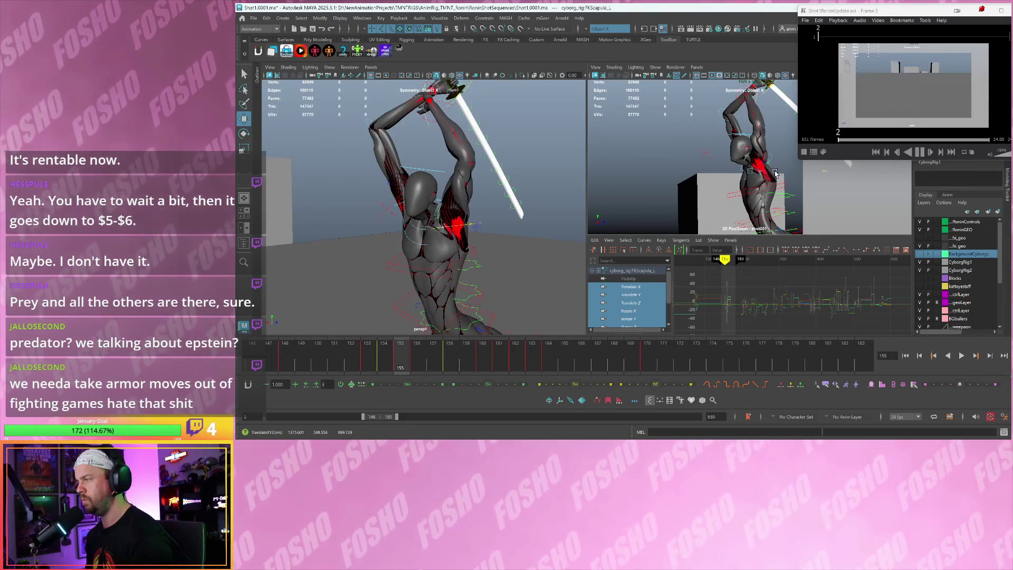
{"action": "key", "text": "e"}
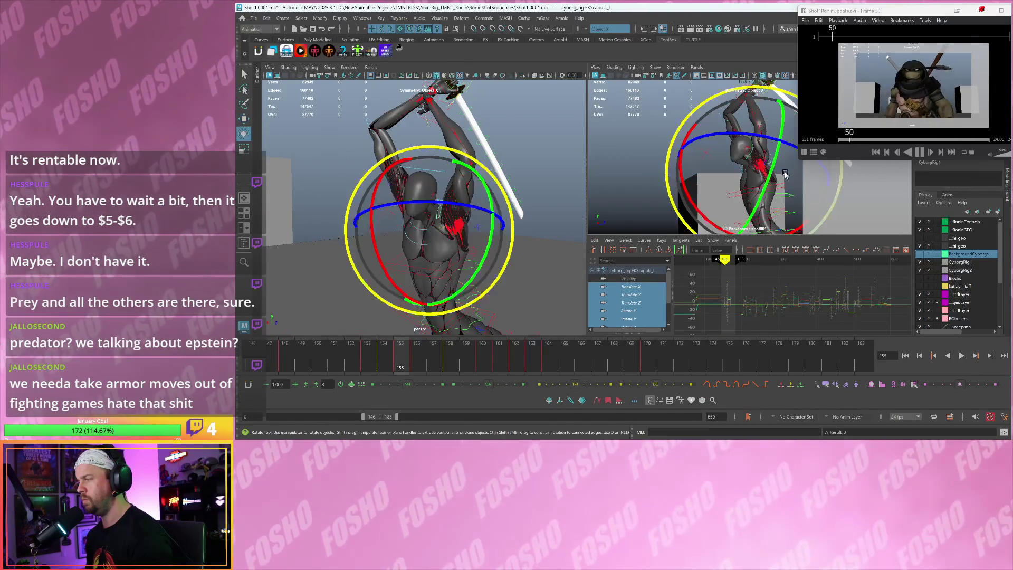
{"action": "left_click_drag", "start_coordinate": [790, 176], "coordinate": [791, 176]}
{"action": "key", "text": "shift+e"}
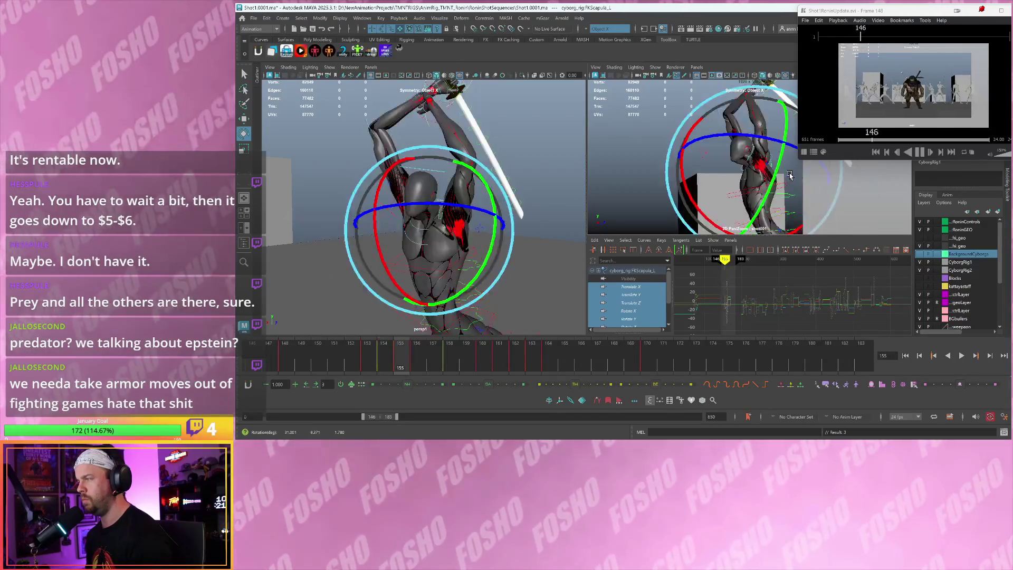
{"action": "key", "text": "w"}
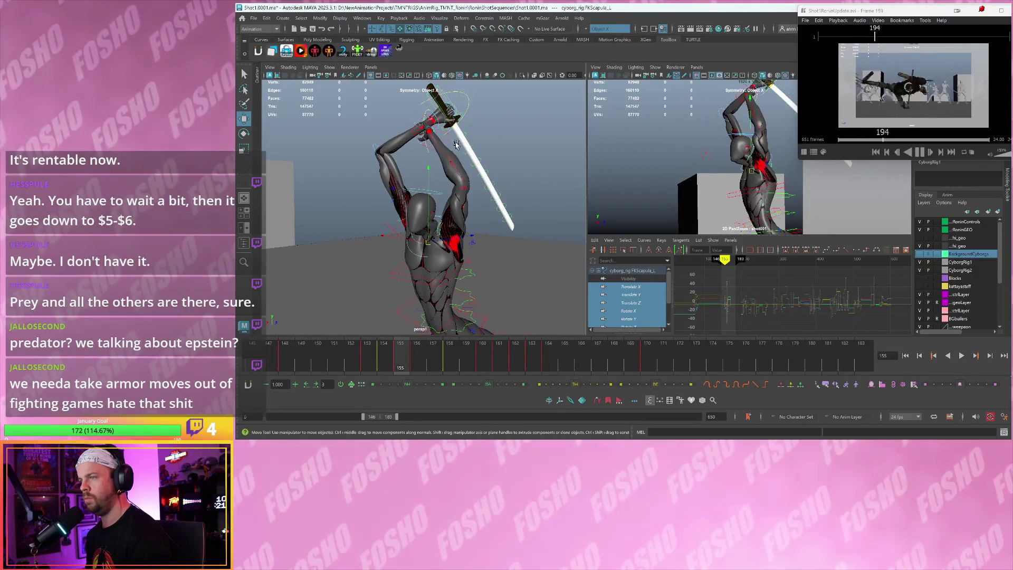
Raise the left arm control up to the katana hilt at frame 155
{"action": "left_click", "coordinate": [444, 139]}
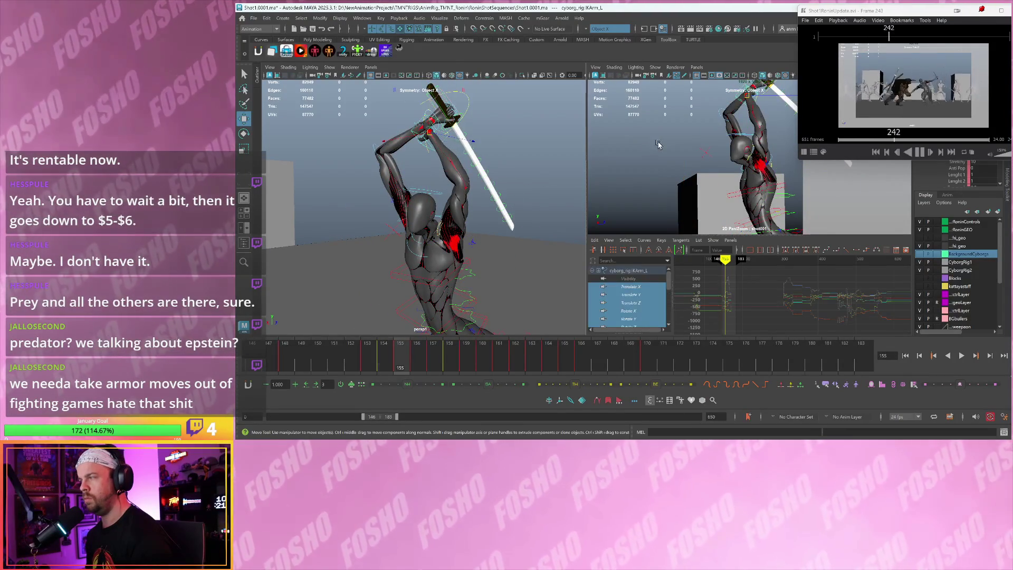
{"action": "key", "text": "alt+comma"}
{"action": "key", "text": "alt+period"}
{"action": "key", "text": "backslash"}
{"action": "key", "text": "backslash"}
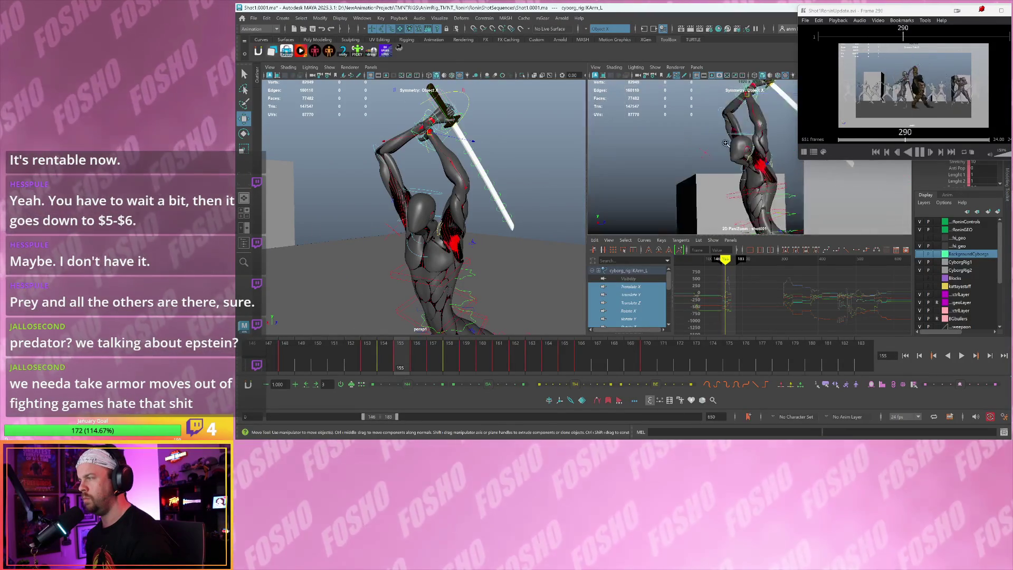
{"action": "scroll", "coordinate": [745, 190], "scroll_direction": "up", "scroll_amount": 2}
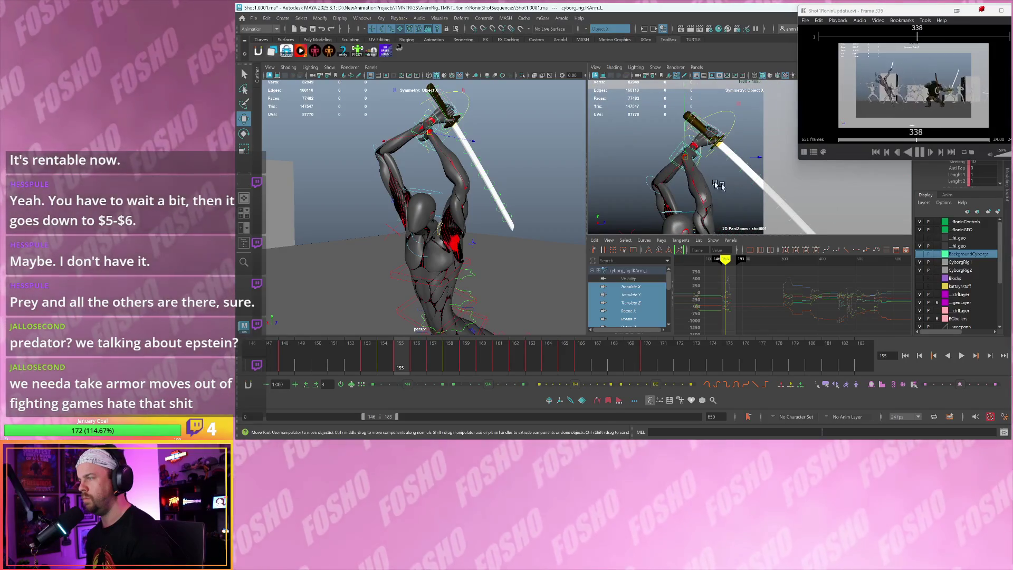
{"action": "left_click_drag", "start_coordinate": [686, 157], "coordinate": [699, 127]}
Undo the recent arm tweaks and bend the right elbow at frame 154
{"action": "key", "text": "ctrl+z"}
{"action": "key", "text": "ctrl+z"}
{"action": "key", "text": "ctrl+z"}
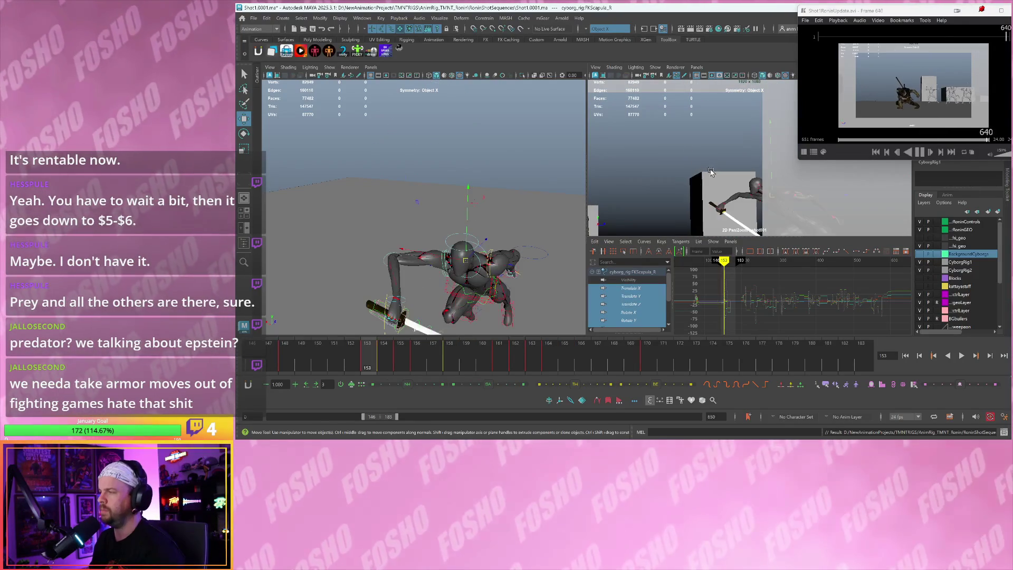
{"action": "key", "text": "ctrl+z"}
{"action": "key", "text": "ctrl+z"}
{"action": "key", "text": "ctrl+z"}
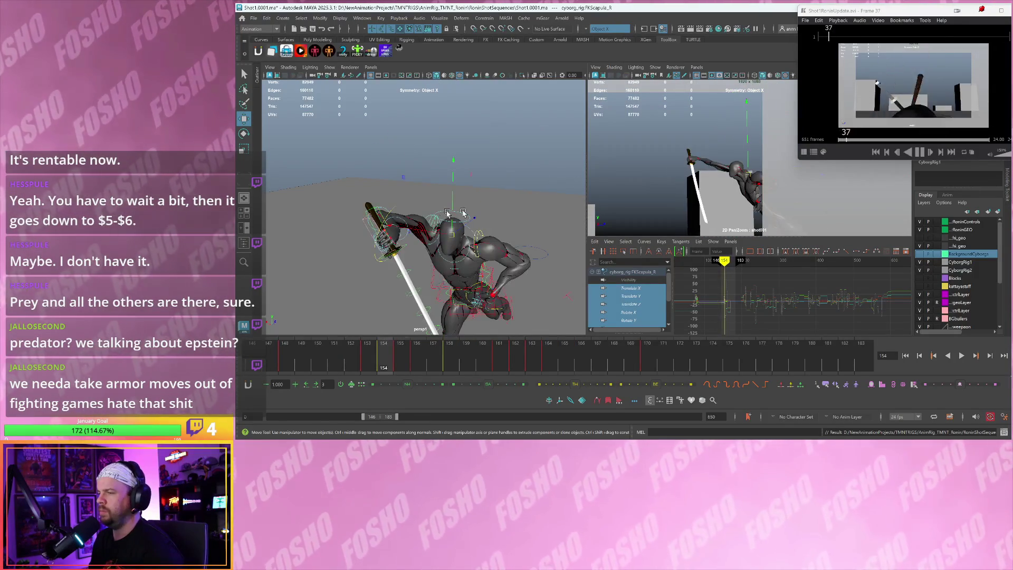
{"action": "left_click_drag", "start_coordinate": [402, 218], "coordinate": [394, 207], "text": "alt"}
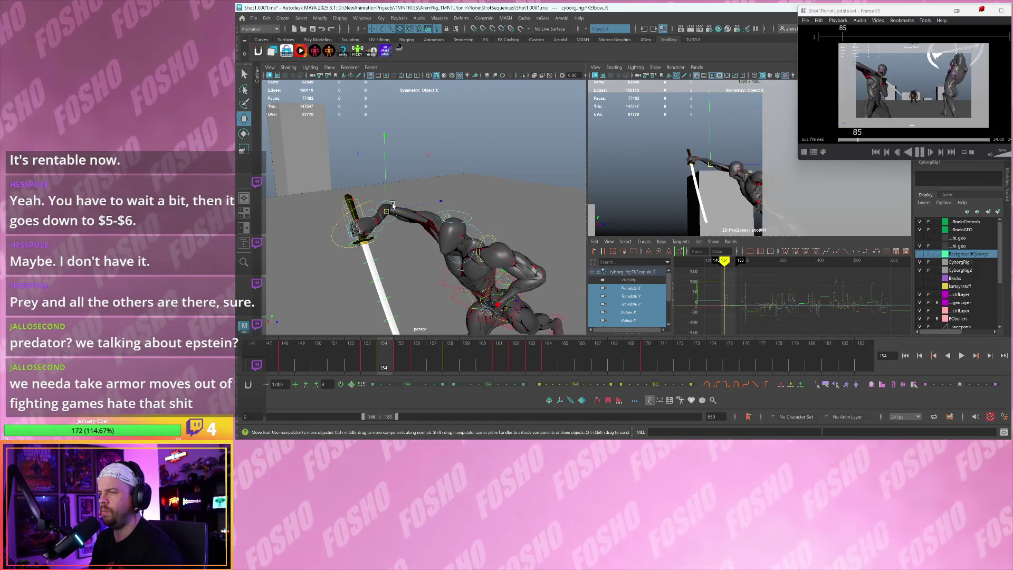
{"action": "key", "text": "e"}
{"action": "key", "text": "ctrl+z"}
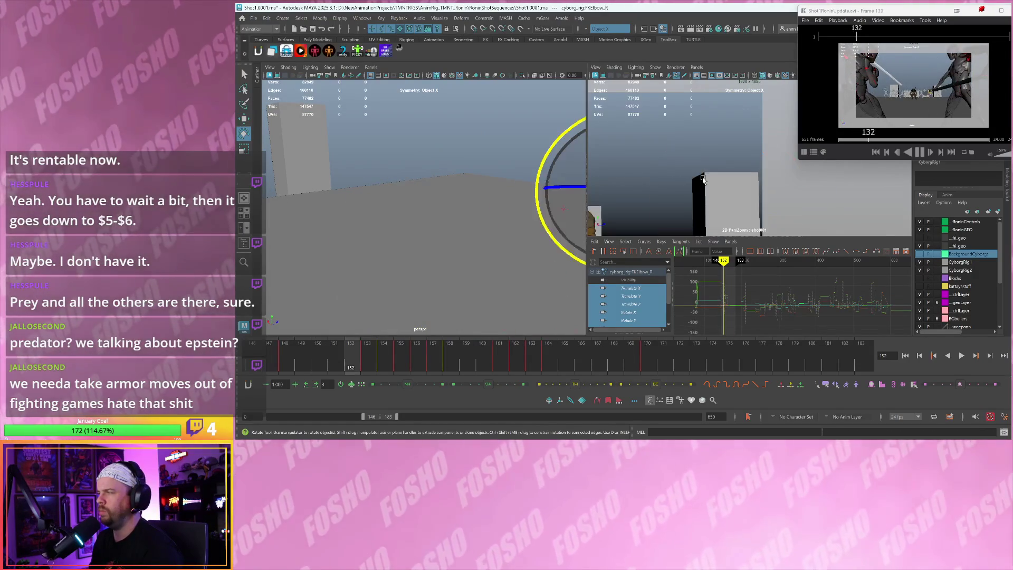
{"action": "key", "text": "period"}
{"action": "key", "text": "period"}
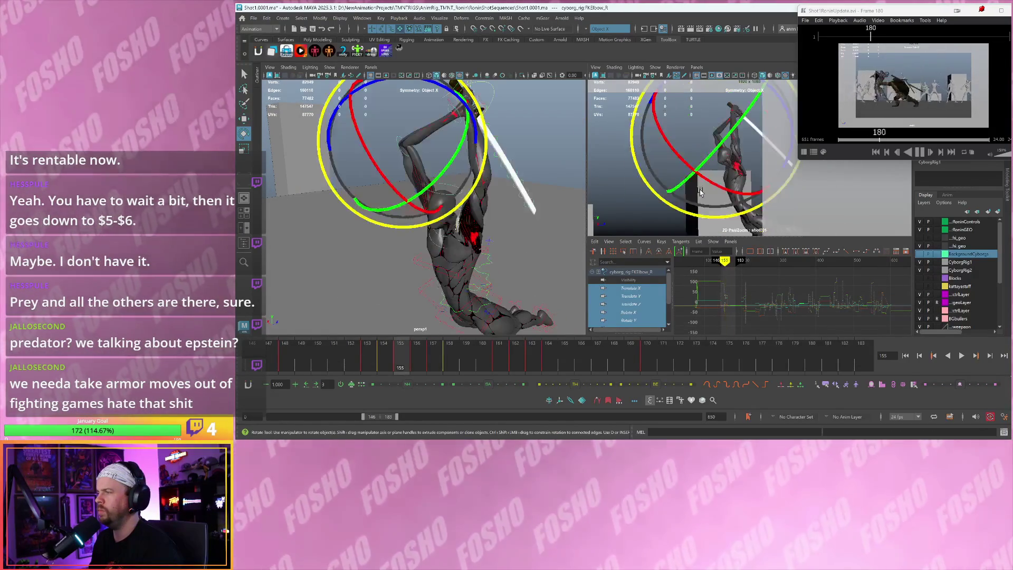
{"action": "key", "text": "comma"}
{"action": "mouse_move", "coordinate": [700, 202]}
{"action": "left_mouse_down"}
{"action": "mouse_move", "coordinate": [680, 190]}
{"action": "mouse_move", "coordinate": [579, 198]}
{"action": "left_mouse_up"}
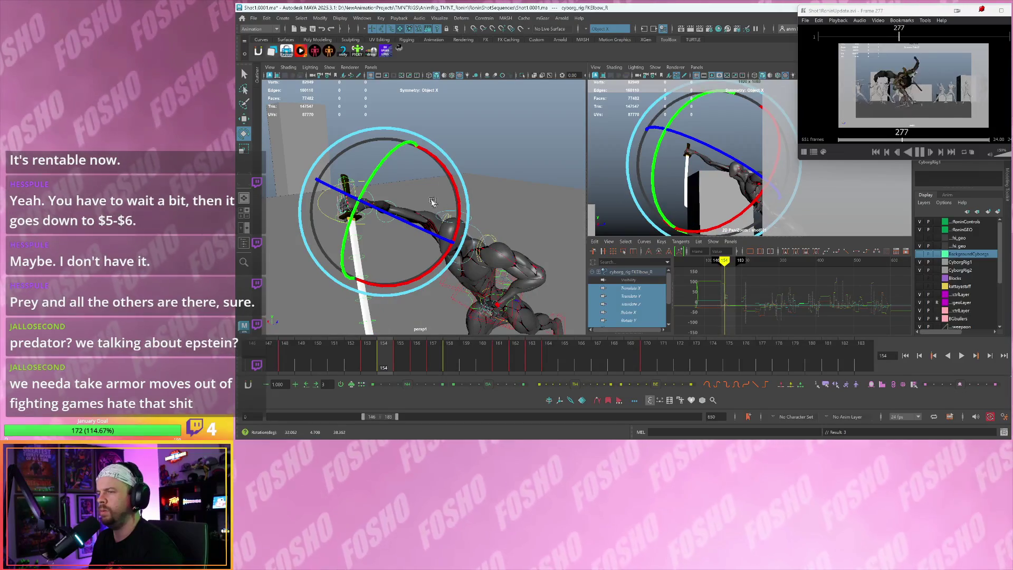
Rotate the right shoulder at frame 154 to swing the arm and sword
{"action": "key", "text": "w"}
{"action": "left_click_drag", "start_coordinate": [423, 197], "coordinate": [423, 207], "text": "alt"}
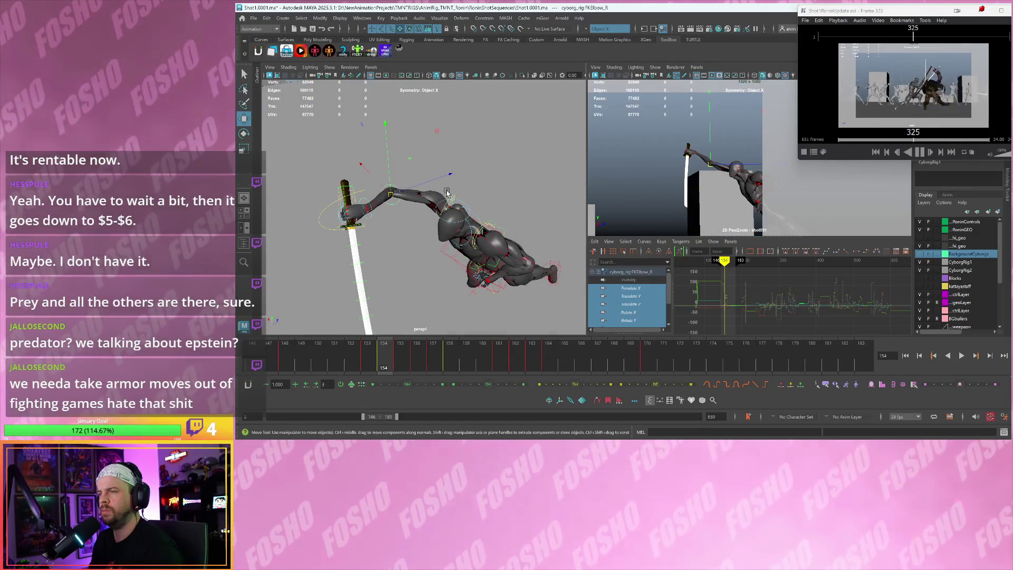
{"action": "left_click", "coordinate": [699, 184]}
{"action": "key", "text": "e"}
{"action": "key", "text": "comma"}
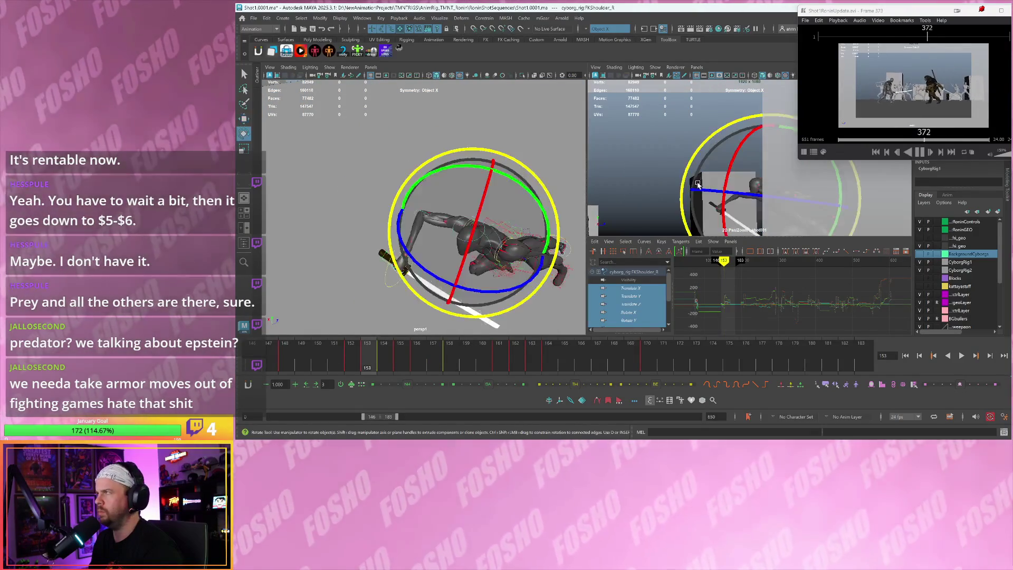
{"action": "key", "text": "period"}
{"action": "mouse_move", "coordinate": [756, 193]}
{"action": "left_mouse_down"}
{"action": "mouse_move", "coordinate": [703, 176]}
{"action": "mouse_move", "coordinate": [686, 158]}
{"action": "mouse_move", "coordinate": [702, 176]}
{"action": "left_mouse_up"}
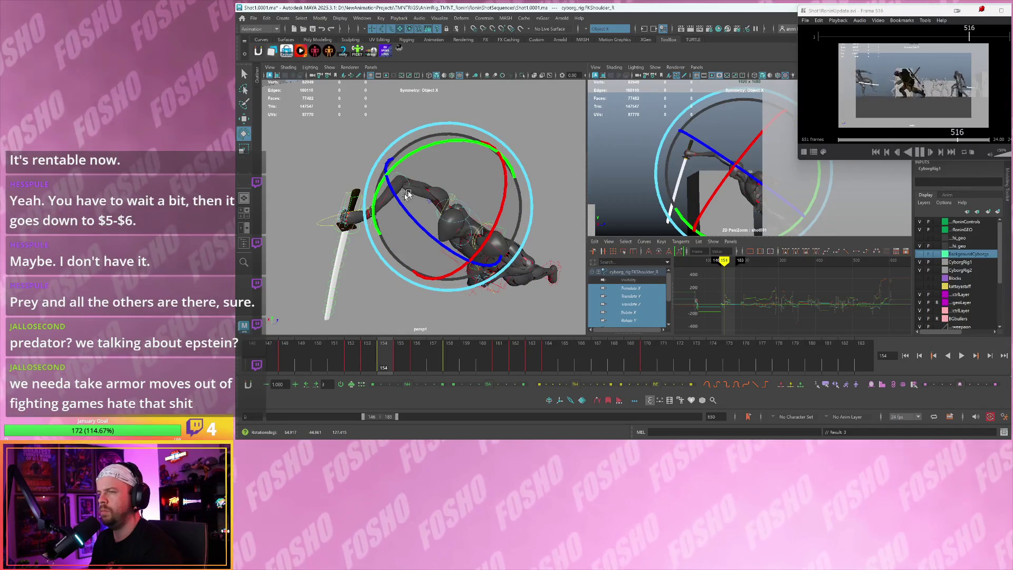
Twist the right wrist control to angle the katana
{"action": "key", "text": "w"}
{"action": "left_click", "coordinate": [371, 222]}
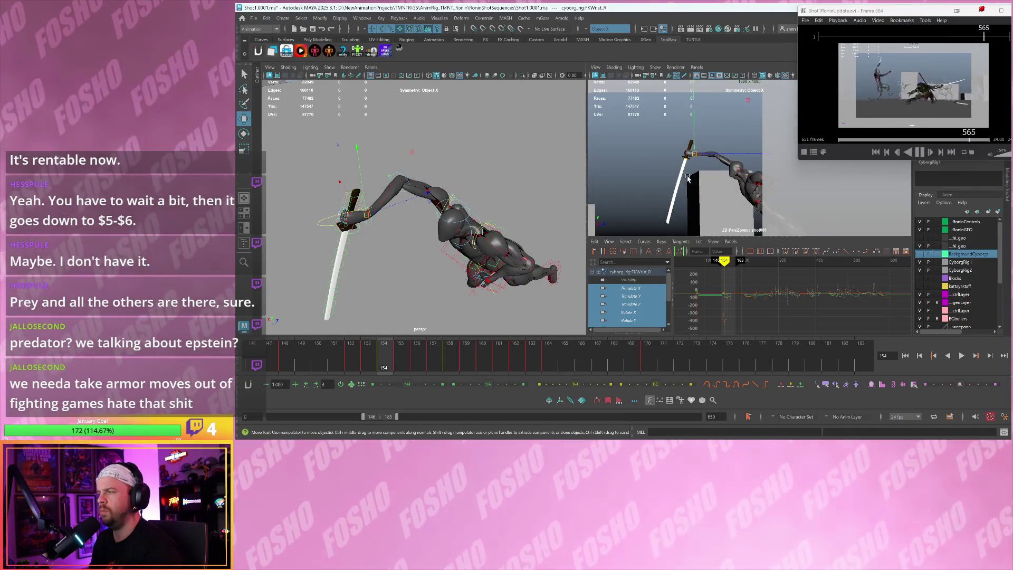
{"action": "key", "text": "e"}
{"action": "left_click_drag", "start_coordinate": [734, 174], "coordinate": [745, 160]}
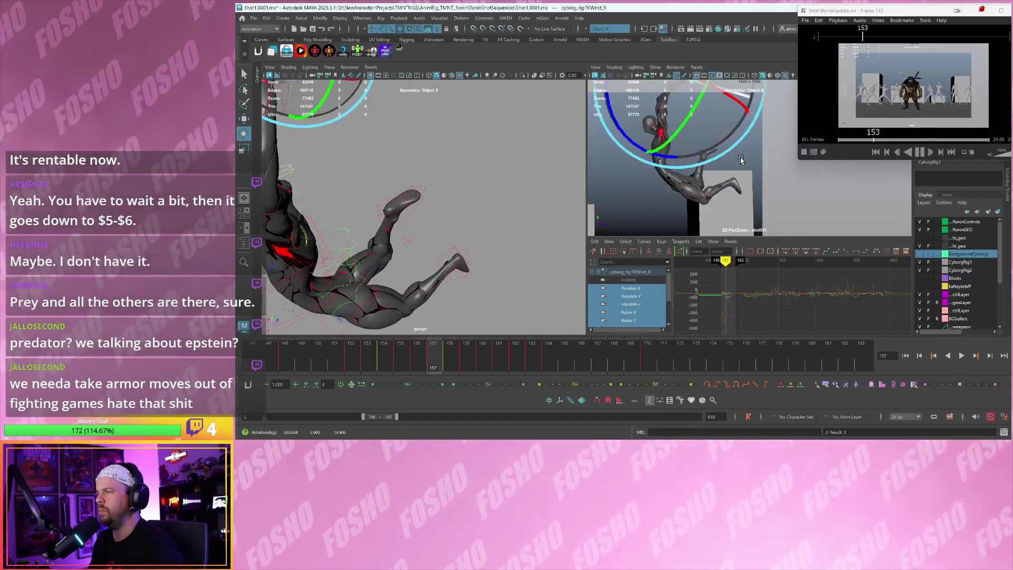
{"action": "mouse_move", "coordinate": [443, 197]}
{"action": "left_mouse_down", "text": "alt"}
{"action": "mouse_move", "coordinate": [501, 217]}
{"action": "mouse_move", "coordinate": [486, 226]}
{"action": "left_mouse_up", "text": "alt"}
Lower the left IK arm control and copy its transform
{"action": "key", "text": "w"}
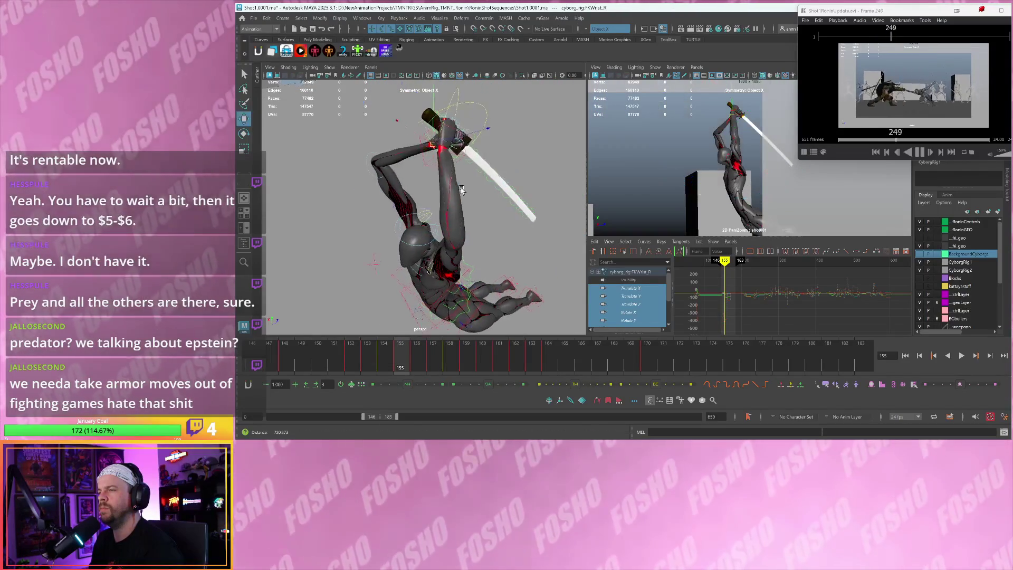
{"action": "mouse_move", "coordinate": [434, 161]}
{"action": "left_mouse_down", "text": "alt"}
{"action": "mouse_move", "coordinate": [425, 112]}
{"action": "mouse_move", "coordinate": [413, 147]}
{"action": "left_mouse_up", "text": "alt"}
{"action": "left_click", "coordinate": [413, 118]}
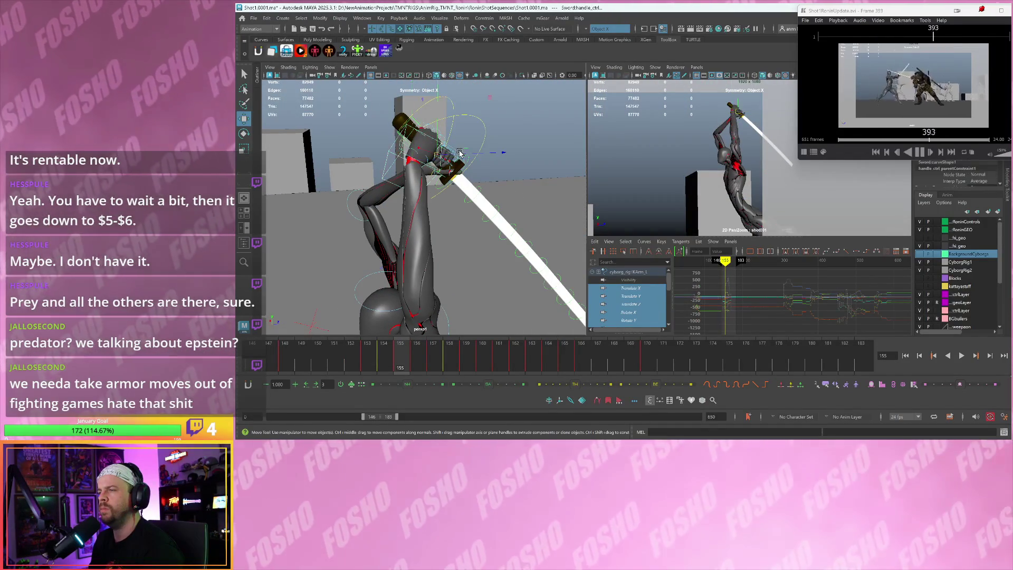
{"action": "key", "text": "ctrl+c"}
Flip between frames 156–158 to compare the two-handed overhead grip
{"action": "key", "text": "alt+period"}
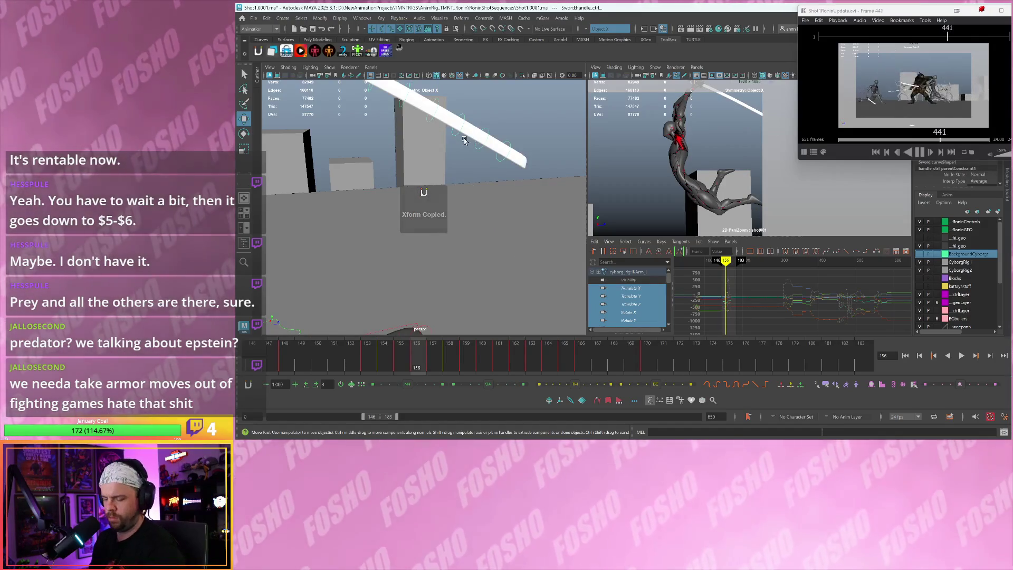
{"action": "mouse_move", "coordinate": [464, 140]}
{"action": "right_mouse_down", "text": "alt"}
{"action": "mouse_move", "coordinate": [479, 222]}
{"action": "mouse_move", "coordinate": [416, 194]}
{"action": "right_mouse_up", "text": "alt"}
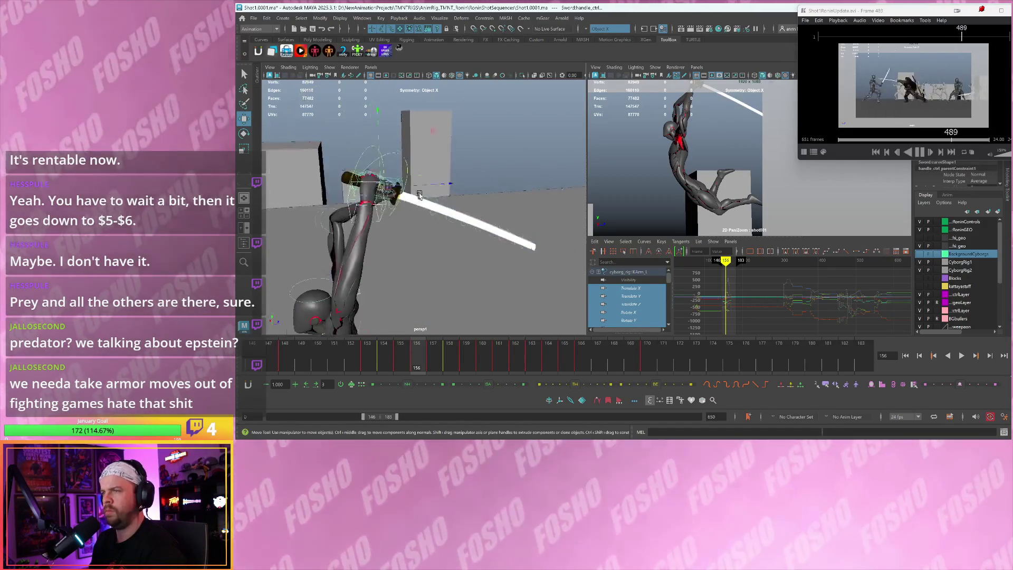
{"action": "mouse_move", "coordinate": [417, 193]}
{"action": "left_mouse_down", "text": "alt"}
{"action": "mouse_move", "coordinate": [432, 188]}
{"action": "mouse_move", "coordinate": [423, 211]}
{"action": "left_mouse_up", "text": "alt"}
{"action": "key", "text": "alt+period"}
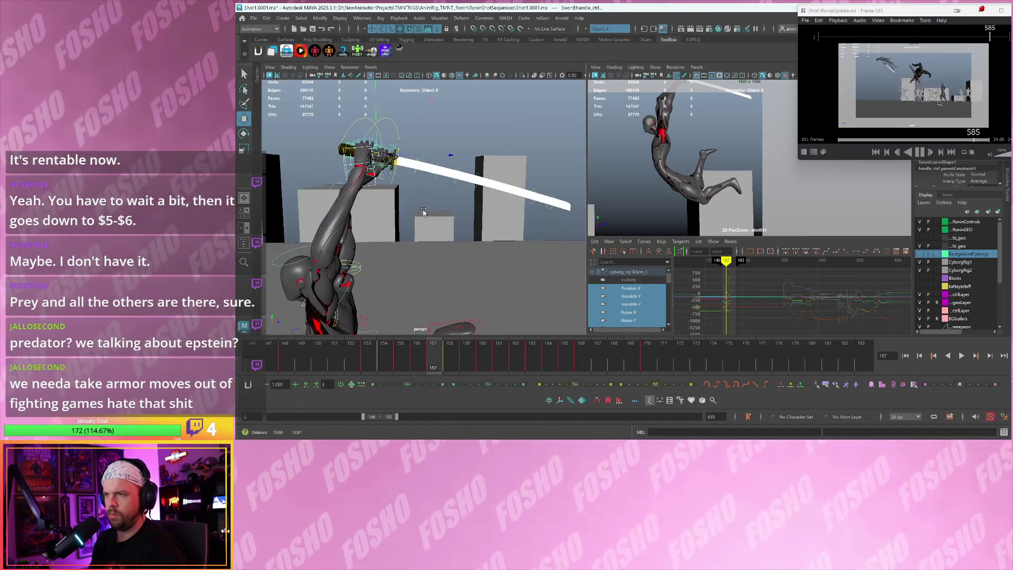
{"action": "key", "text": "alt+comma"}
{"action": "key", "text": "alt+period"}
{"action": "key", "text": "alt+comma"}
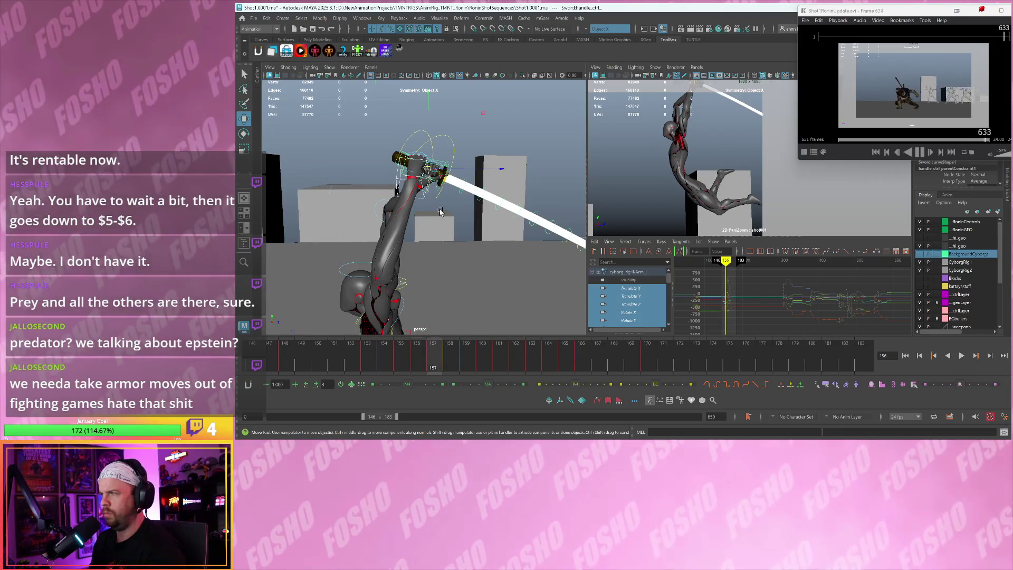
{"action": "key", "text": "alt+period"}
{"action": "key", "text": "alt+period"}
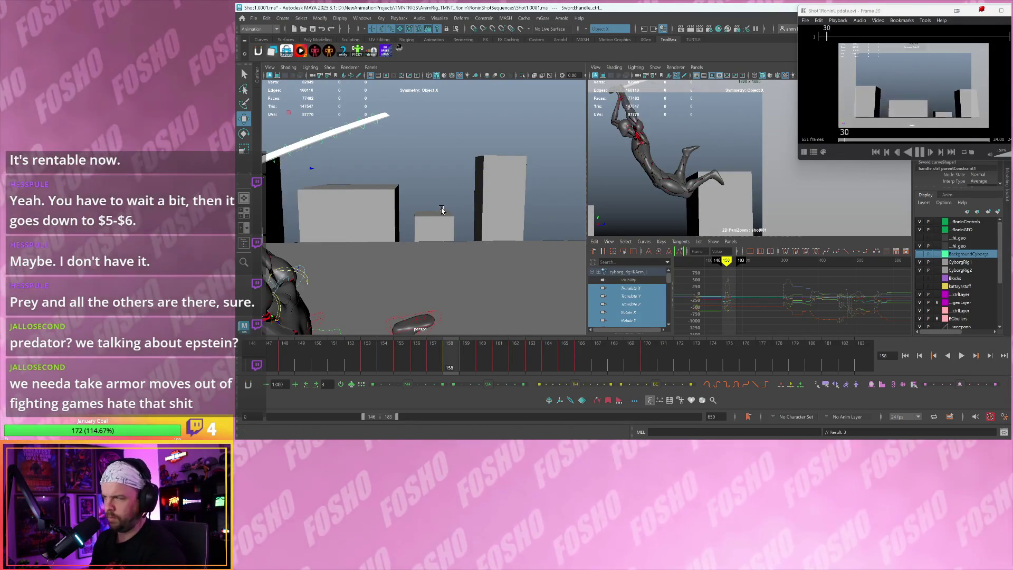
Step through frames 157–160, reframing on the arms and sword to check the motion
{"action": "left_click_drag", "start_coordinate": [430, 212], "coordinate": [441, 205], "text": "alt"}
{"action": "key", "text": "alt+comma"}
{"action": "middle_click_drag", "start_coordinate": [441, 204], "coordinate": [474, 204], "text": "alt"}
{"action": "left_click_drag", "start_coordinate": [473, 204], "coordinate": [460, 185], "text": "alt"}
{"action": "key", "text": "alt+period"}
{"action": "key", "text": "alt+period"}
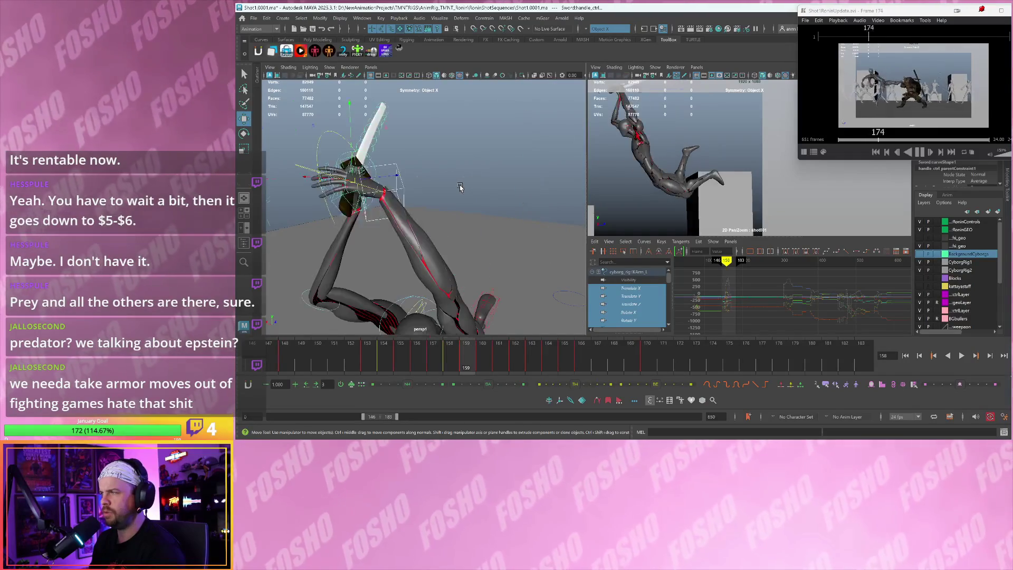
{"action": "key", "text": "alt+comma"}
{"action": "key", "text": "alt+period"}
{"action": "key", "text": "alt+period"}
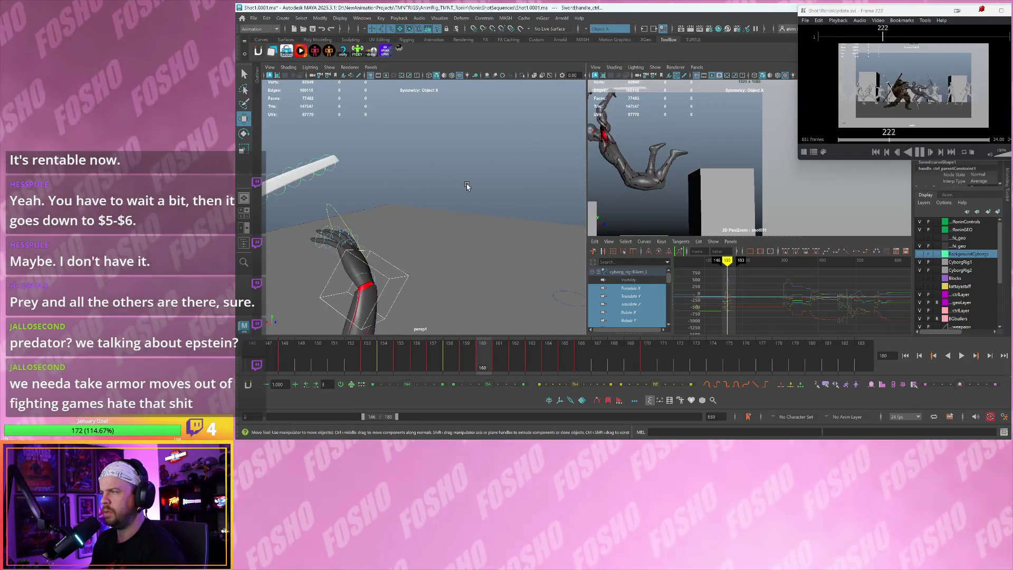
{"action": "key", "text": "alt+comma"}
{"action": "key", "text": "alt+comma"}
{"action": "key", "text": "alt+comma"}
{"action": "key", "text": "alt+period"}
{"action": "key", "text": "alt+period"}
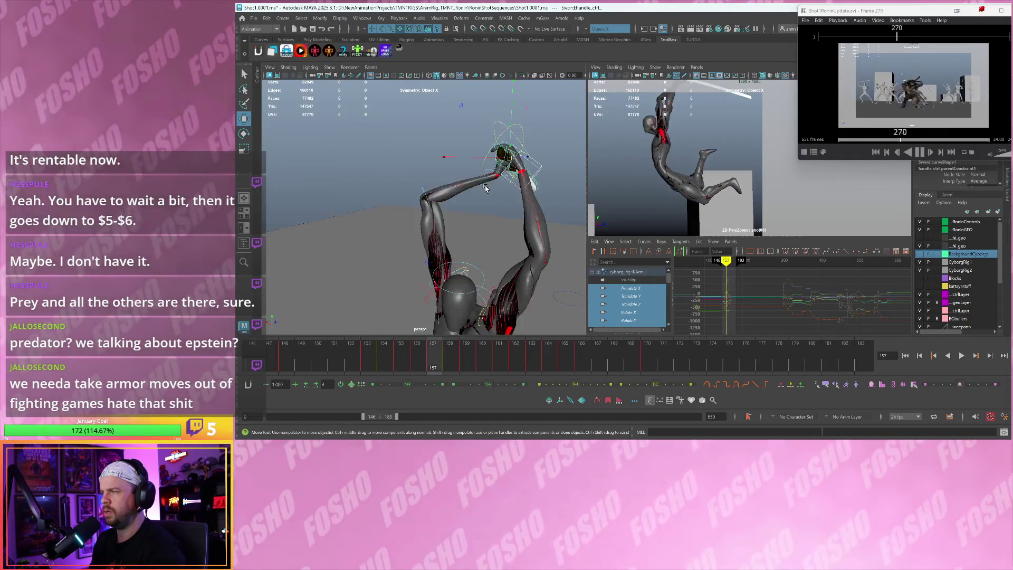
{"action": "key", "text": "alt+comma"}
{"action": "mouse_move", "coordinate": [485, 189]}
{"action": "left_mouse_down", "text": "alt"}
{"action": "mouse_move", "coordinate": [508, 195]}
{"action": "mouse_move", "coordinate": [489, 188]}
{"action": "left_mouse_up", "text": "alt"}
{"action": "key", "text": "alt+comma"}
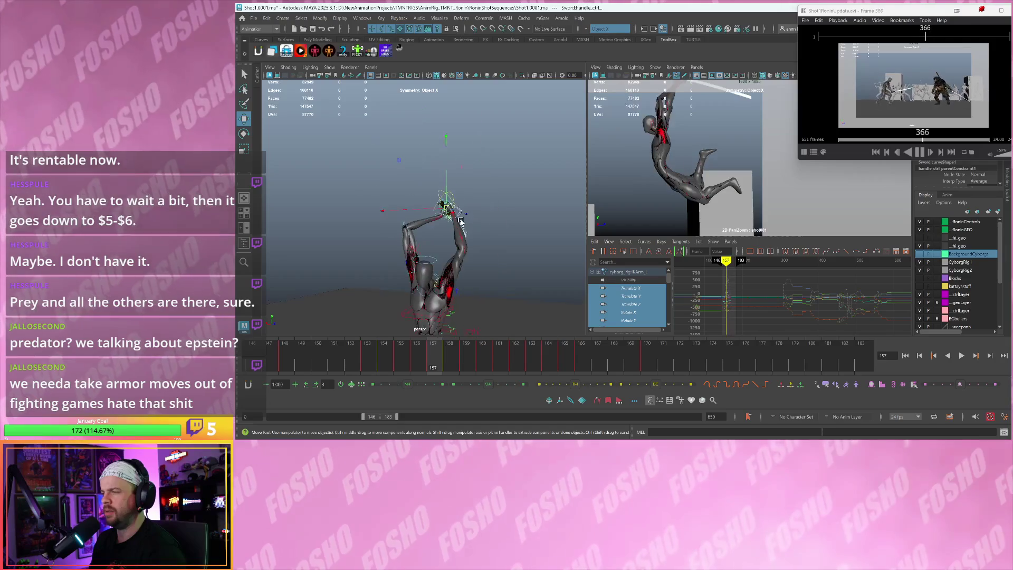
Select several left-hand finger controls and step between frames 156 and 161
{"action": "scroll", "coordinate": [491, 203], "scroll_direction": "up", "scroll_amount": 5}
{"action": "left_click", "coordinate": [535, 180]}
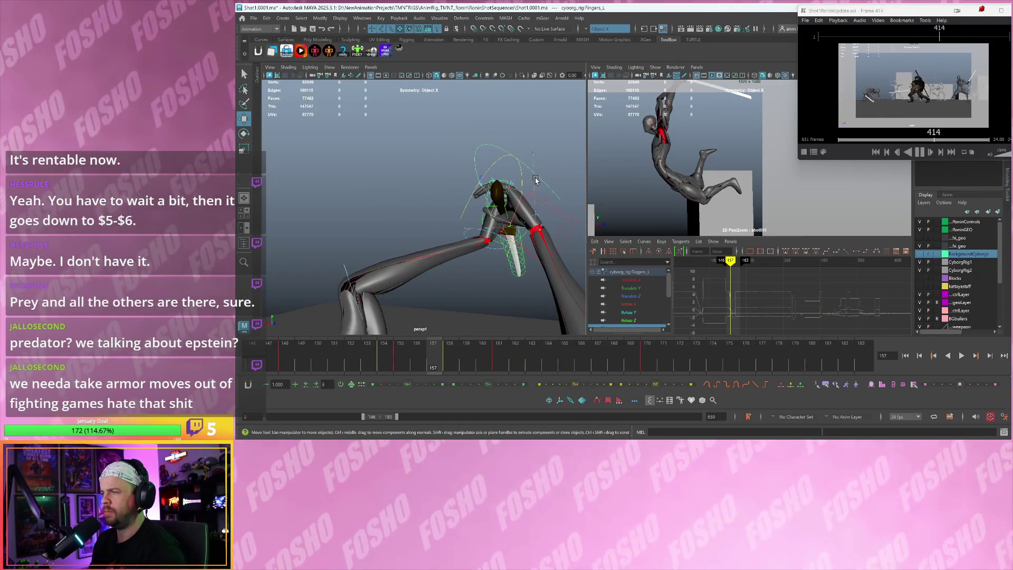
{"action": "left_click_drag", "start_coordinate": [537, 180], "coordinate": [523, 245]}
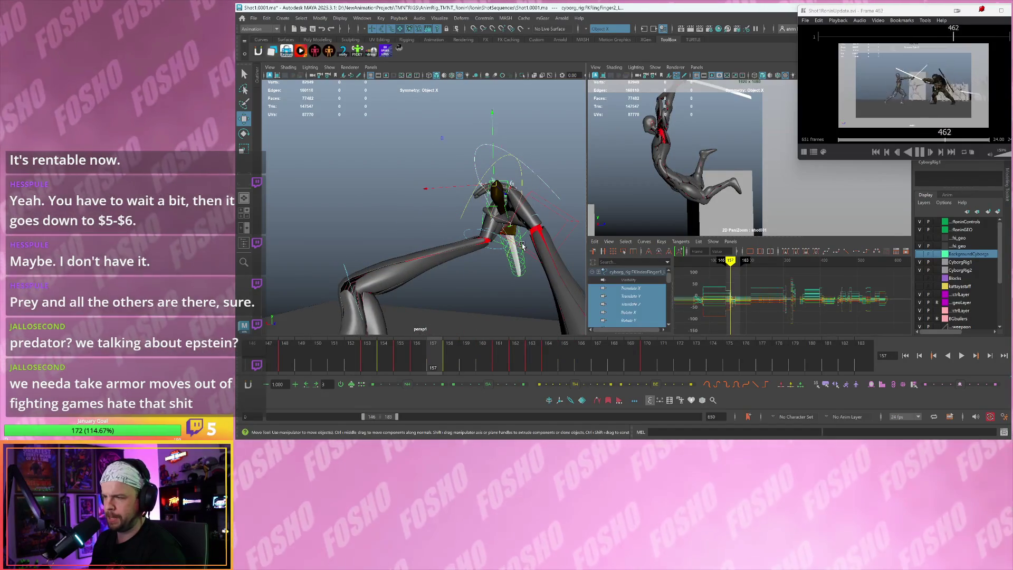
{"action": "key", "text": "alt+comma"}
{"action": "key", "text": "alt+period"}
{"action": "key", "text": "alt+period"}
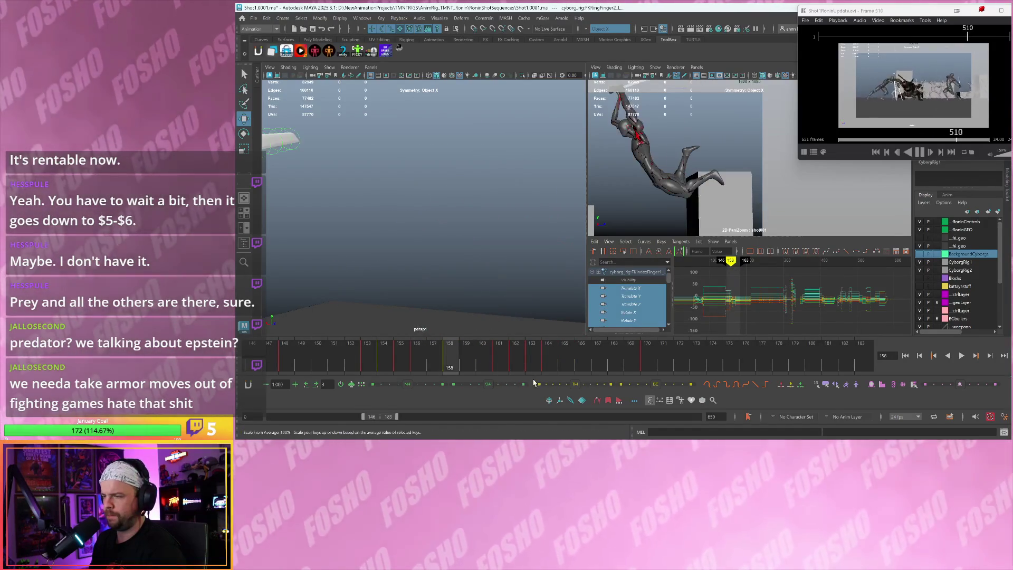
{"action": "key", "text": "alt+period"}
{"action": "key", "text": "alt+period"}
{"action": "key", "text": "alt+period"}
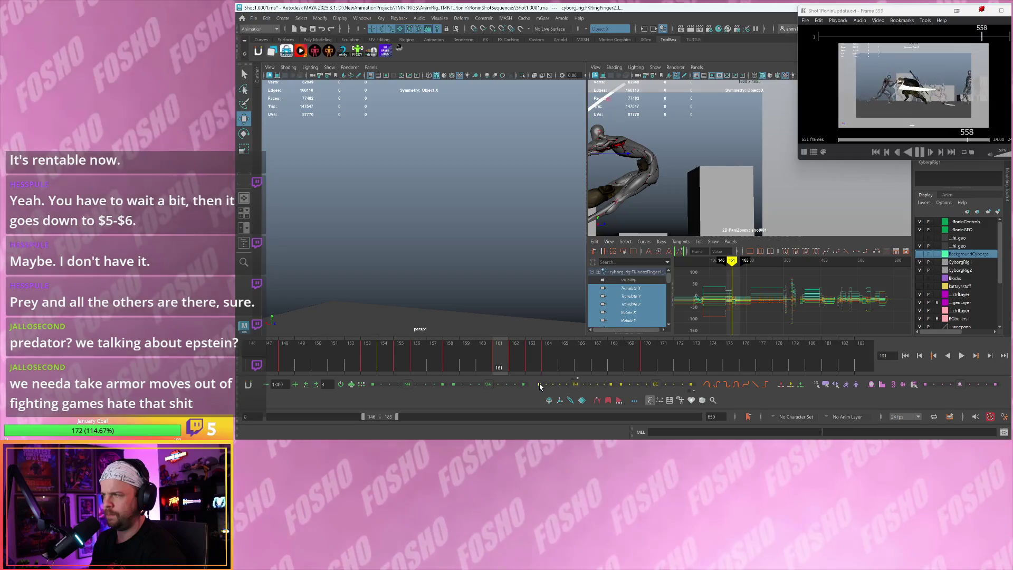
{"action": "key", "text": "alt+comma"}
{"action": "key", "text": "alt+comma"}
{"action": "key", "text": "alt+comma"}
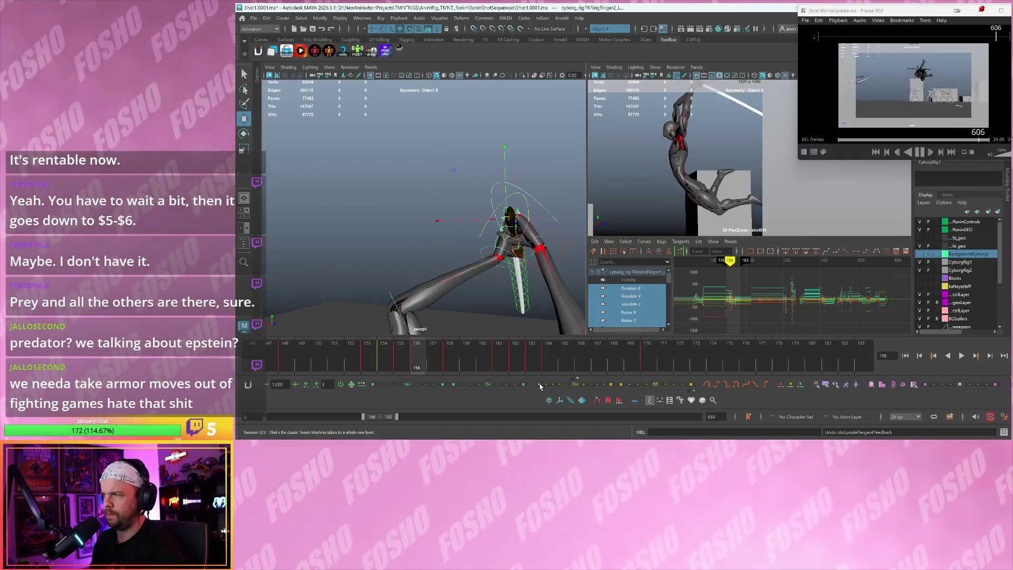
{"action": "left_click_drag", "start_coordinate": [516, 285], "coordinate": [427, 228], "text": "alt"}
Compare the pose across frames 156–158 and pick the left IK arm control
{"action": "key", "text": "alt+comma"}
{"action": "key", "text": "alt+comma"}
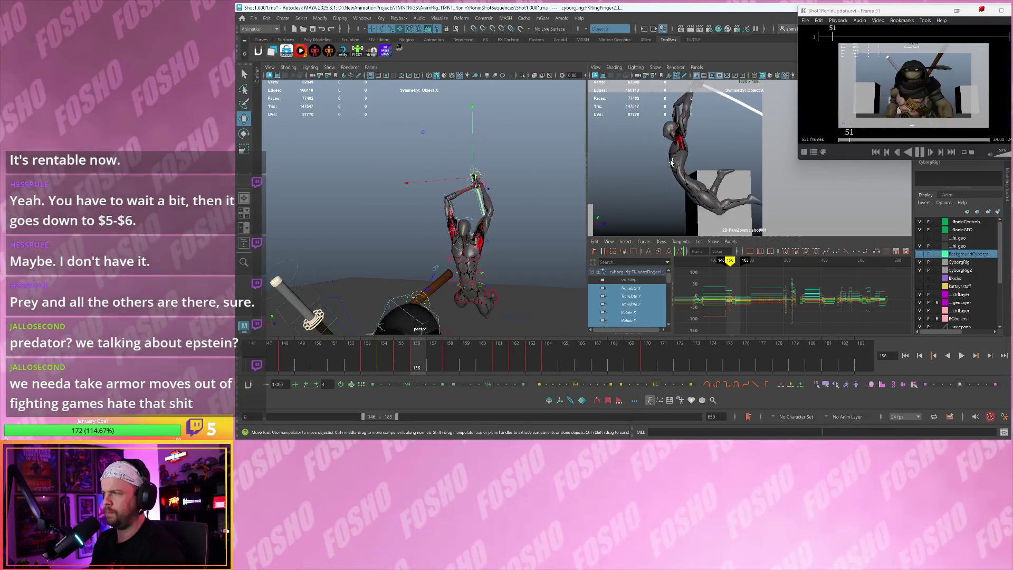
{"action": "key", "text": "backslash"}
{"action": "key", "text": "backslash"}
{"action": "scroll", "coordinate": [662, 163], "scroll_direction": "up", "scroll_amount": 2}
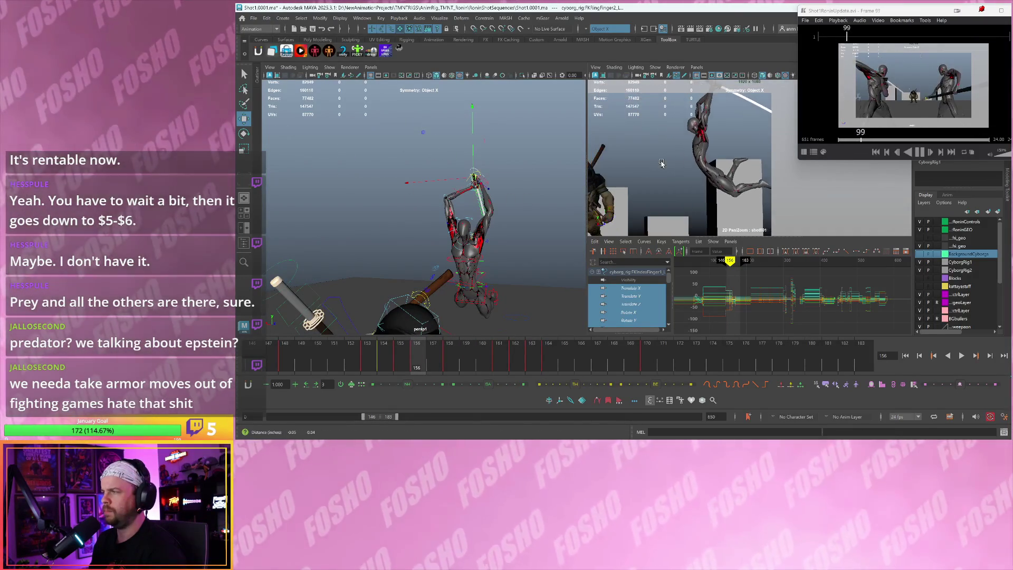
{"action": "key", "text": "alt+period"}
{"action": "key", "text": "alt+comma"}
{"action": "key", "text": "alt+period"}
{"action": "key", "text": "alt+comma"}
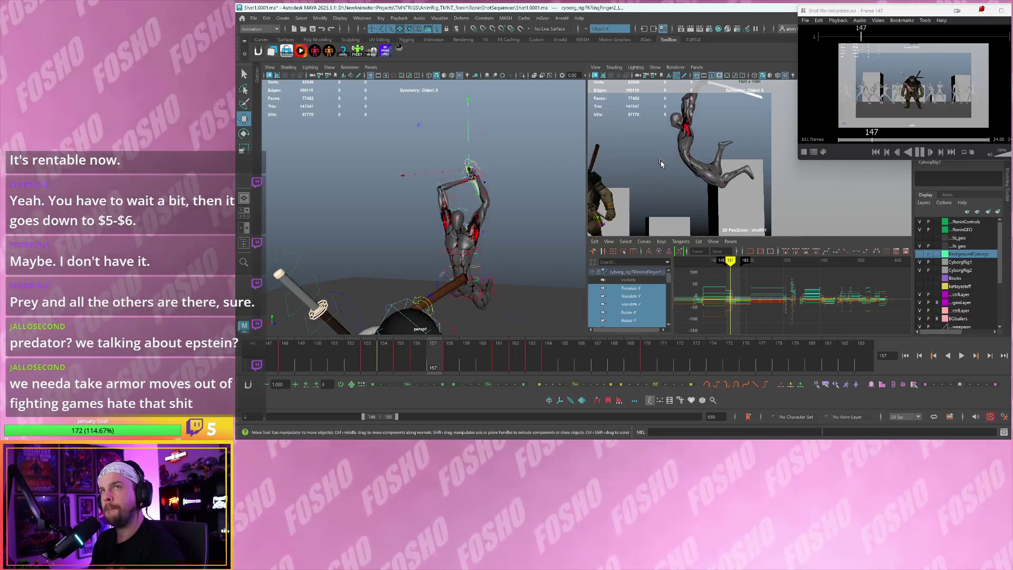
{"action": "key", "text": "alt+period"}
{"action": "key", "text": "alt+period"}
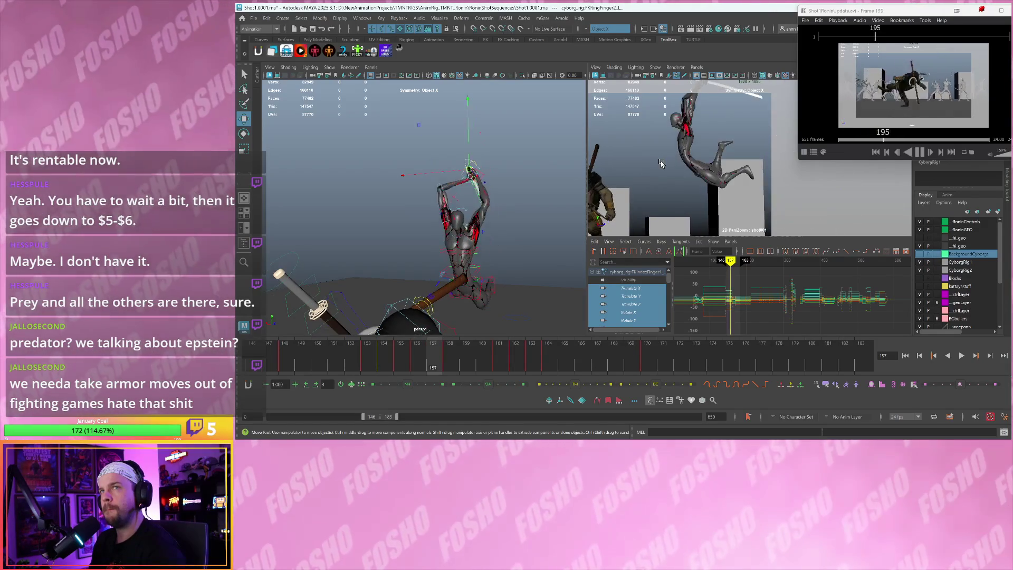
{"action": "key", "text": "alt+comma"}
{"action": "key", "text": "alt+comma"}
{"action": "key", "text": "alt+period"}
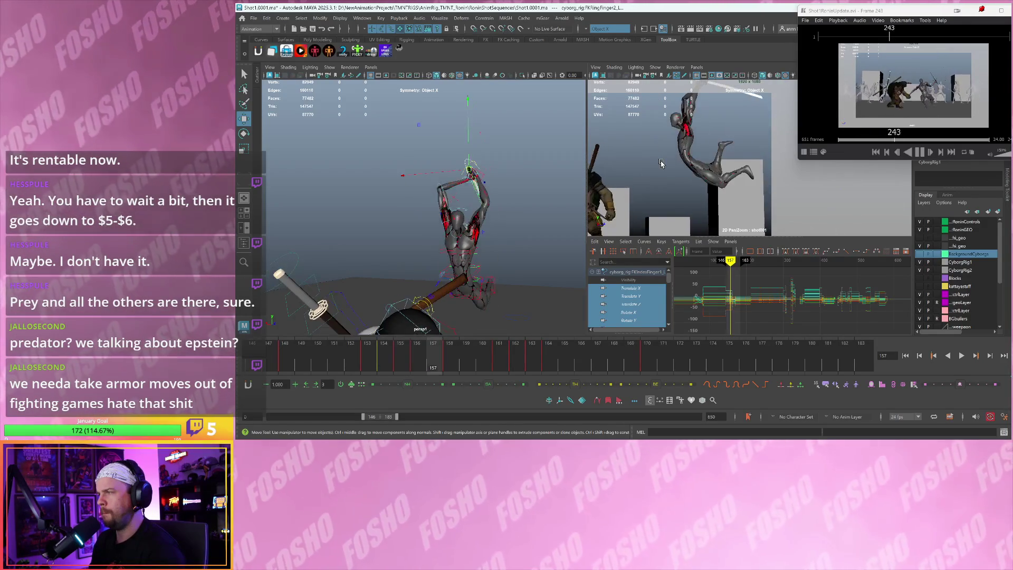
{"action": "key", "text": "alt+period"}
{"action": "key", "text": "alt+comma"}
{"action": "key", "text": "alt+comma"}
{"action": "key", "text": "alt+period"}
{"action": "mouse_move", "coordinate": [464, 211]}
{"action": "left_mouse_down", "text": "alt"}
{"action": "mouse_move", "coordinate": [507, 206]}
{"action": "mouse_move", "coordinate": [455, 226]}
{"action": "mouse_move", "coordinate": [434, 204]}
{"action": "left_mouse_up", "text": "alt"}
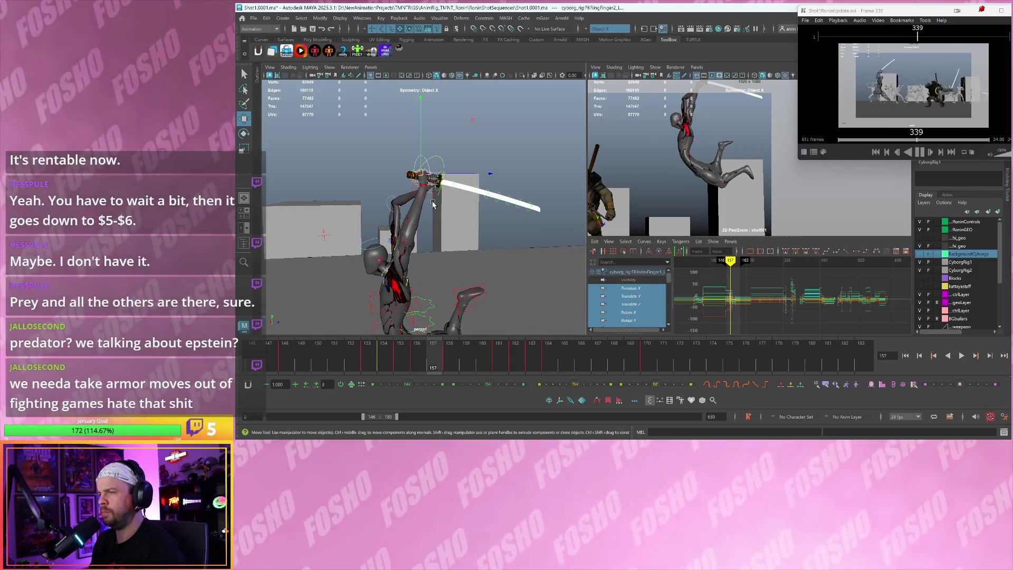
{"action": "left_click", "coordinate": [430, 199]}
Move the reference player aside and stretch the left IK arm length from 1 to 1.3
{"action": "mouse_move", "coordinate": [882, 13]}
{"action": "left_mouse_down"}
{"action": "mouse_move", "coordinate": [355, 59]}
{"action": "mouse_move", "coordinate": [317, 55]}
{"action": "mouse_move", "coordinate": [320, 11]}
{"action": "left_mouse_up"}
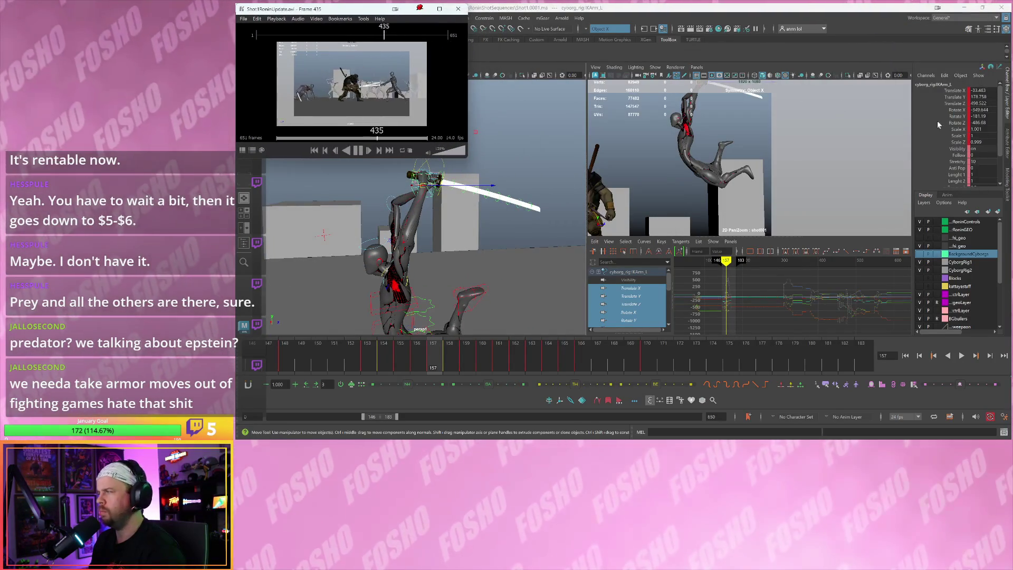
{"action": "scroll", "coordinate": [965, 160], "scroll_direction": "down", "scroll_amount": 3}
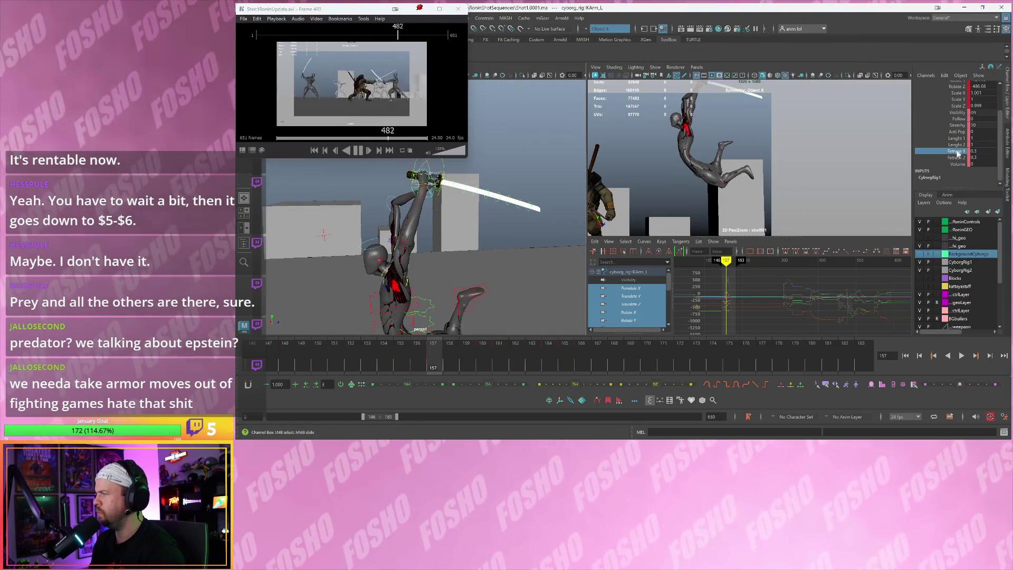
{"action": "left_click", "coordinate": [956, 137]}
{"action": "middle_click_drag", "start_coordinate": [747, 137], "coordinate": [747, 138]}
At frame 158, frame the left IK arm and create an animBot temporary pivot on the hand
{"action": "key", "text": "period"}
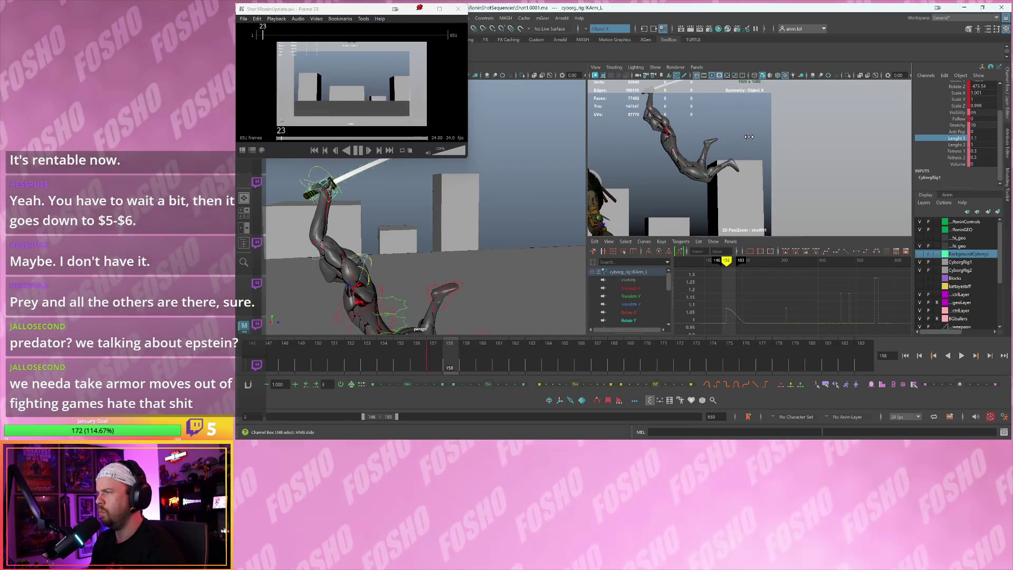
{"action": "mouse_move", "coordinate": [531, 172]}
{"action": "left_mouse_down", "text": "alt"}
{"action": "mouse_move", "coordinate": [549, 177]}
{"action": "mouse_move", "coordinate": [520, 194]}
{"action": "mouse_move", "coordinate": [387, 213]}
{"action": "left_mouse_up", "text": "alt"}
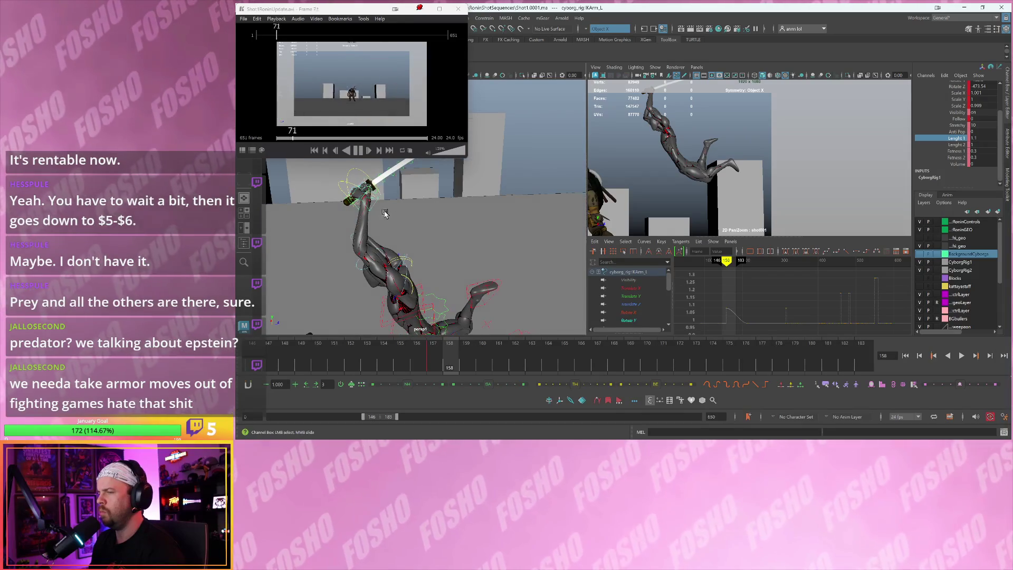
{"action": "left_click", "coordinate": [372, 208]}
{"action": "key", "text": "f"}
{"action": "mouse_move", "coordinate": [509, 228]}
{"action": "left_mouse_down", "text": "alt"}
{"action": "mouse_move", "coordinate": [444, 237]}
{"action": "mouse_move", "coordinate": [464, 240]}
{"action": "mouse_move", "coordinate": [393, 221]}
{"action": "mouse_move", "coordinate": [386, 201]}
{"action": "mouse_move", "coordinate": [427, 253]}
{"action": "mouse_move", "coordinate": [449, 225]}
{"action": "mouse_move", "coordinate": [387, 210]}
{"action": "mouse_move", "coordinate": [399, 209]}
{"action": "left_mouse_up", "text": "alt"}
{"action": "key", "text": "d"}
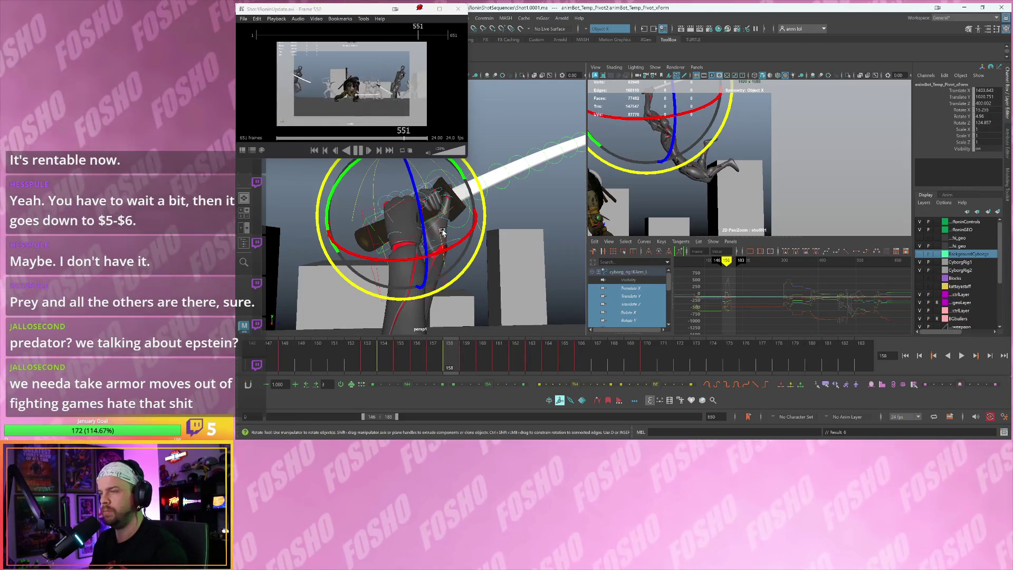
Rotate the arm around the temporary pivot so both hands grip the katana hilt at frame 158
{"action": "mouse_move", "coordinate": [483, 233]}
{"action": "left_mouse_down", "text": "alt"}
{"action": "mouse_move", "coordinate": [505, 233]}
{"action": "mouse_move", "coordinate": [448, 227]}
{"action": "left_mouse_up", "text": "alt"}
{"action": "right_click_drag", "start_coordinate": [448, 227], "coordinate": [419, 224], "text": "alt"}
{"action": "mouse_move", "coordinate": [419, 225]}
{"action": "left_mouse_down"}
{"action": "mouse_move", "coordinate": [500, 236]}
{"action": "mouse_move", "coordinate": [407, 244]}
{"action": "mouse_move", "coordinate": [496, 236]}
{"action": "left_mouse_up"}
{"action": "left_click", "coordinate": [501, 235]}
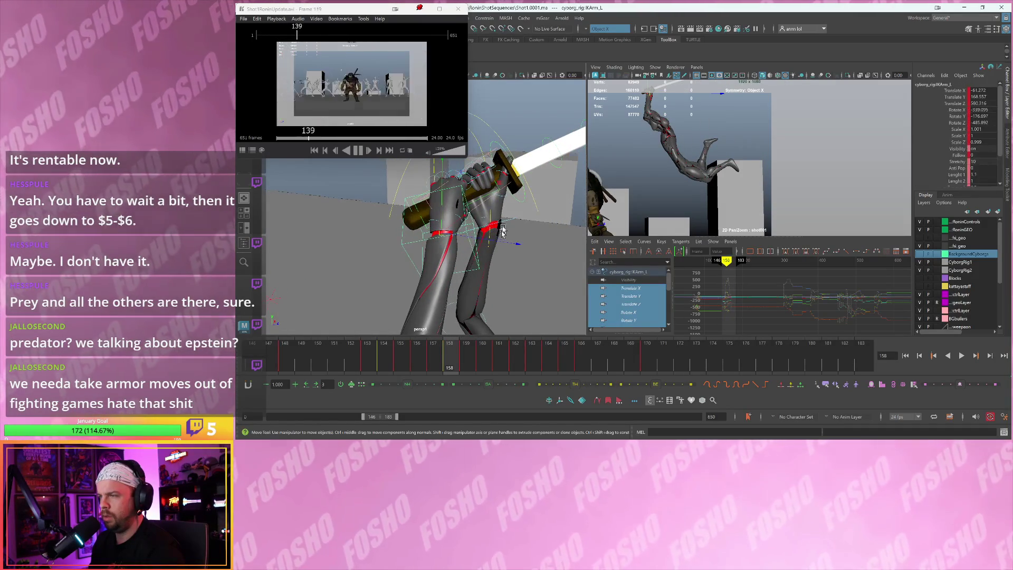
{"action": "left_click", "coordinate": [506, 186]}
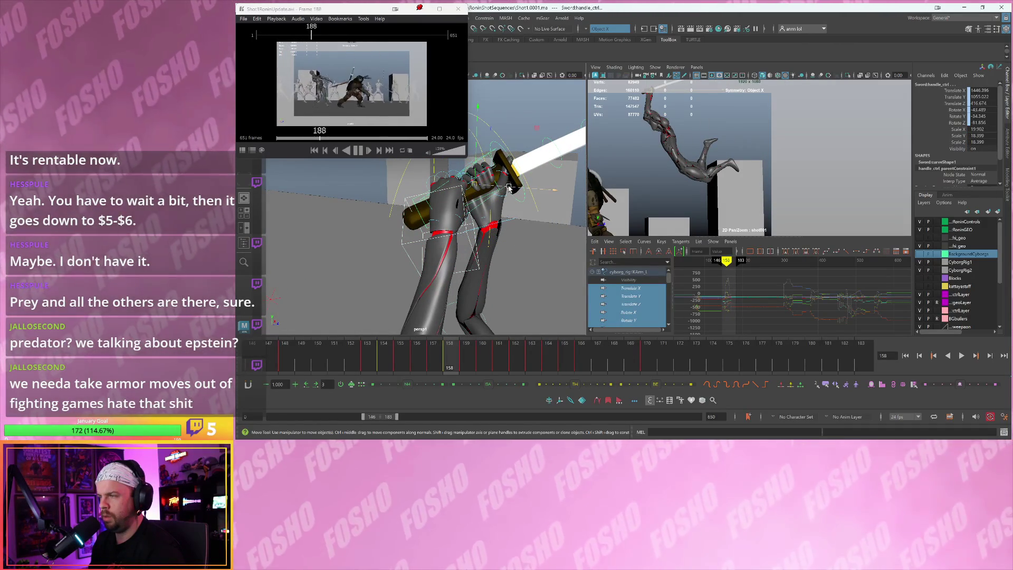
Select the Sword:handle_pivot_ctrl control on the katana
{"action": "left_click_drag", "start_coordinate": [510, 237], "coordinate": [516, 238], "text": "alt"}
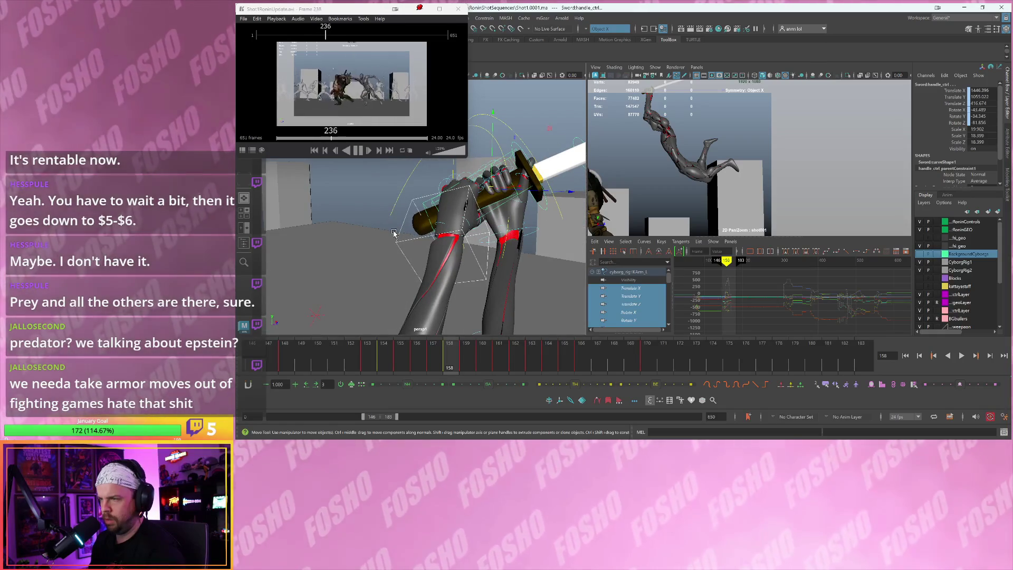
{"action": "left_click", "coordinate": [394, 233]}
{"action": "mouse_move", "coordinate": [393, 233]}
{"action": "left_mouse_down", "text": "alt"}
{"action": "mouse_move", "coordinate": [385, 253]}
{"action": "mouse_move", "coordinate": [478, 205]}
{"action": "left_mouse_up", "text": "alt"}
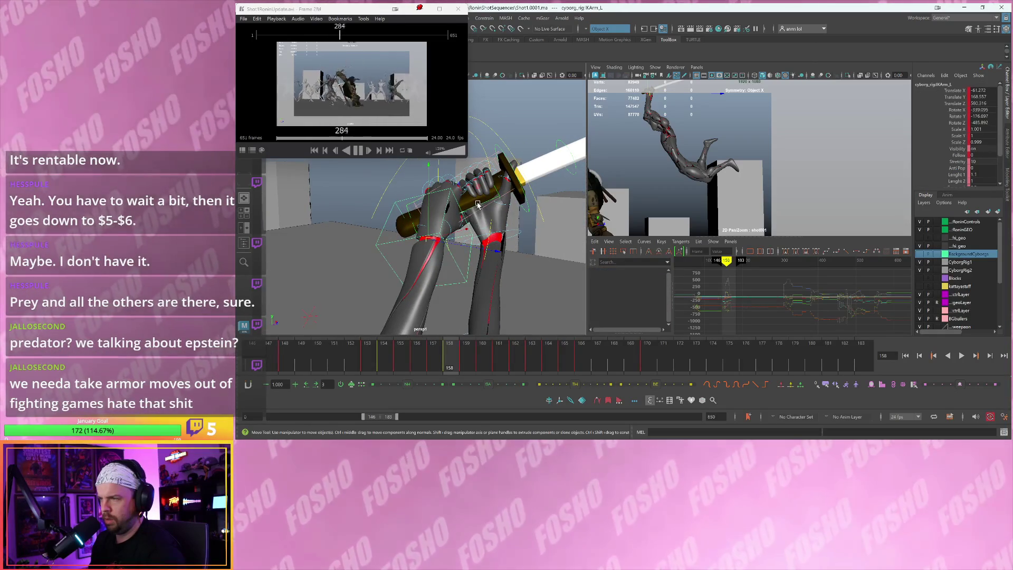
{"action": "left_click", "coordinate": [478, 206]}
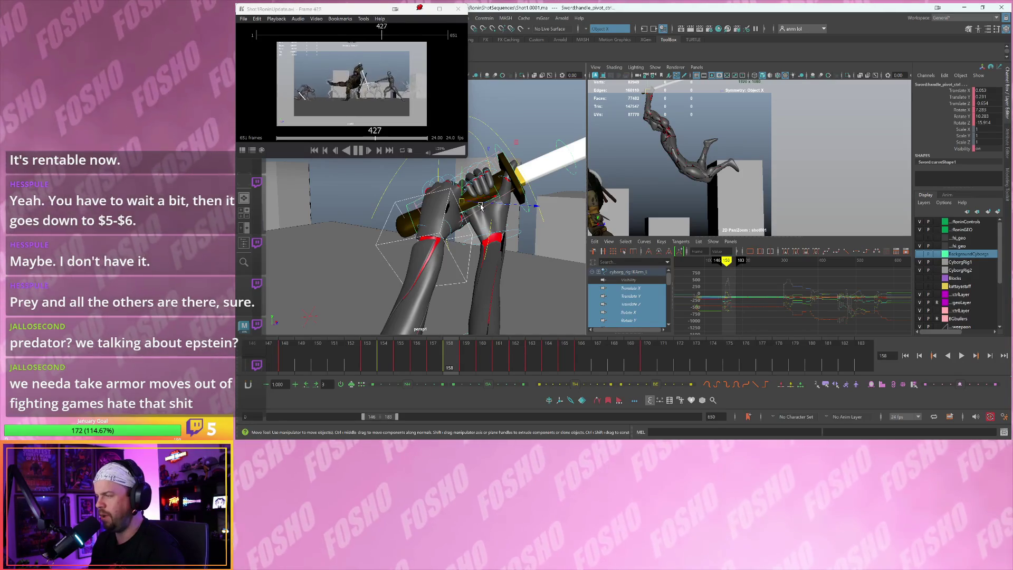
{"action": "right_click_drag", "start_coordinate": [477, 249], "coordinate": [437, 236], "text": "alt"}
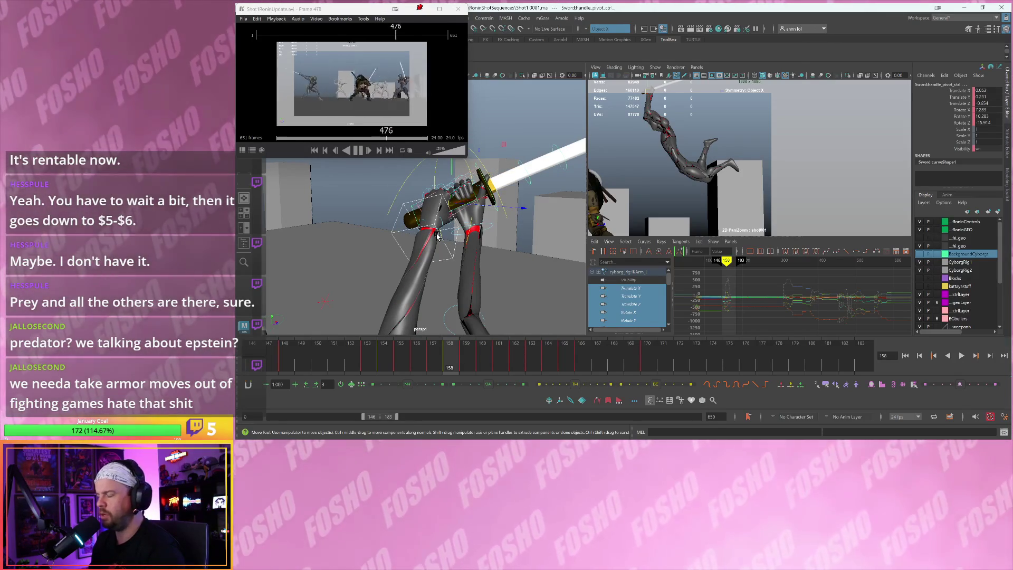
Copy the sword pivot's frame-158 transform with animBot Copy Xform and step to frames 159–160
{"action": "key", "text": "alt+comma"}
{"action": "mouse_move", "coordinate": [463, 229]}
{"action": "left_mouse_down", "text": "alt"}
{"action": "mouse_move", "coordinate": [470, 224]}
{"action": "mouse_move", "coordinate": [460, 233]}
{"action": "left_mouse_up", "text": "alt"}
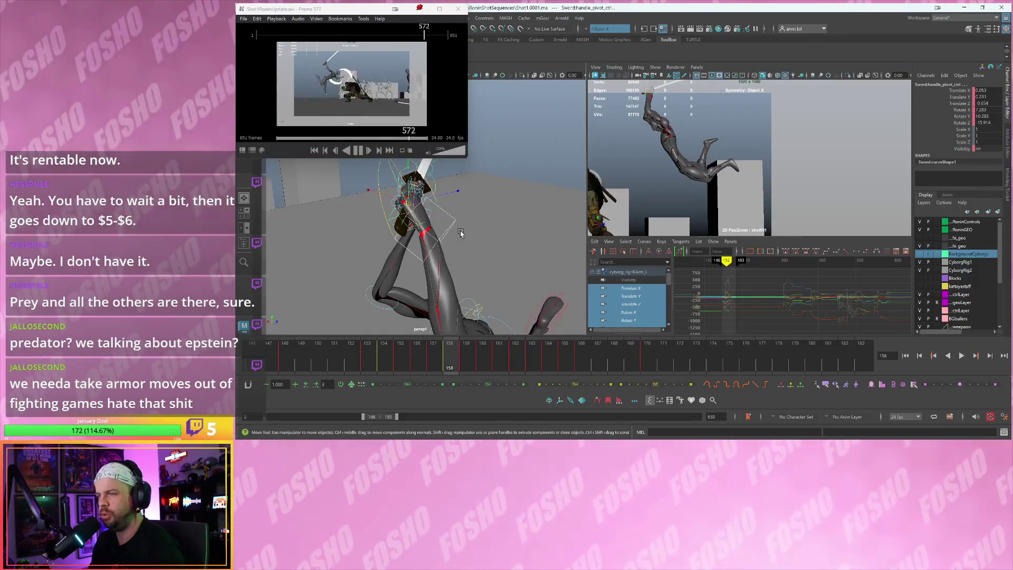
{"action": "key", "text": "alt+period"}
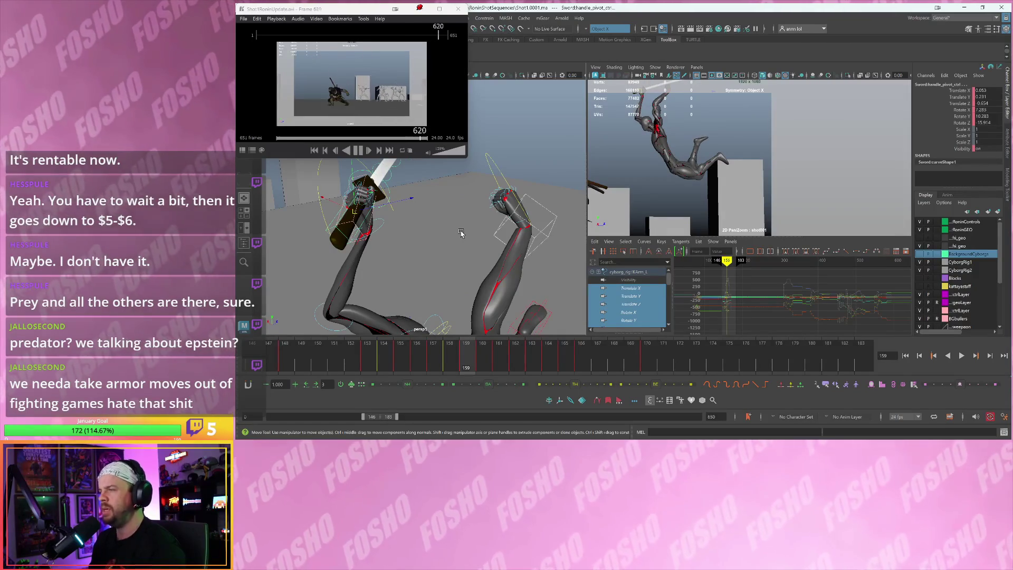
{"action": "key", "text": "alt+comma"}
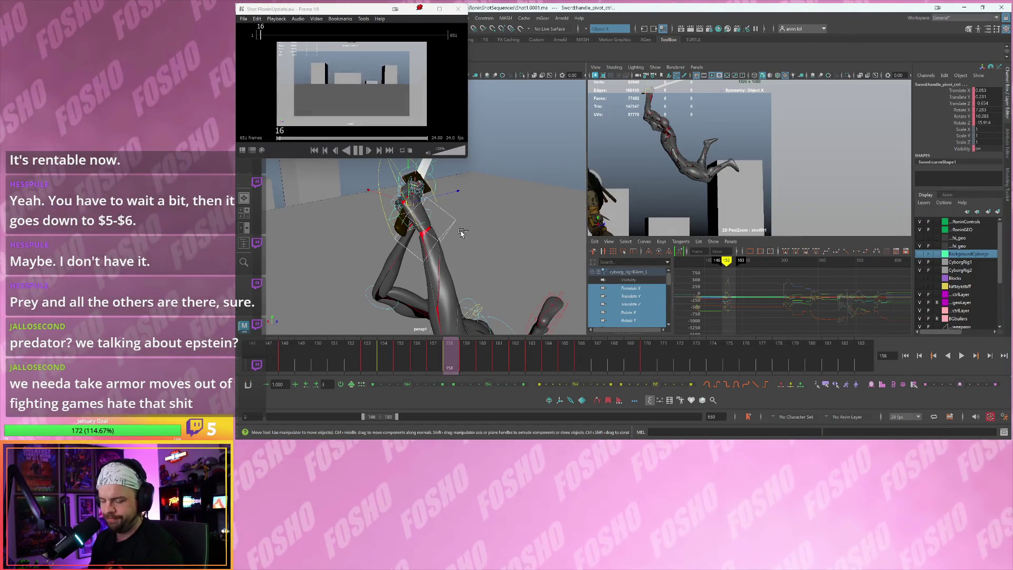
{"action": "key", "text": "ctrl+c"}
{"action": "key", "text": "alt+period"}
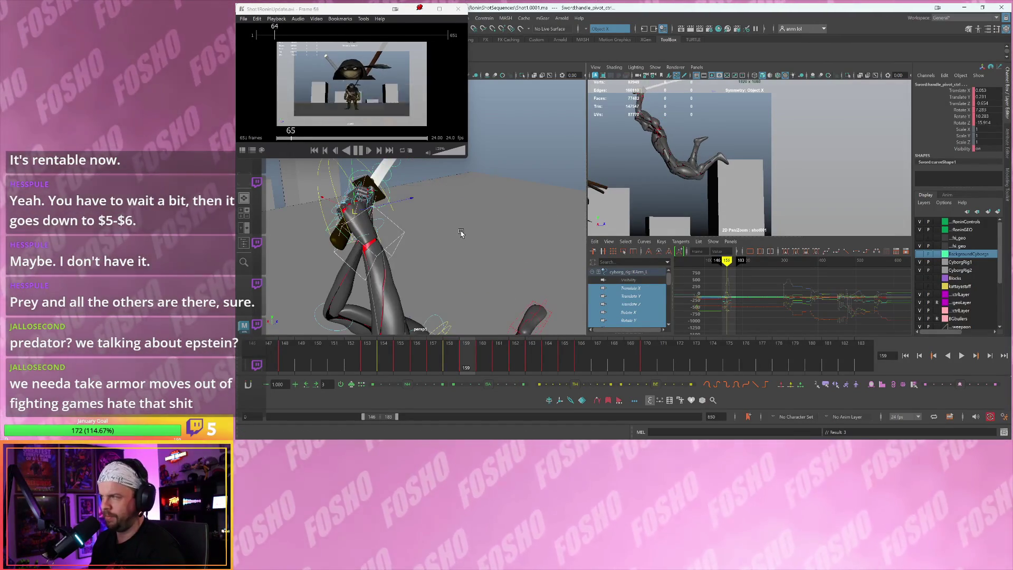
{"action": "key", "text": "alt+period"}
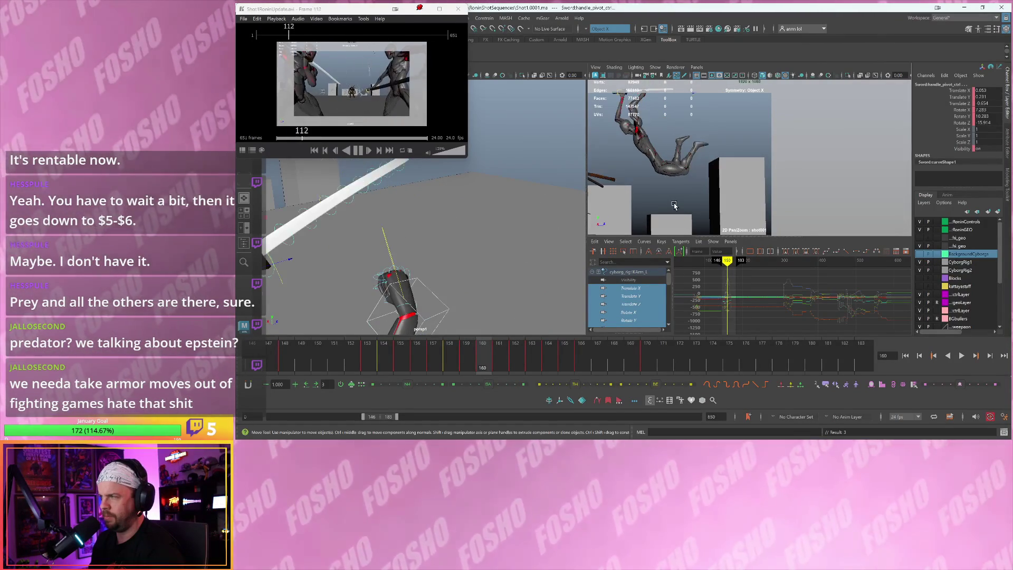
Step through frames 157–161 to compare the leap pose with its neighbours
{"action": "key", "text": "alt+comma"}
{"action": "key", "text": "alt+period"}
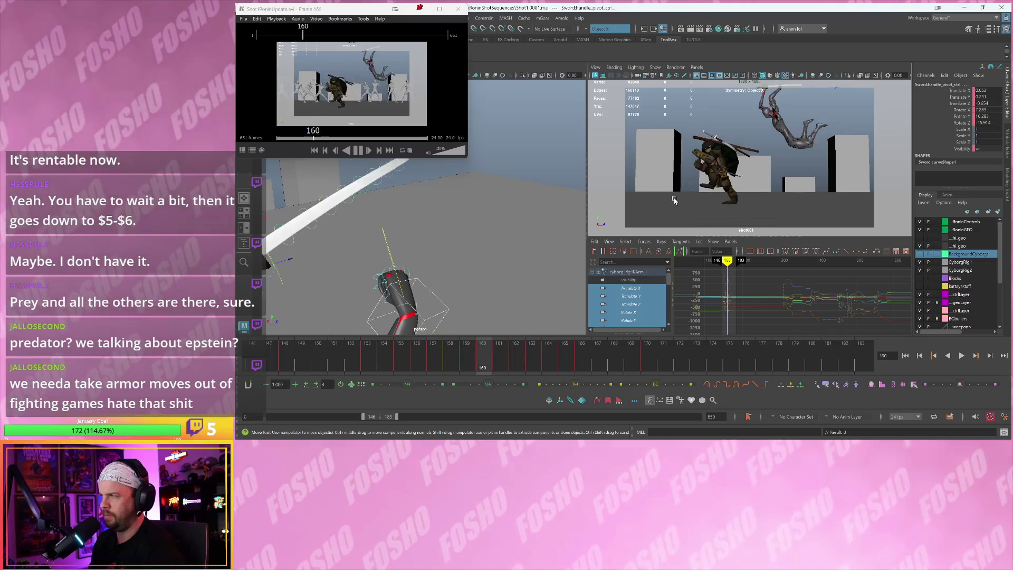
{"action": "key", "text": "alt+period"}
{"action": "key", "text": "alt+comma"}
{"action": "key", "text": "alt+period"}
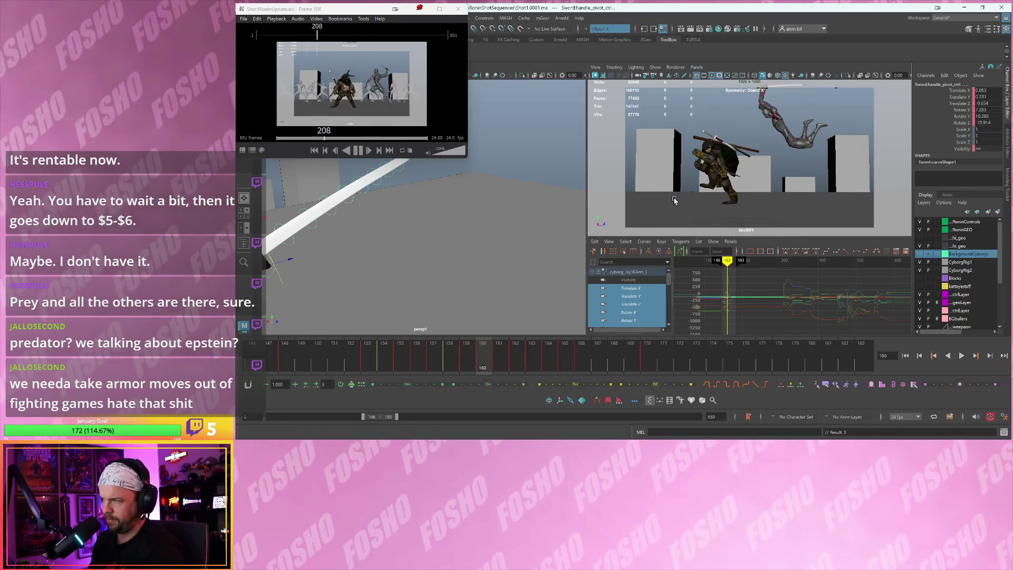
{"action": "key", "text": "alt+period"}
{"action": "key", "text": "alt+comma"}
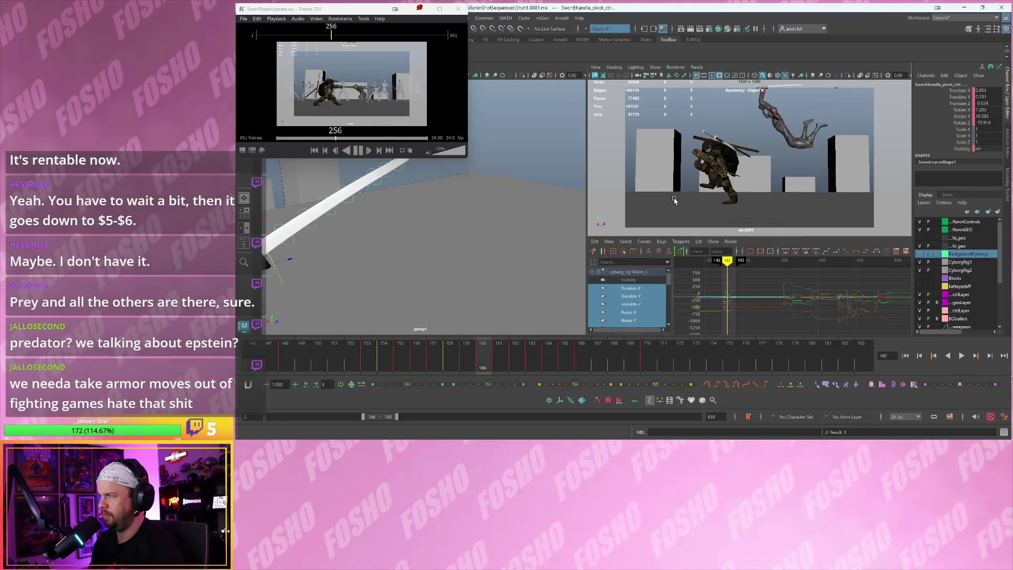
{"action": "key", "text": "alt+comma"}
{"action": "mouse_move", "coordinate": [414, 231]}
{"action": "left_mouse_down", "text": "alt"}
{"action": "mouse_move", "coordinate": [465, 201]}
{"action": "mouse_move", "coordinate": [475, 212]}
{"action": "mouse_move", "coordinate": [465, 194]}
{"action": "left_mouse_up", "text": "alt"}
{"action": "key", "text": "alt+period"}
{"action": "key", "text": "alt+comma"}
{"action": "key", "text": "alt+comma"}
{"action": "key", "text": "alt+comma"}
{"action": "key", "text": "alt+comma"}
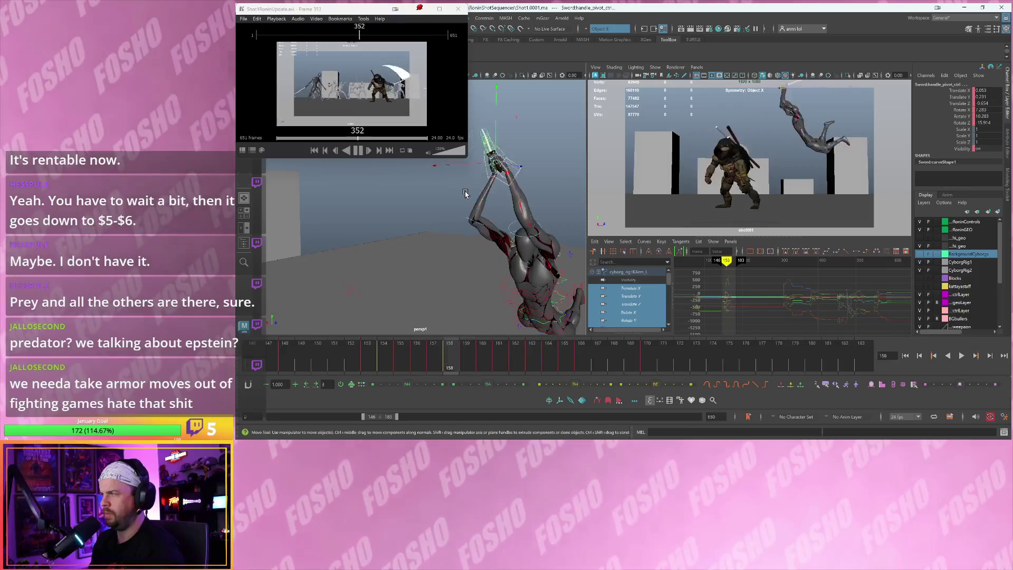
{"action": "key", "text": "alt+period"}
{"action": "key", "text": "alt+comma"}
{"action": "mouse_move", "coordinate": [472, 199]}
{"action": "left_mouse_down", "text": "alt"}
{"action": "mouse_move", "coordinate": [465, 227]}
{"action": "mouse_move", "coordinate": [507, 227]}
{"action": "mouse_move", "coordinate": [483, 267]}
{"action": "mouse_move", "coordinate": [456, 279]}
{"action": "mouse_move", "coordinate": [461, 293]}
{"action": "mouse_move", "coordinate": [455, 274]}
{"action": "left_mouse_up", "text": "alt"}
{"action": "key", "text": "alt+period"}
{"action": "key", "text": "alt+comma"}
{"action": "key", "text": "alt+period"}
{"action": "key", "text": "alt+comma"}
Bend the right elbow to reposition the sword arm and select frames 157–160
{"action": "left_click", "coordinate": [431, 297]}
{"action": "left_click", "coordinate": [416, 198]}
{"action": "mouse_move", "coordinate": [416, 197]}
{"action": "left_mouse_down"}
{"action": "mouse_move", "coordinate": [418, 218]}
{"action": "mouse_move", "coordinate": [434, 214]}
{"action": "mouse_move", "coordinate": [438, 242]}
{"action": "left_mouse_up"}
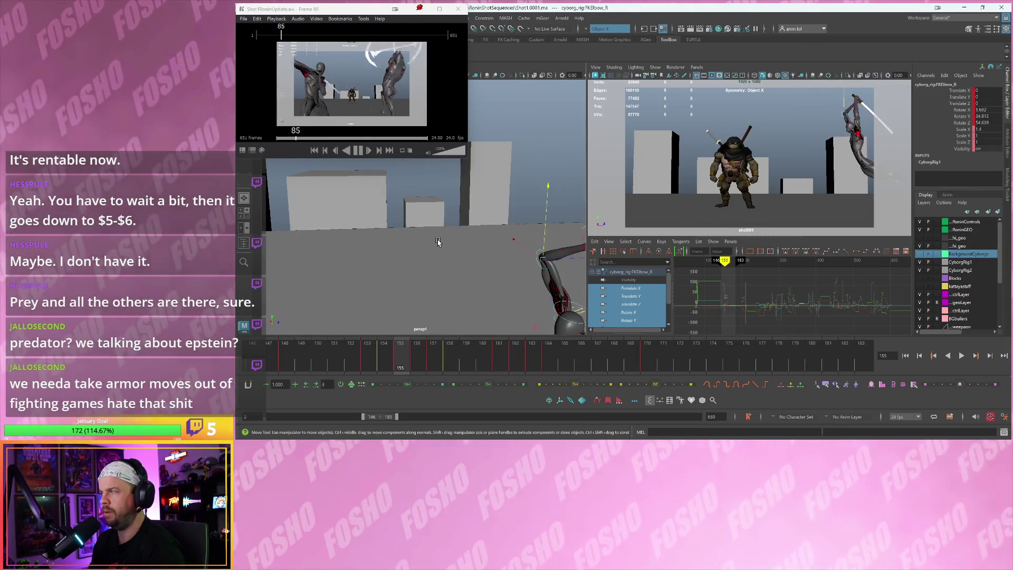
{"action": "key", "text": "."}
{"action": "left_click_drag", "start_coordinate": [429, 367], "coordinate": [488, 365], "text": "shift"}
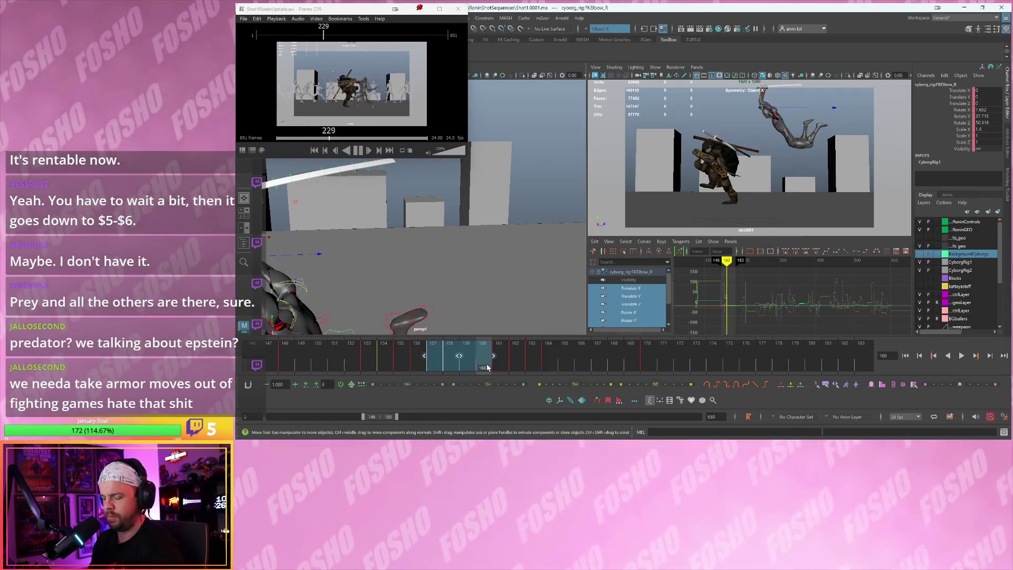
{"action": "mouse_move", "coordinate": [453, 263]}
{"action": "left_mouse_down", "text": "alt"}
{"action": "mouse_move", "coordinate": [432, 193]}
{"action": "mouse_move", "coordinate": [432, 204]}
{"action": "mouse_move", "coordinate": [475, 208]}
{"action": "mouse_move", "coordinate": [465, 216]}
{"action": "left_mouse_up", "text": "alt"}
At frame 156, ease FKElbow_R's Translate X/Y/Z with the Blend to Ease slider at 15
{"action": "left_click", "coordinate": [483, 205]}
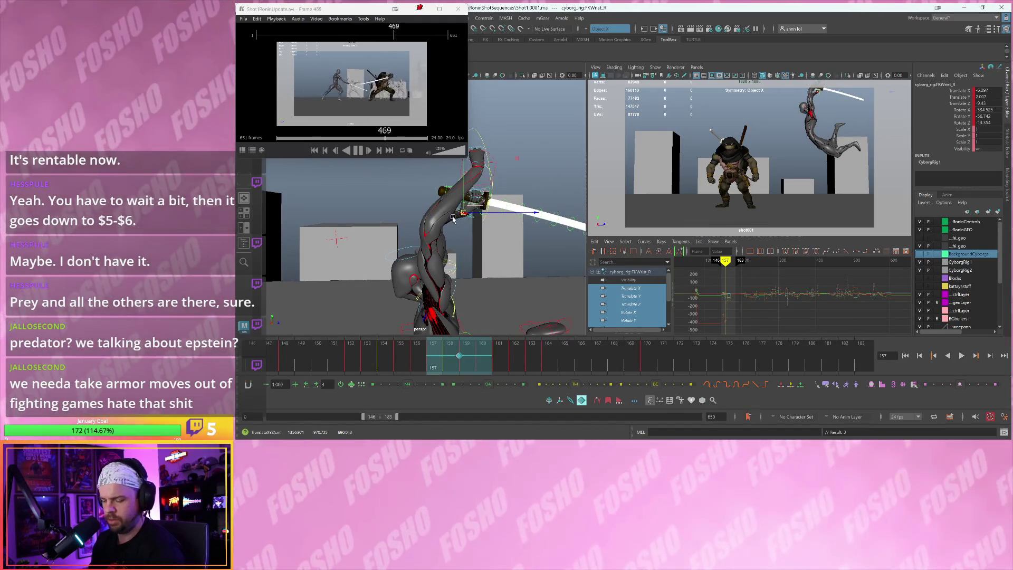
{"action": "key", "text": "alt+v"}
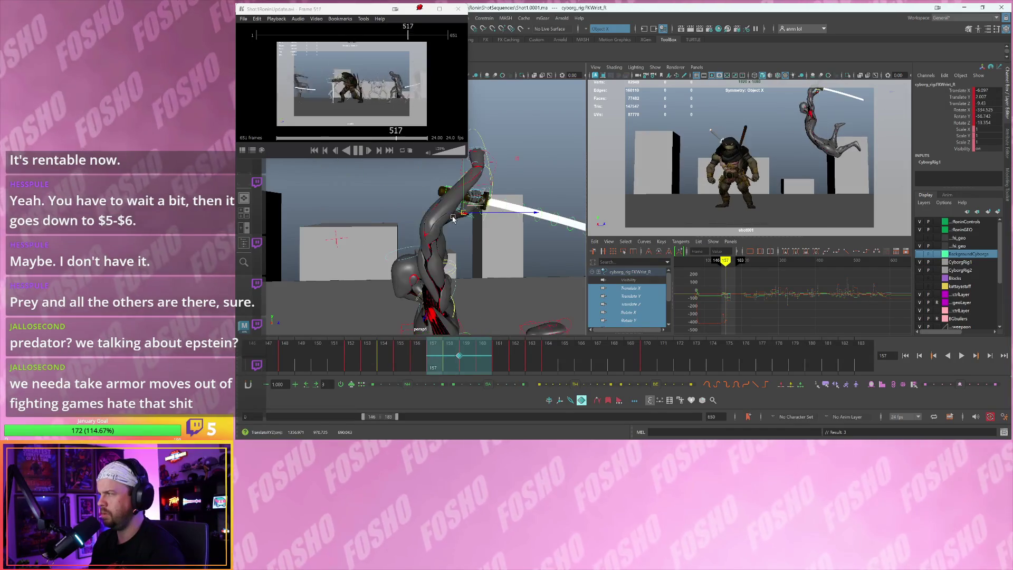
{"action": "key", "text": "alt+comma"}
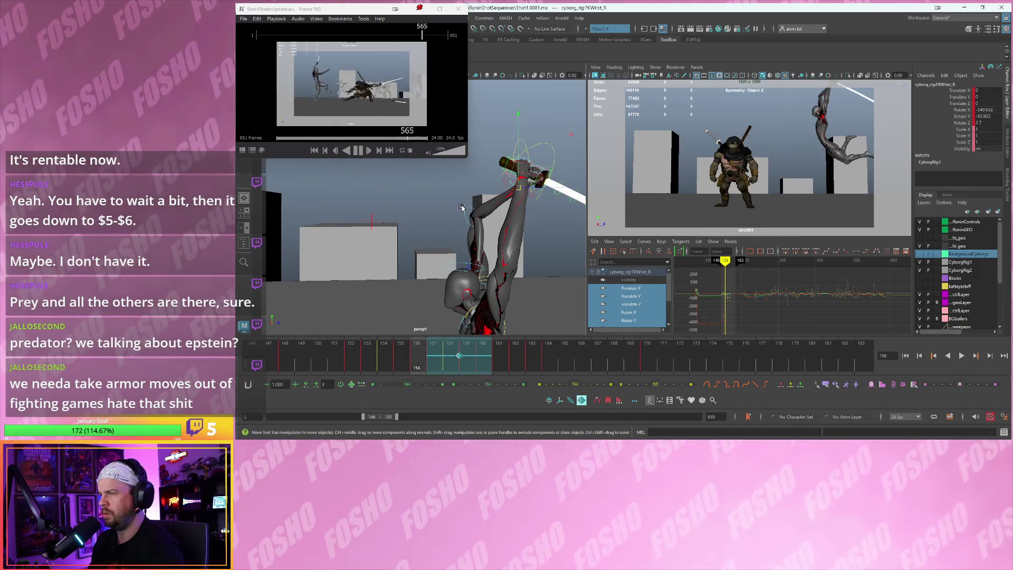
{"action": "left_click", "coordinate": [469, 213]}
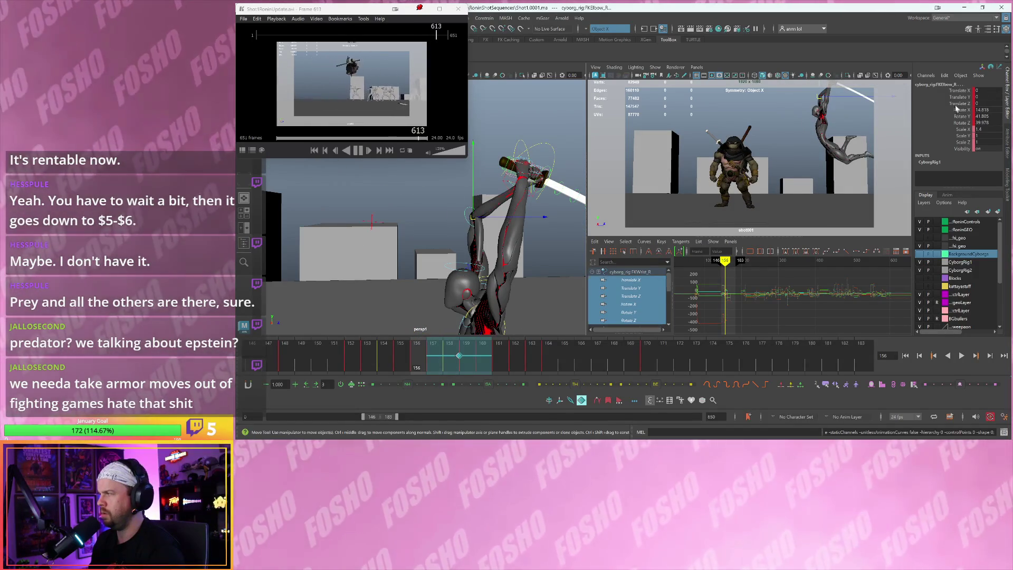
{"action": "left_click_drag", "start_coordinate": [954, 104], "coordinate": [941, 93]}
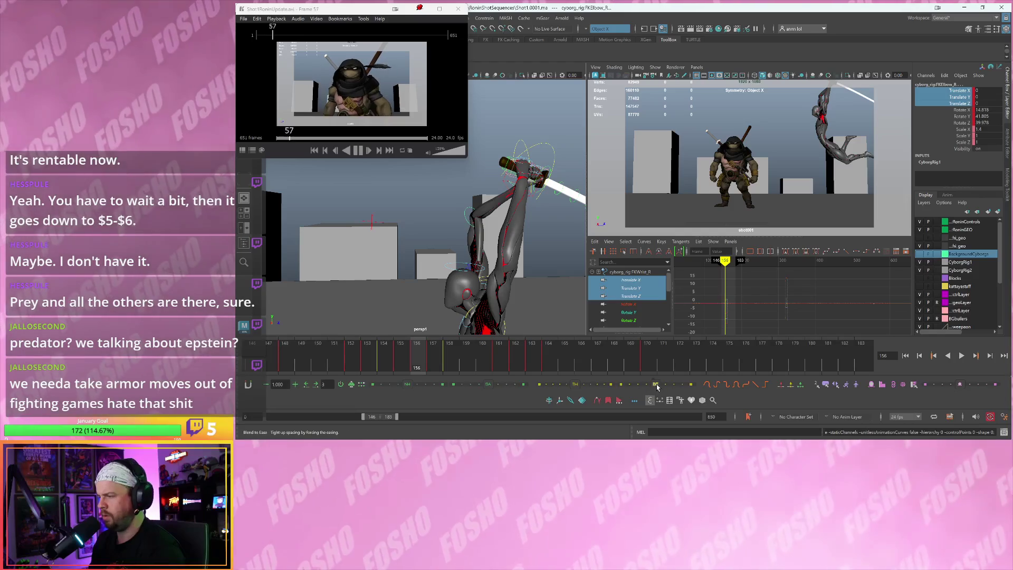
{"action": "left_click_drag", "start_coordinate": [669, 385], "coordinate": [671, 385]}
Compare the eased pose across frames 155–156, then select the left arm IK control
{"action": "key", "text": "alt+period"}
{"action": "key", "text": "alt+period"}
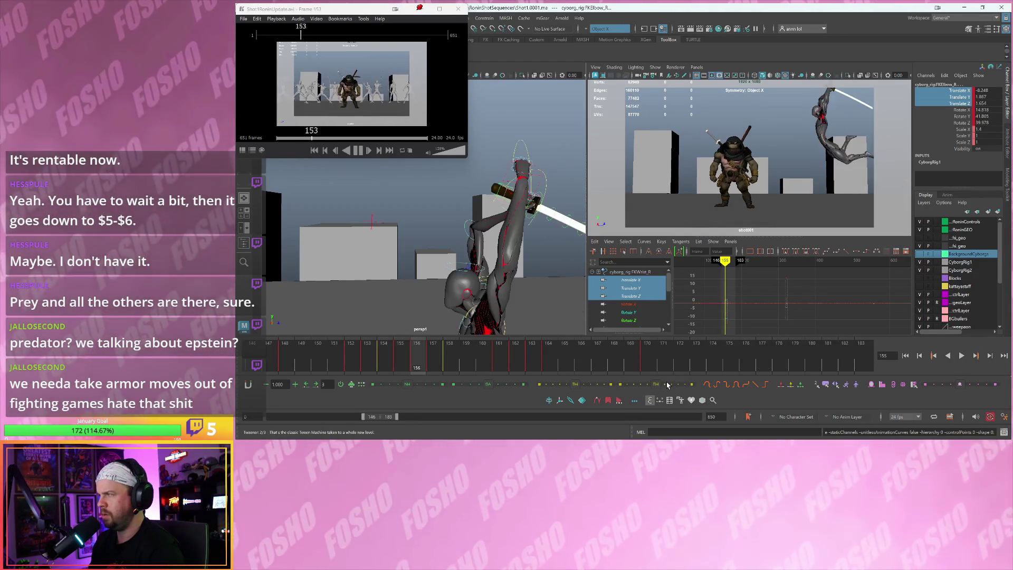
{"action": "key", "text": "alt+comma"}
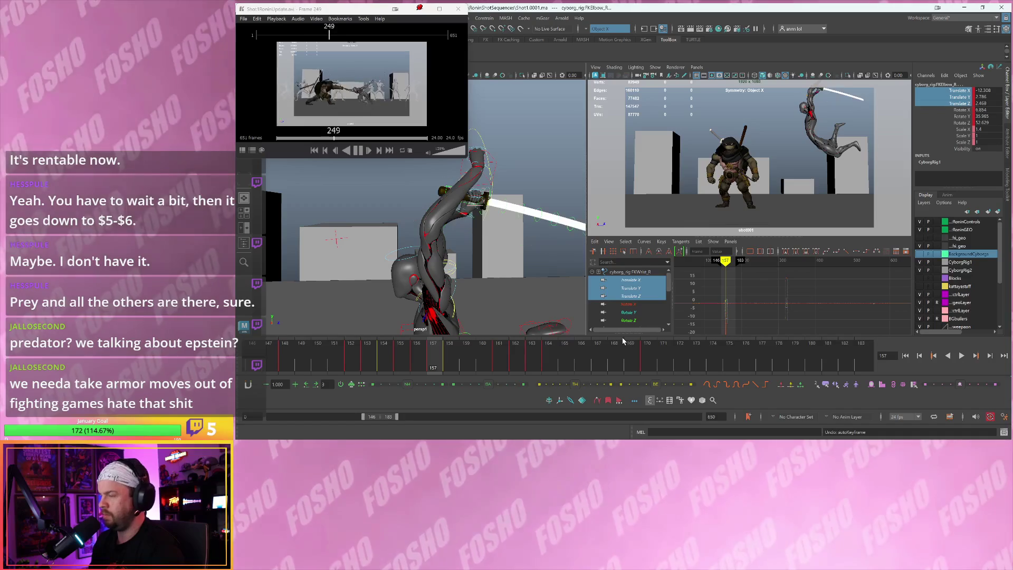
{"action": "mouse_move", "coordinate": [443, 290]}
{"action": "left_mouse_down", "text": "alt"}
{"action": "mouse_move", "coordinate": [482, 292]}
{"action": "mouse_move", "coordinate": [432, 278]}
{"action": "mouse_move", "coordinate": [463, 288]}
{"action": "mouse_move", "coordinate": [463, 252]}
{"action": "left_mouse_up", "text": "alt"}
{"action": "key", "text": "alt+comma"}
{"action": "key", "text": "alt+comma"}
{"action": "key", "text": "alt+period"}
{"action": "key", "text": "alt+comma"}
{"action": "key", "text": "alt+period"}
{"action": "left_click", "coordinate": [470, 271]}
{"action": "left_click_drag", "start_coordinate": [442, 204], "coordinate": [448, 201], "text": "alt"}
{"action": "left_click", "coordinate": [447, 202]}
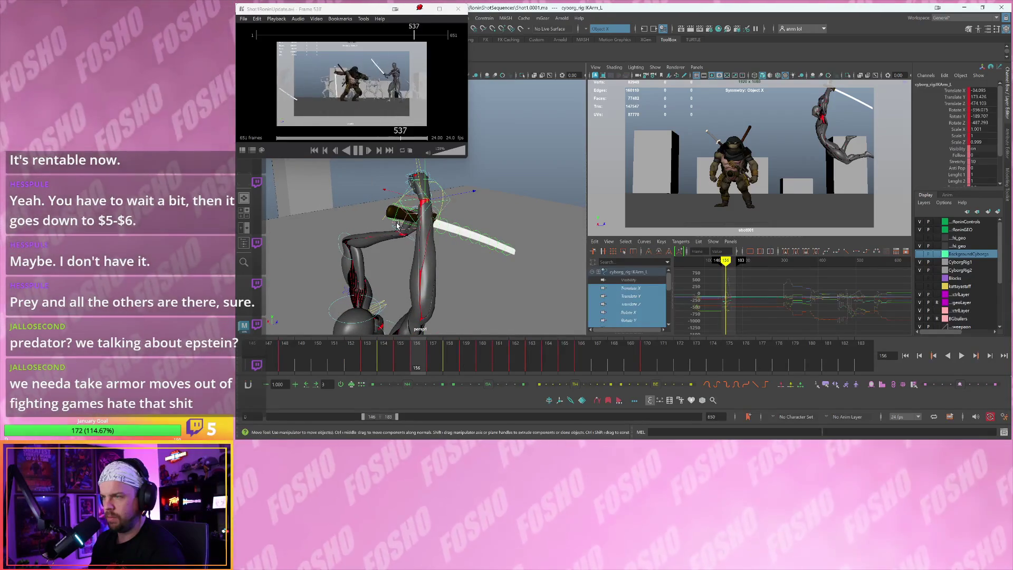
Pick controls from the selection-set bar and select IKArm_L at frame 156
{"action": "left_click", "coordinate": [404, 217]}
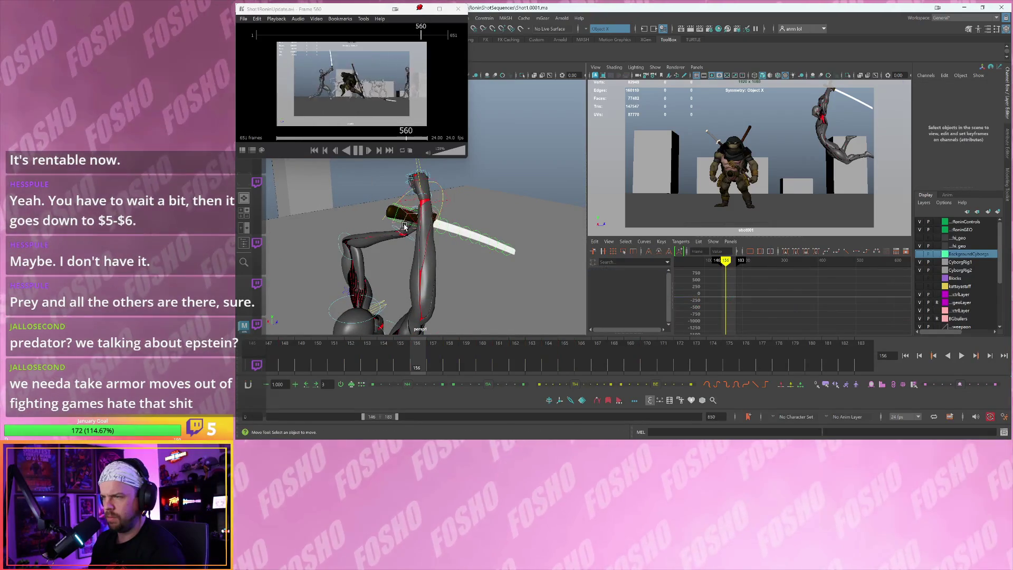
{"action": "left_click", "coordinate": [450, 200]}
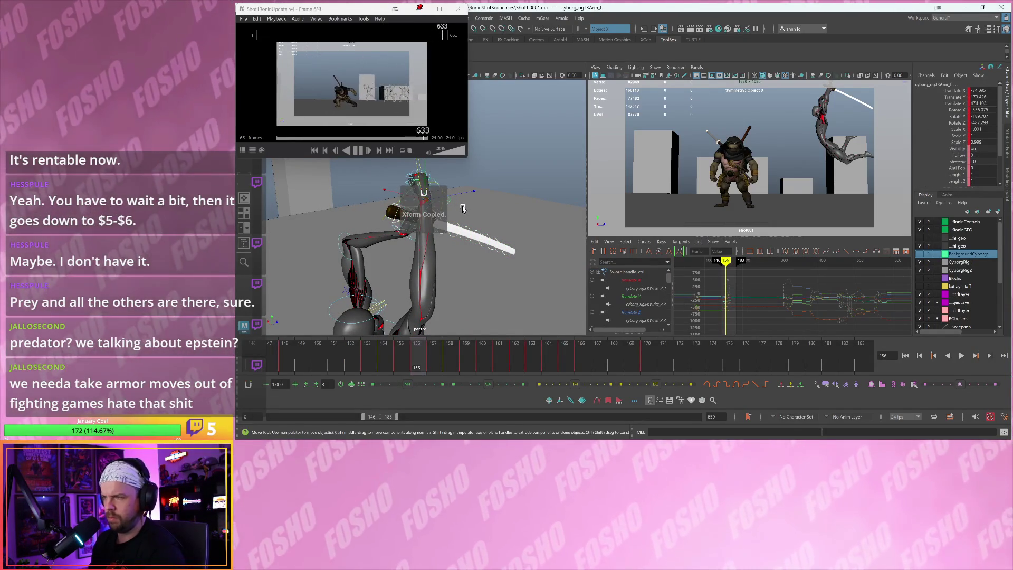
{"action": "key", "text": "alt+period"}
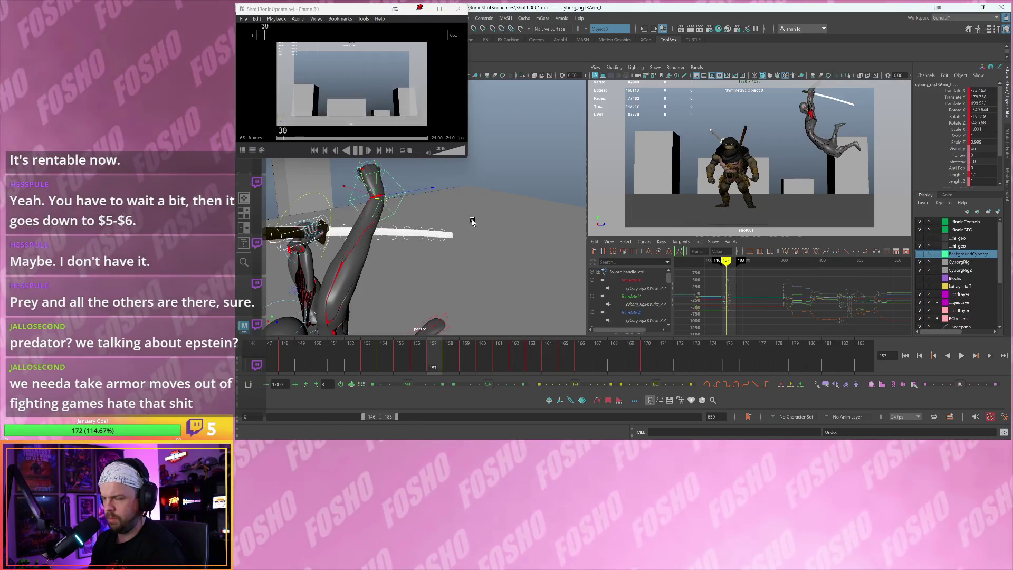
{"action": "key", "text": "ctrl+z"}
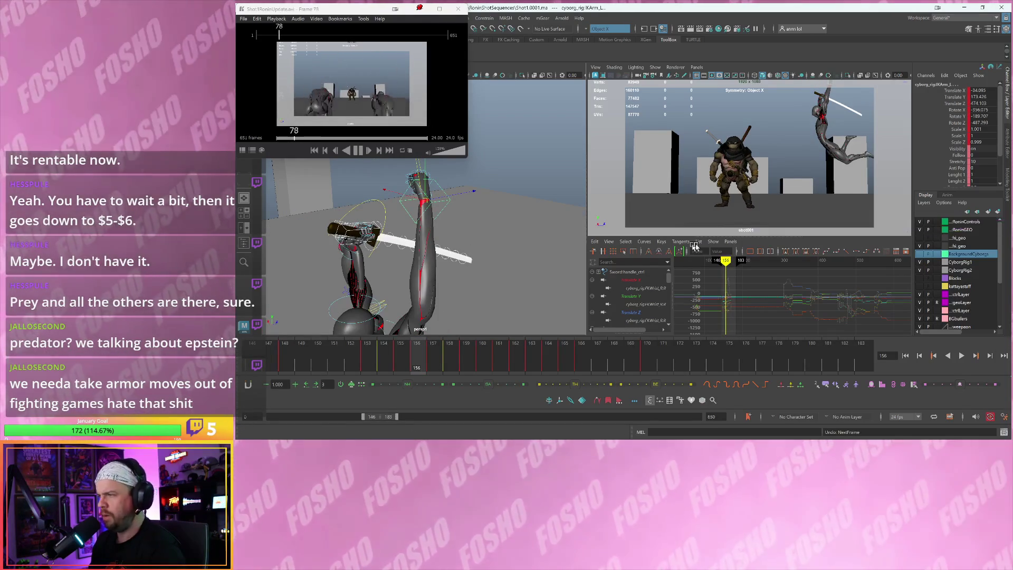
{"action": "key", "text": "grave"}
{"action": "left_click", "coordinate": [803, 230]}
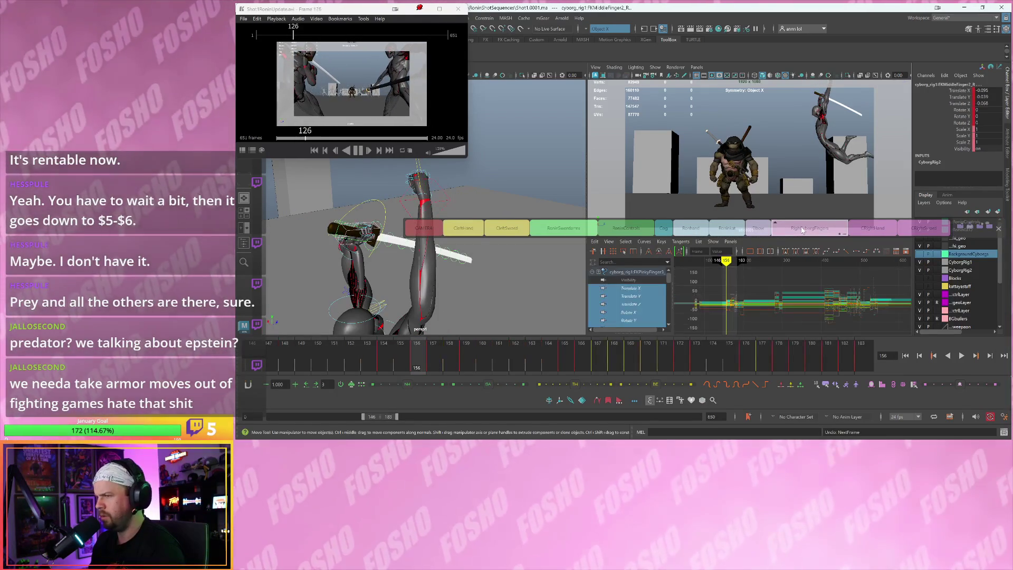
{"action": "left_click", "coordinate": [573, 232]}
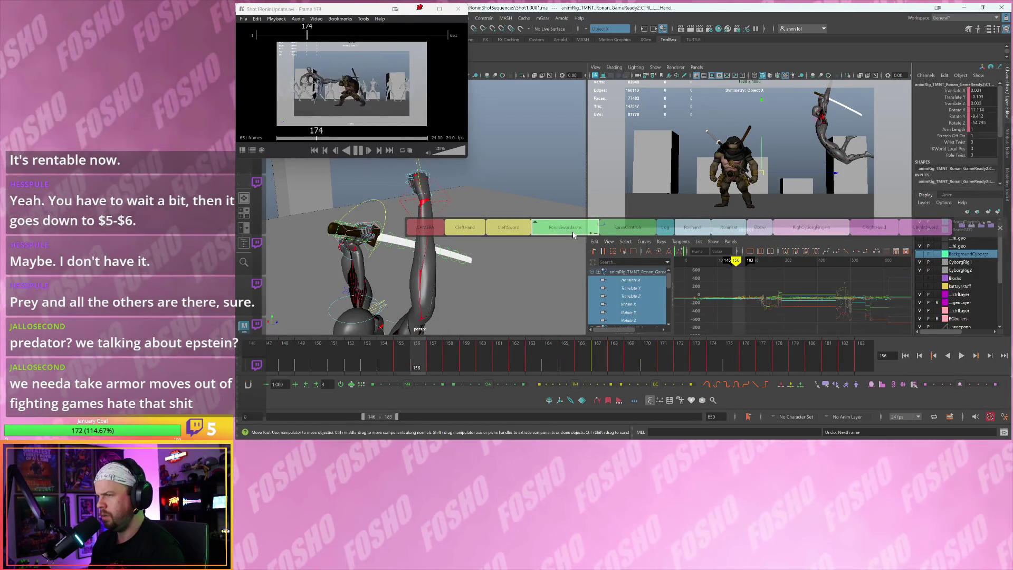
{"action": "left_click", "coordinate": [519, 228]}
{"action": "left_click", "coordinate": [469, 233]}
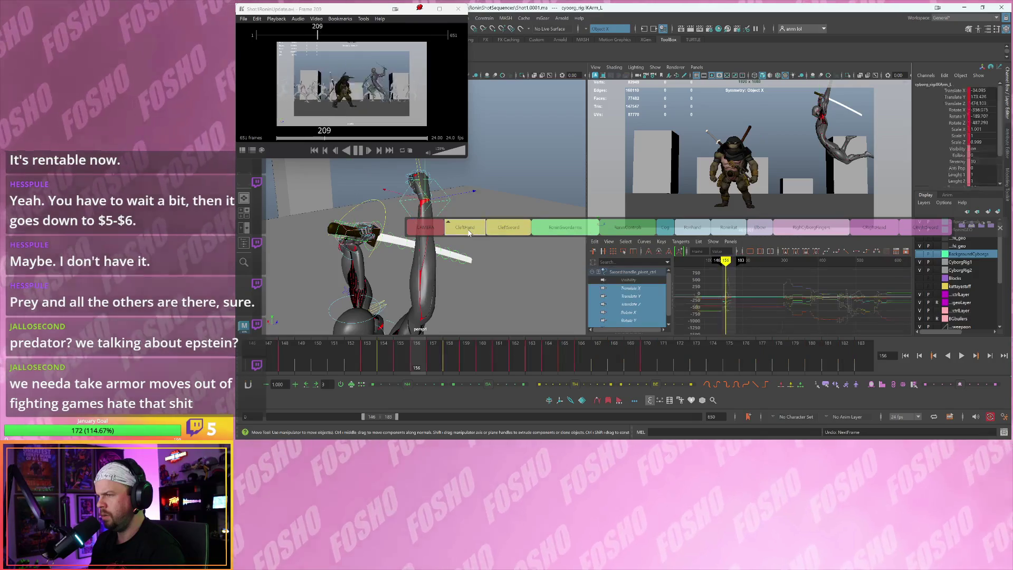
{"action": "left_click", "coordinate": [506, 230]}
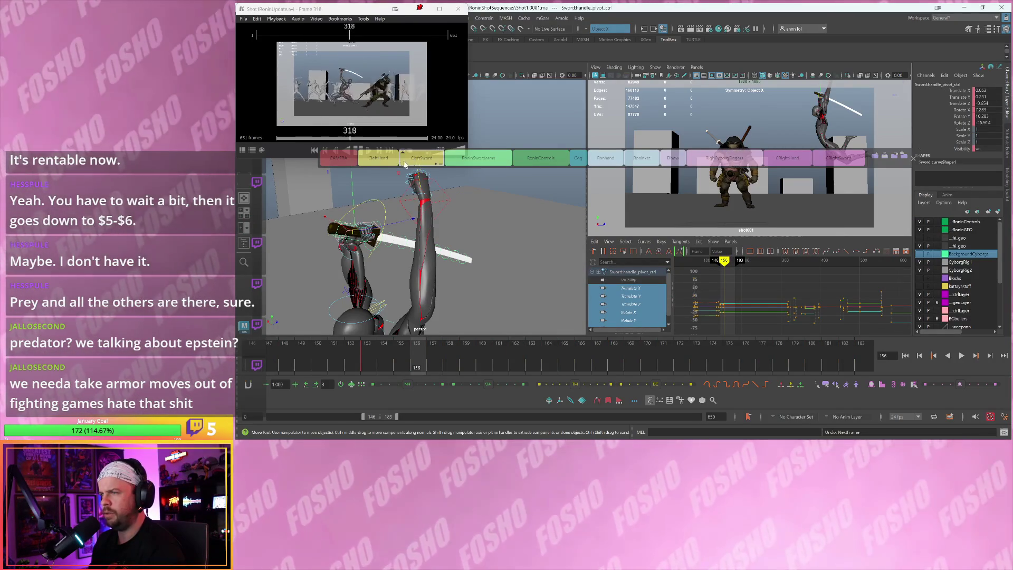
{"action": "left_click", "coordinate": [385, 159]}
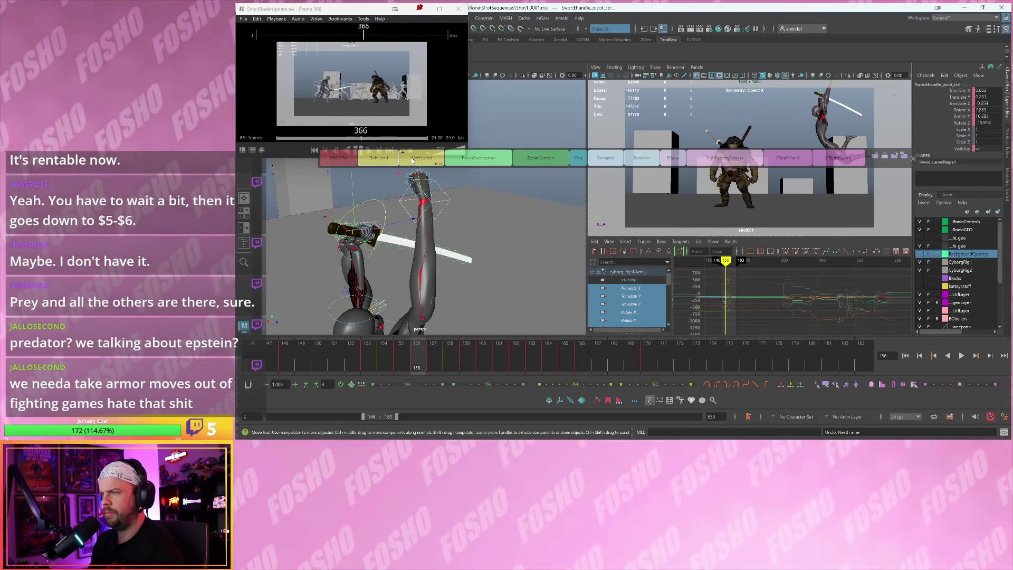
Copy IKArm_L's world transform with the Xform copy hotkey on frames 156 and 155
{"action": "key", "text": "ctrl+c"}
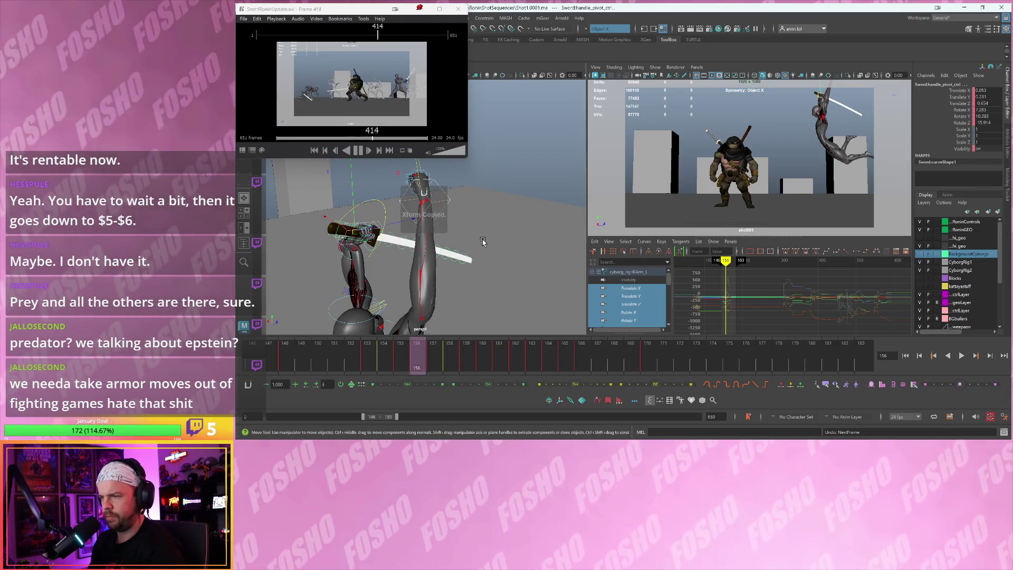
{"action": "key", "text": "alt+comma"}
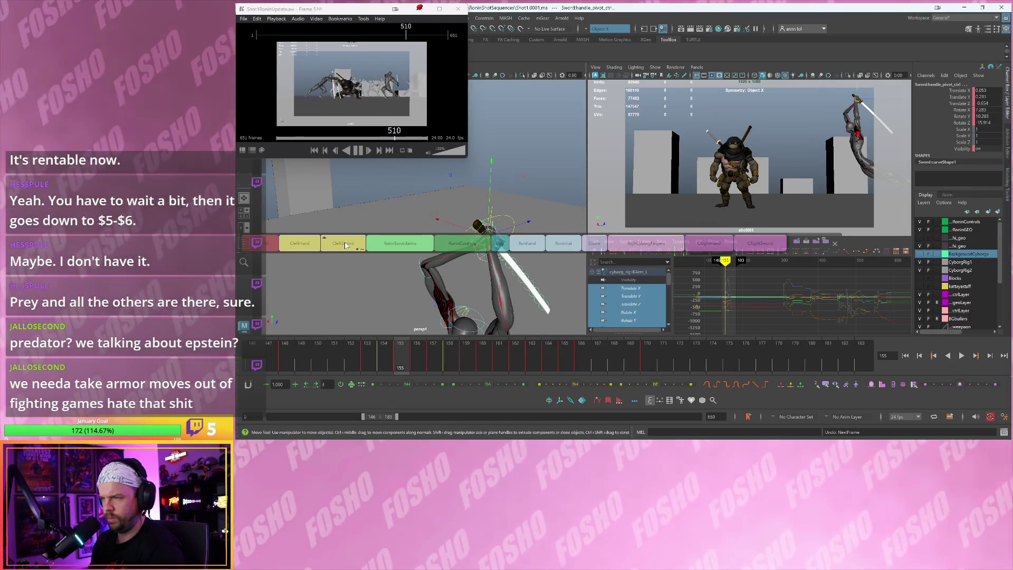
{"action": "key", "text": "ctrl+c"}
{"action": "key", "text": "alt+period"}
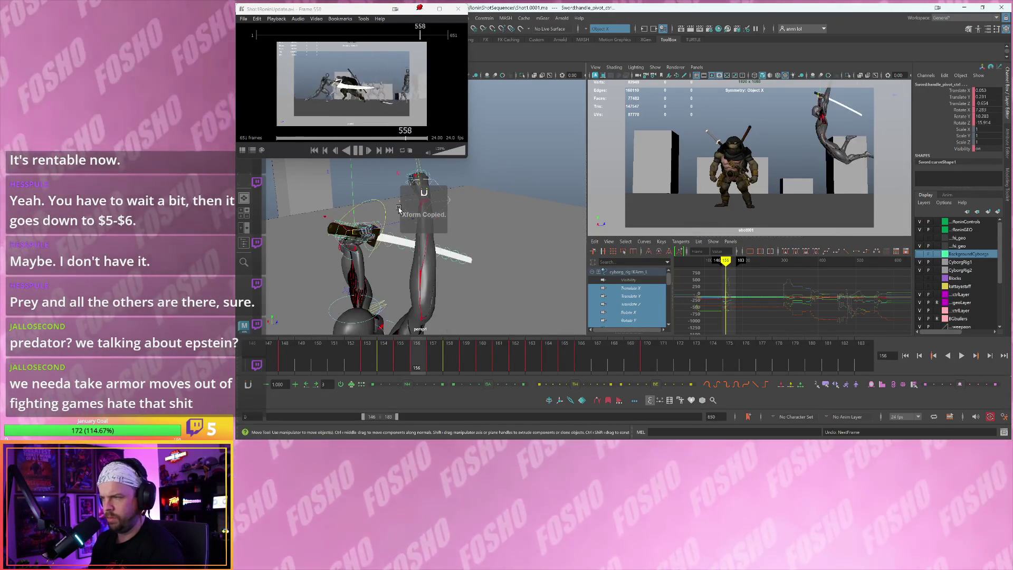
{"action": "key", "text": "alt+period"}
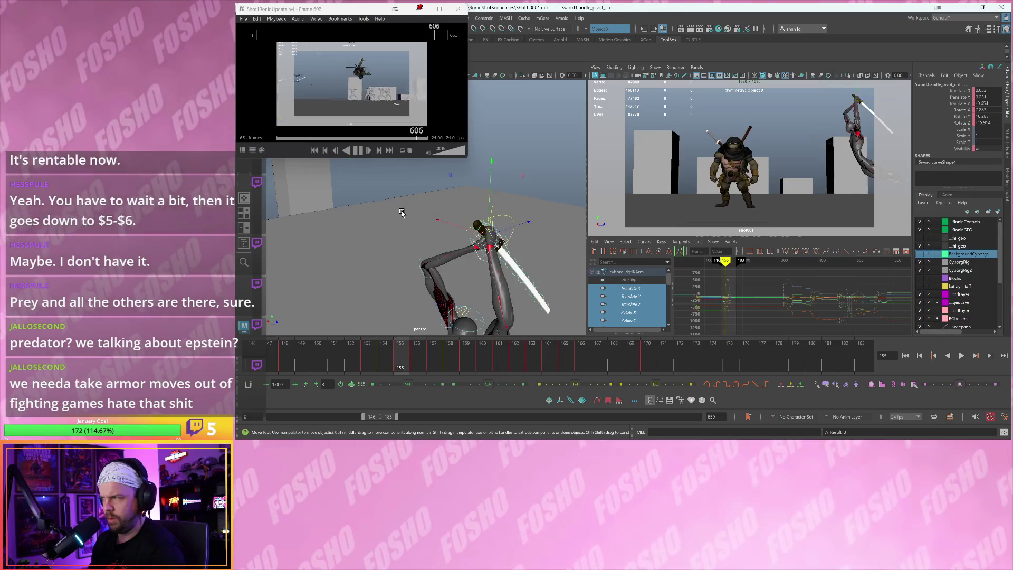
{"action": "key", "text": "alt+comma"}
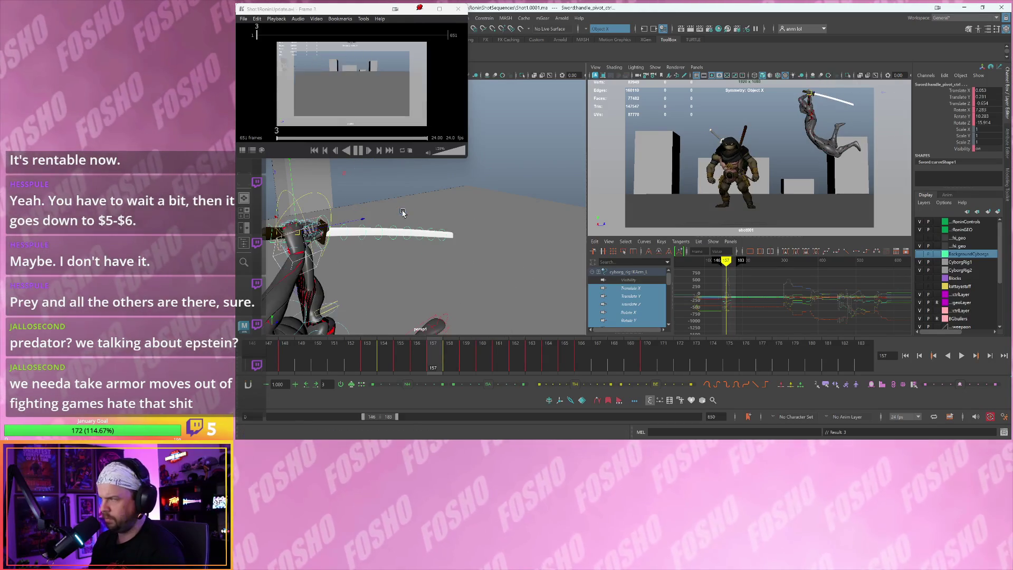
{"action": "key", "text": "alt+period"}
{"action": "key", "text": "alt+period"}
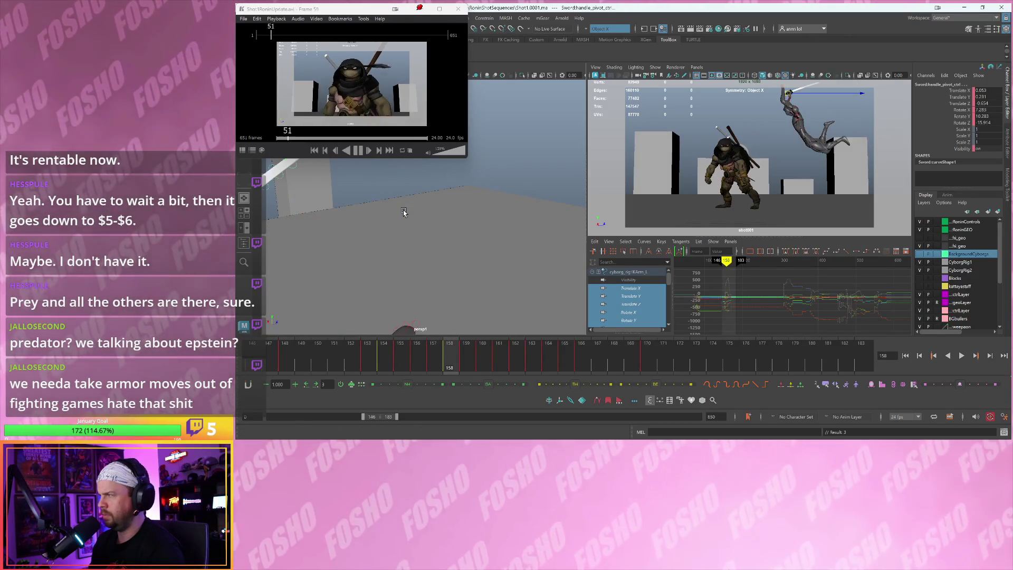
{"action": "key", "text": "alt+period"}
{"action": "key", "text": "alt+period"}
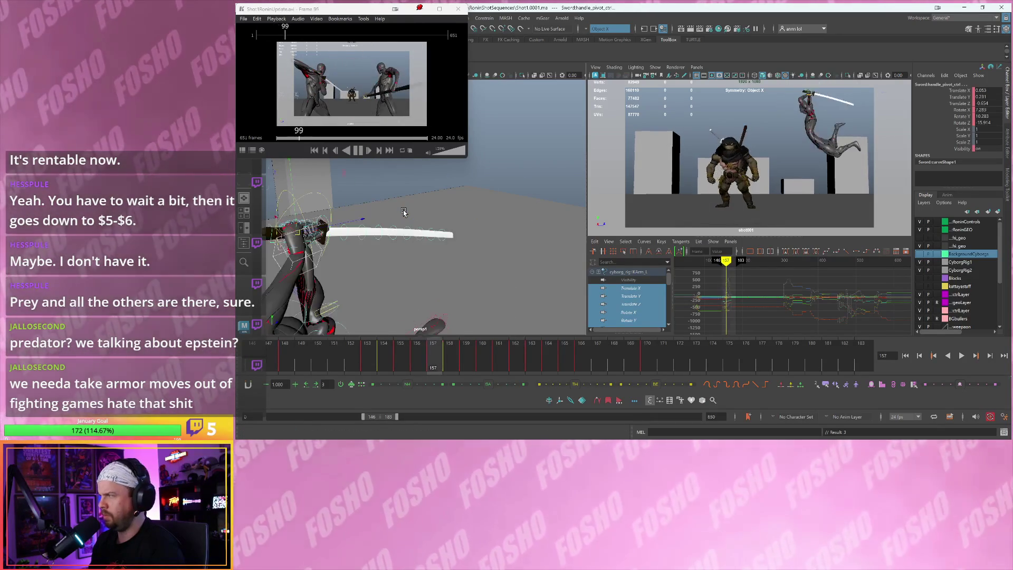
{"action": "key", "text": "alt+comma"}
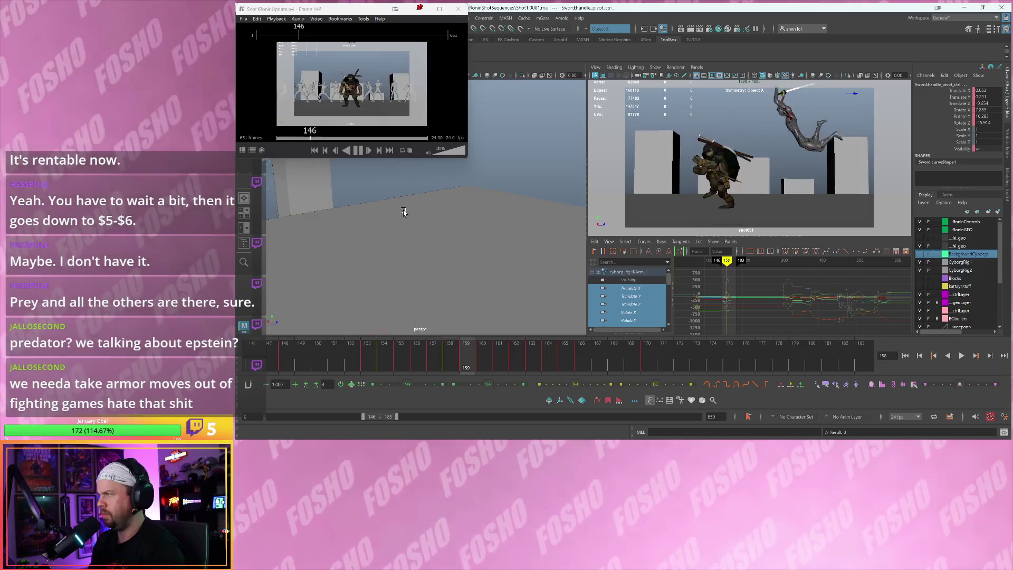
{"action": "key", "text": "alt+period"}
{"action": "key", "text": "alt+period"}
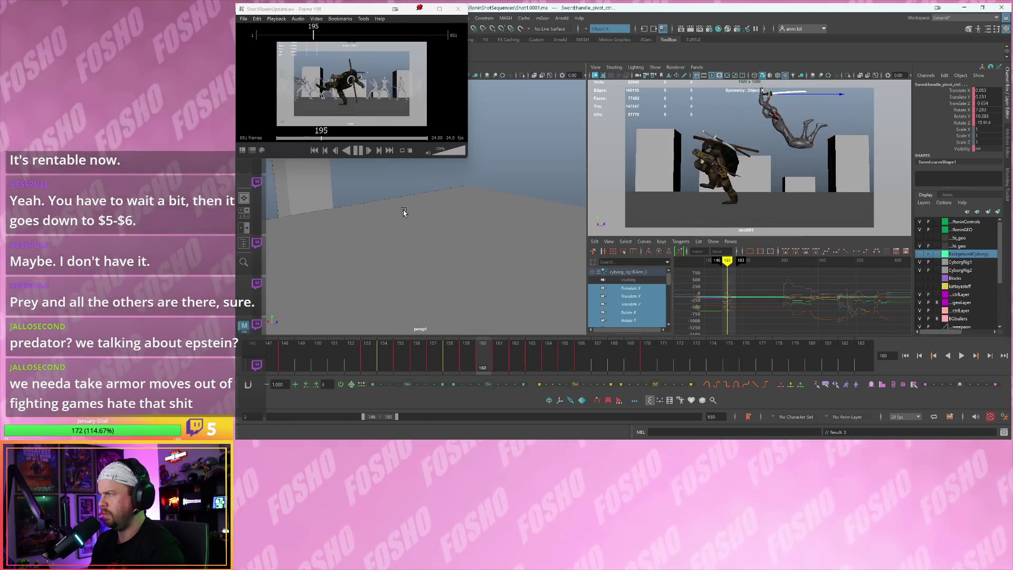
{"action": "key", "text": "alt+period"}
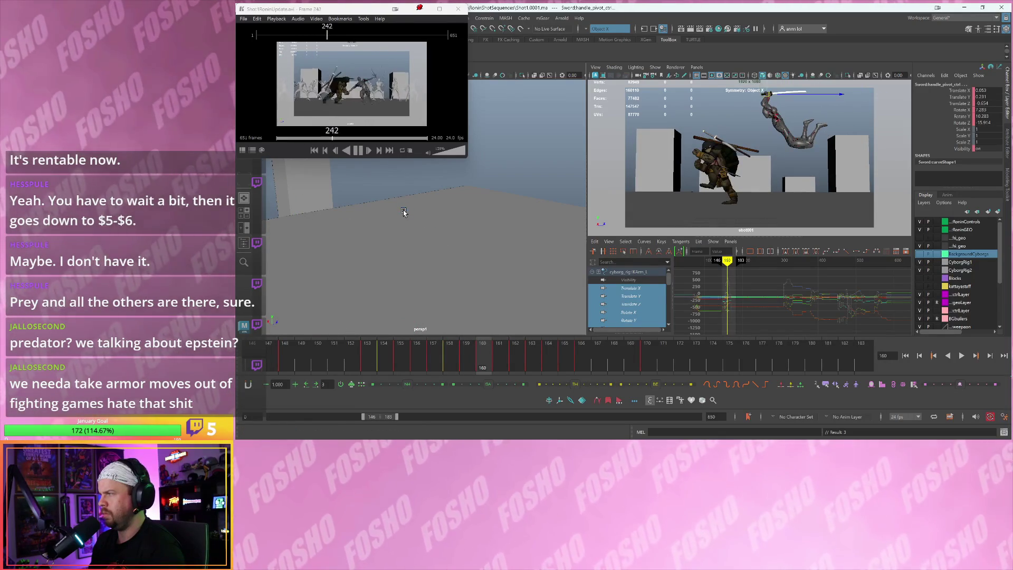
{"action": "key", "text": "alt+comma"}
{"action": "key", "text": "alt+comma"}
{"action": "key", "text": "alt+comma"}
{"action": "key", "text": "alt+period"}
{"action": "key", "text": "alt+period"}
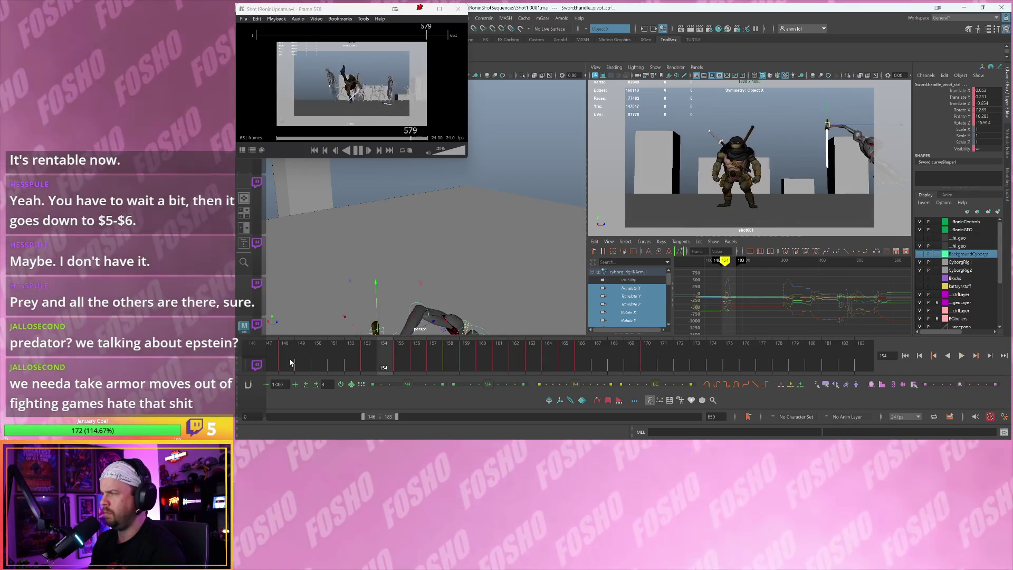
{"action": "key", "text": "Escape"}
{"action": "key", "text": "alt+v"}
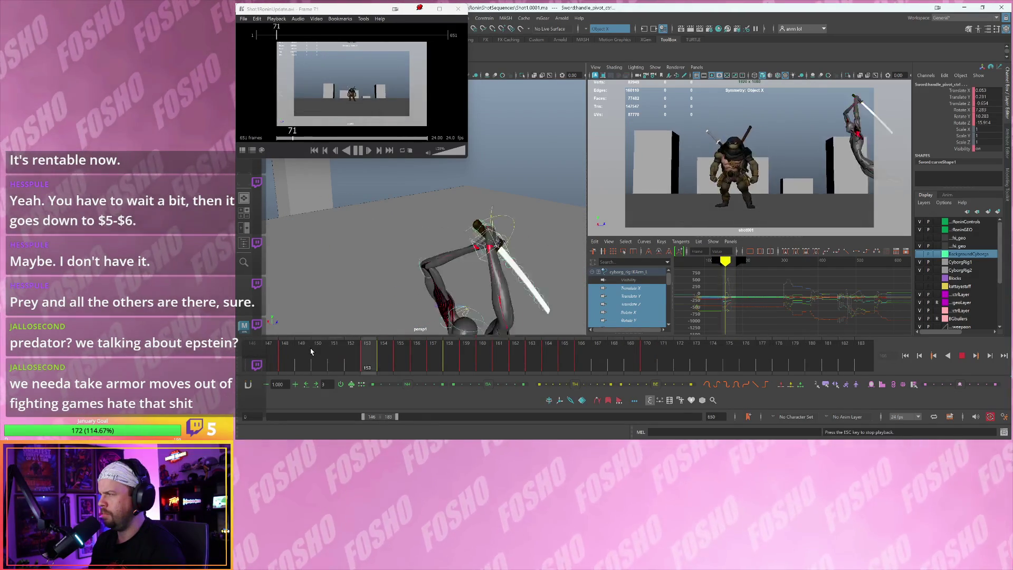
{"action": "key", "text": "Escape"}
{"action": "left_click_drag", "start_coordinate": [362, 363], "coordinate": [460, 357]}
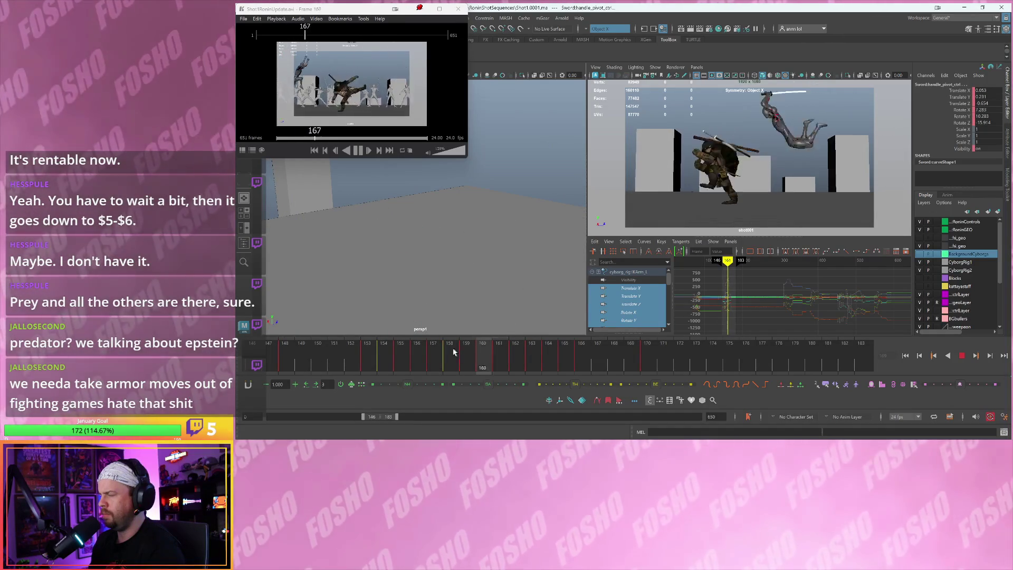
{"action": "left_click", "coordinate": [451, 352]}
{"action": "key", "text": "alt+comma"}
{"action": "key", "text": "alt+comma"}
{"action": "key", "text": "alt+comma"}
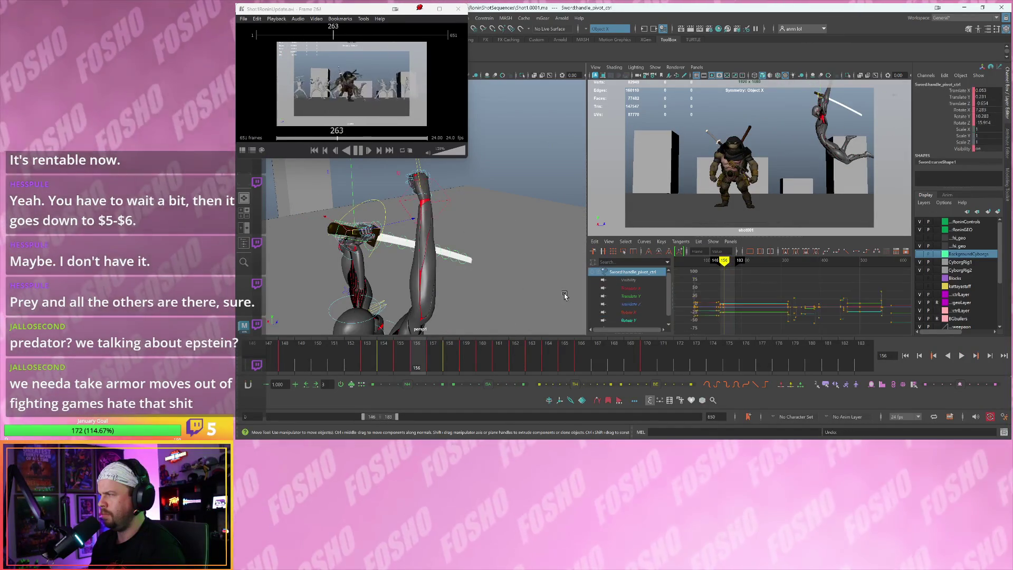
Undo the last four changes and play back the leap to review it
{"action": "key", "text": "ctrl+z"}
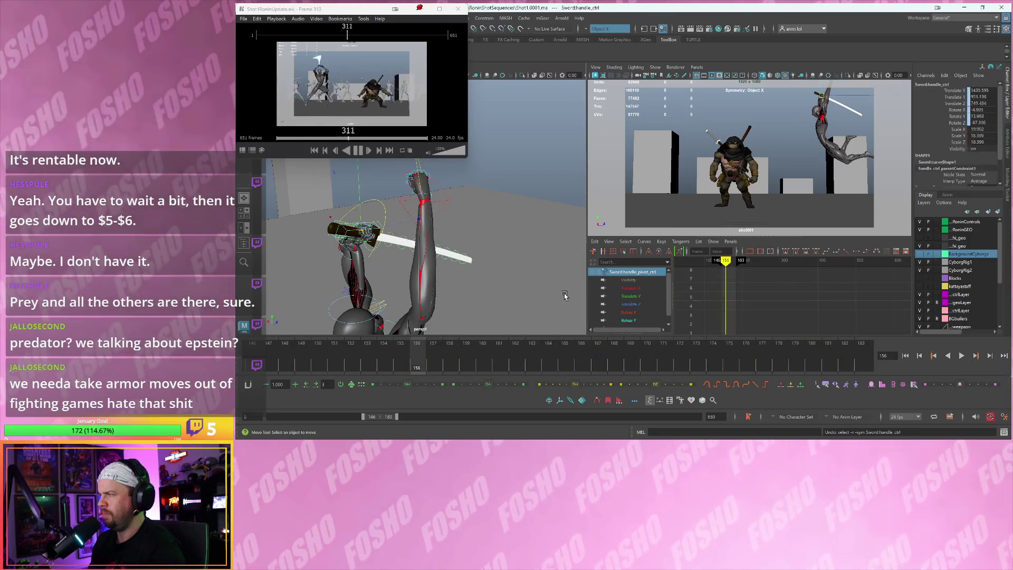
{"action": "key", "text": "ctrl+z"}
{"action": "key", "text": "ctrl+z"}
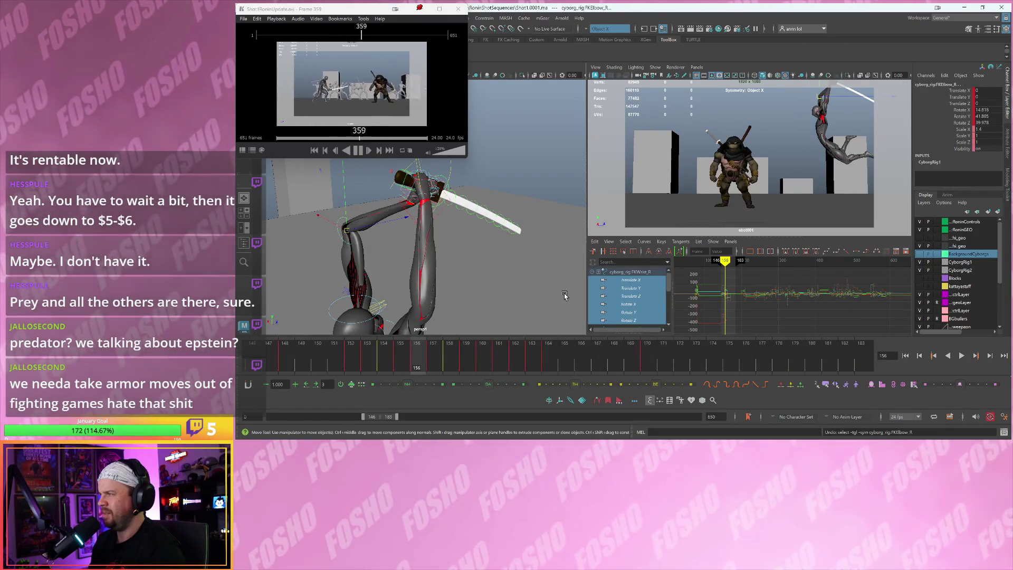
{"action": "key", "text": "ctrl+z"}
{"action": "key", "text": "ctrl+z"}
{"action": "key", "text": "ctrl+z"}
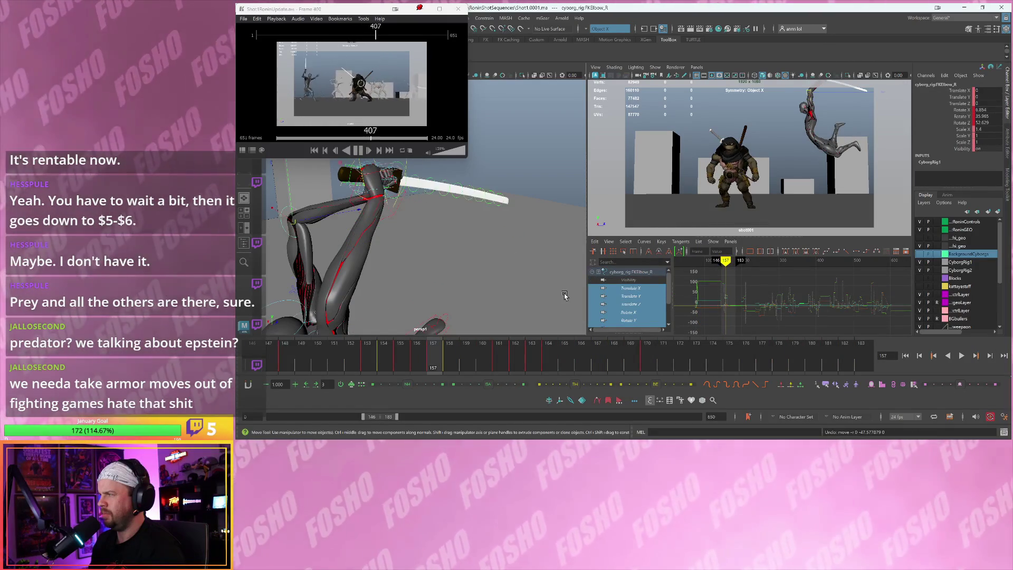
{"action": "key", "text": "ctrl+z"}
{"action": "key", "text": "alt+v"}
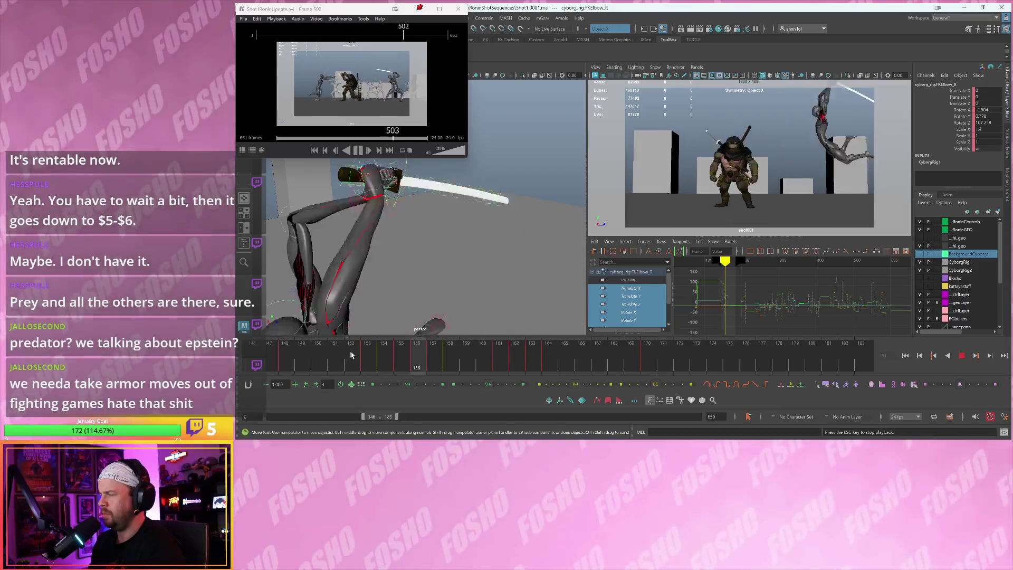
{"action": "key", "text": "Escape"}
Step to frame 158 and frame the view on the cyborg's limbs
{"action": "key", "text": "alt+period"}
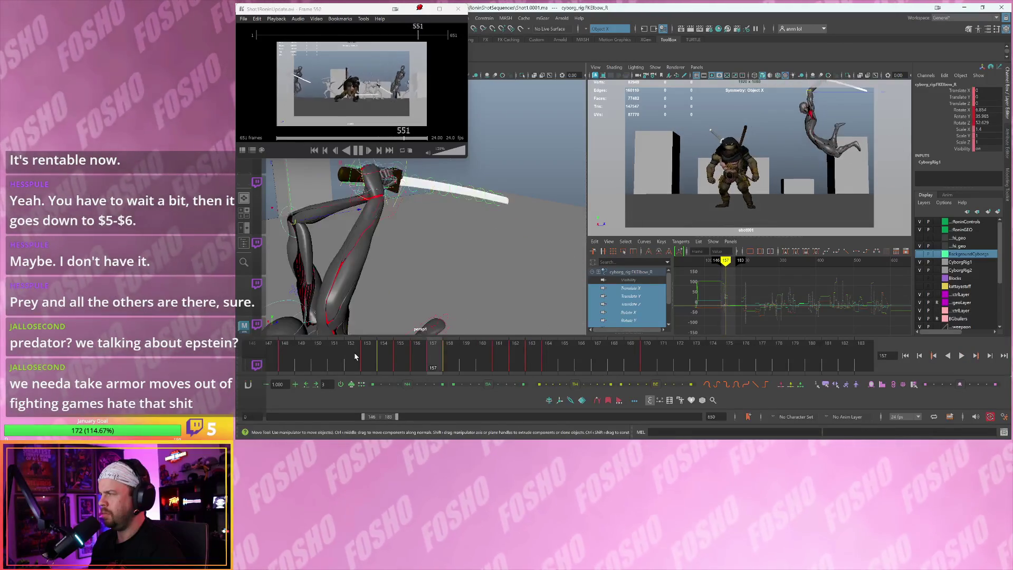
{"action": "key", "text": "alt+period"}
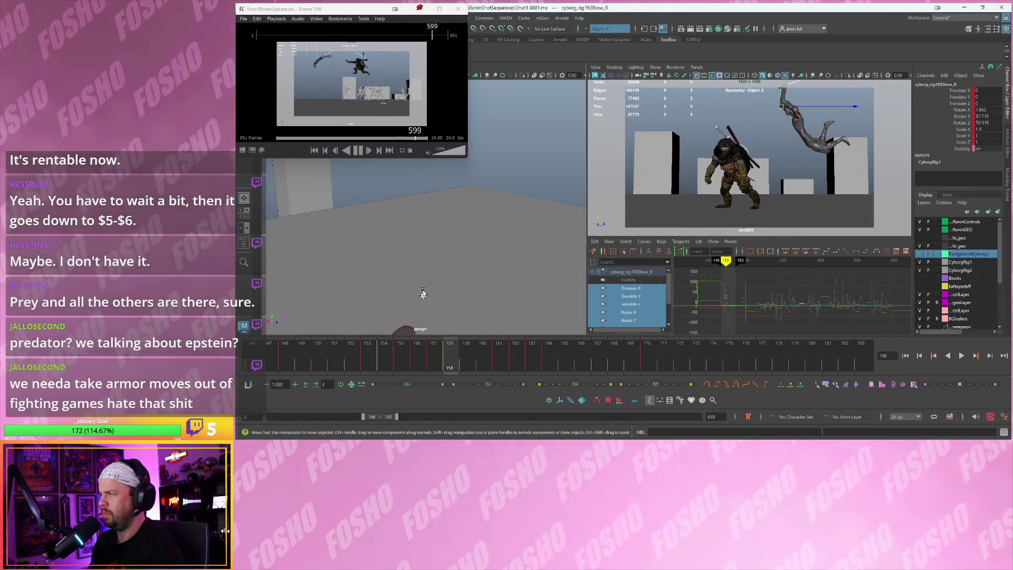
{"action": "key", "text": "f"}
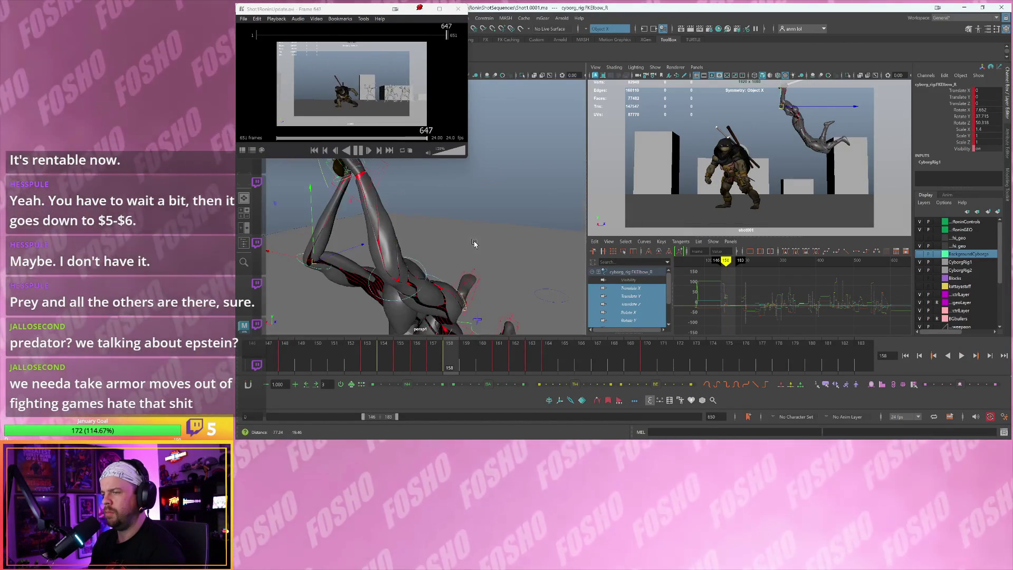
{"action": "left_click_drag", "start_coordinate": [466, 259], "coordinate": [395, 282], "text": "alt"}
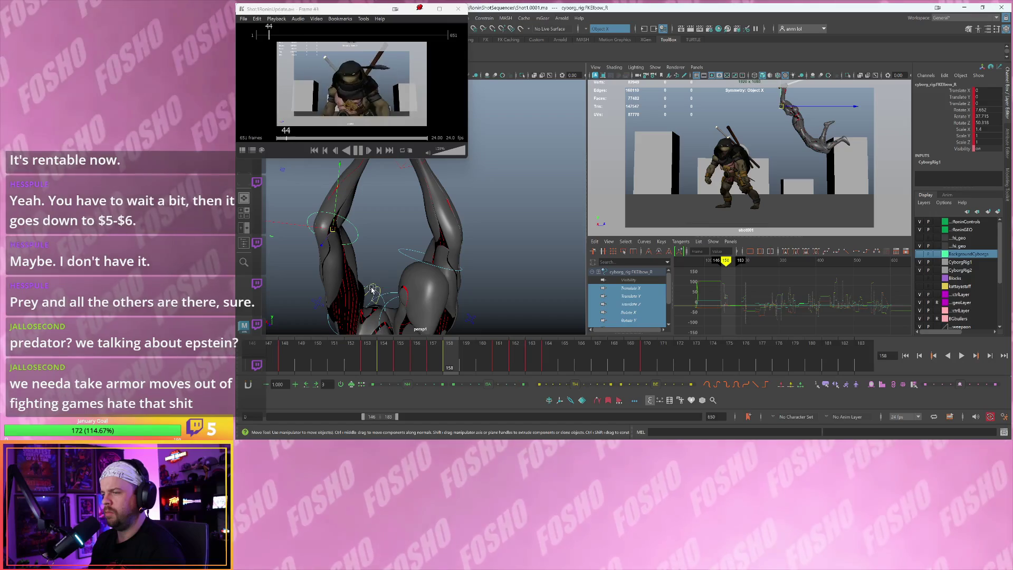
Rotate FKShoulder_R to swing the right arm up, raising Rotate Z to about 124.6
{"action": "left_click", "coordinate": [380, 289]}
{"action": "key", "text": "comma"}
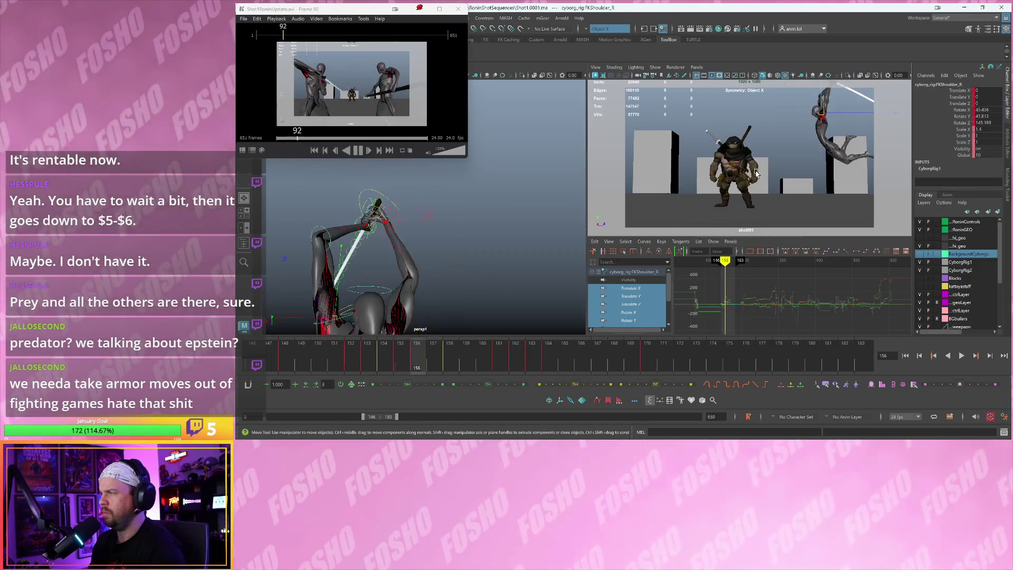
{"action": "key", "text": "period"}
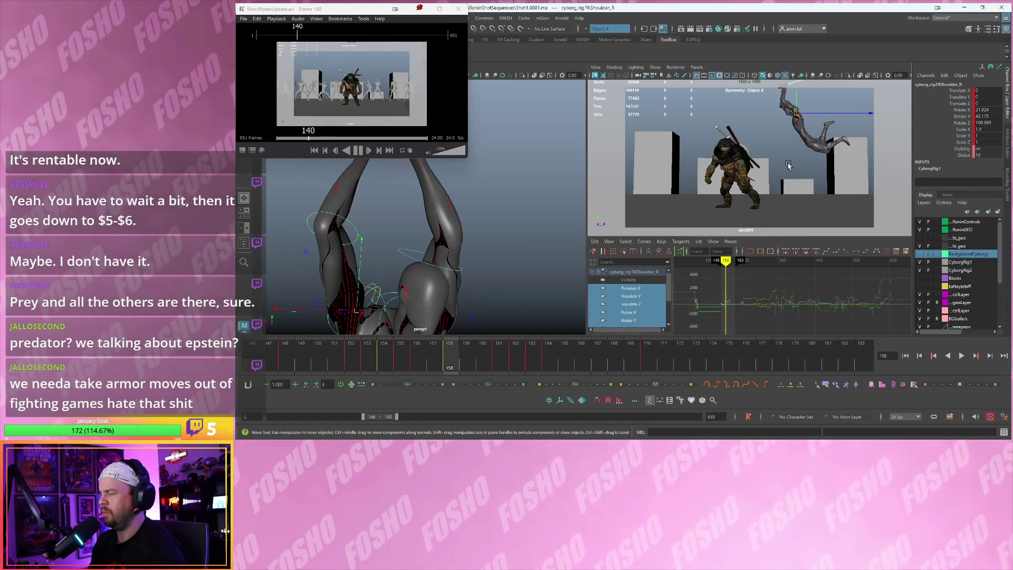
{"action": "key", "text": "e"}
{"action": "left_click_drag", "start_coordinate": [789, 165], "coordinate": [750, 180]}
{"action": "left_click", "coordinate": [752, 177]}
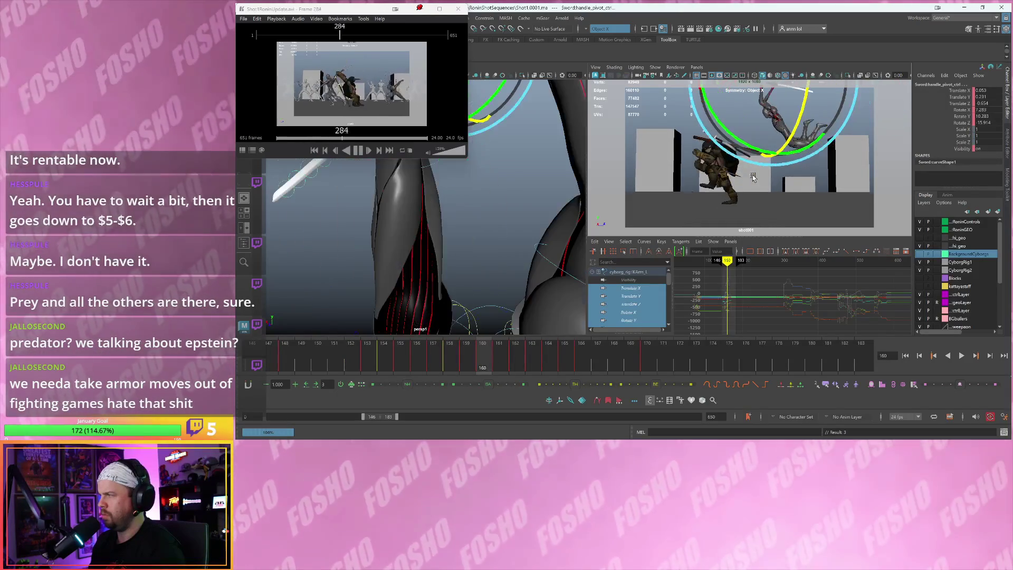
Play back and scrub frames 151–157 to review the leap
{"action": "key", "text": "alt+period"}
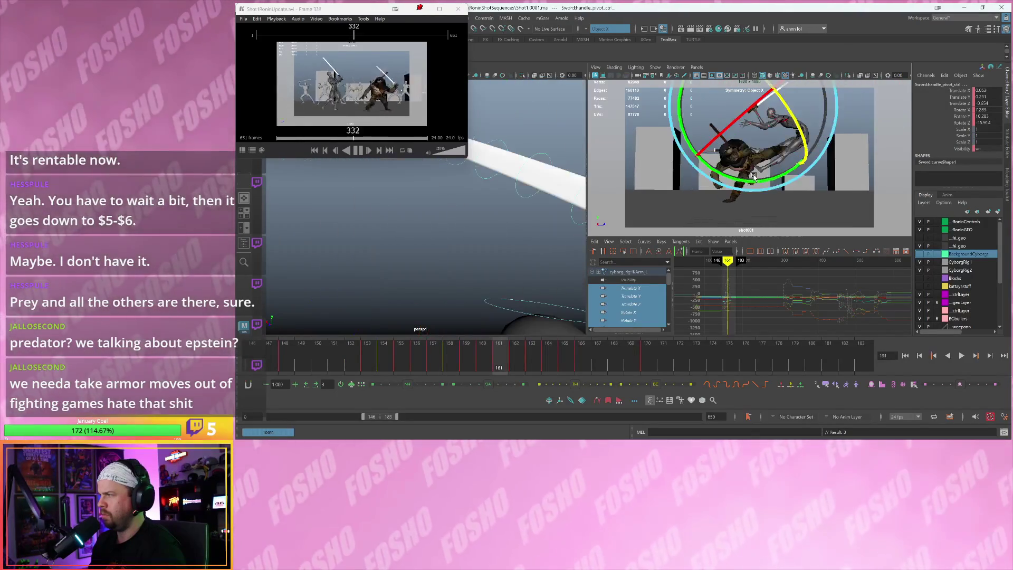
{"action": "key", "text": "alt+v"}
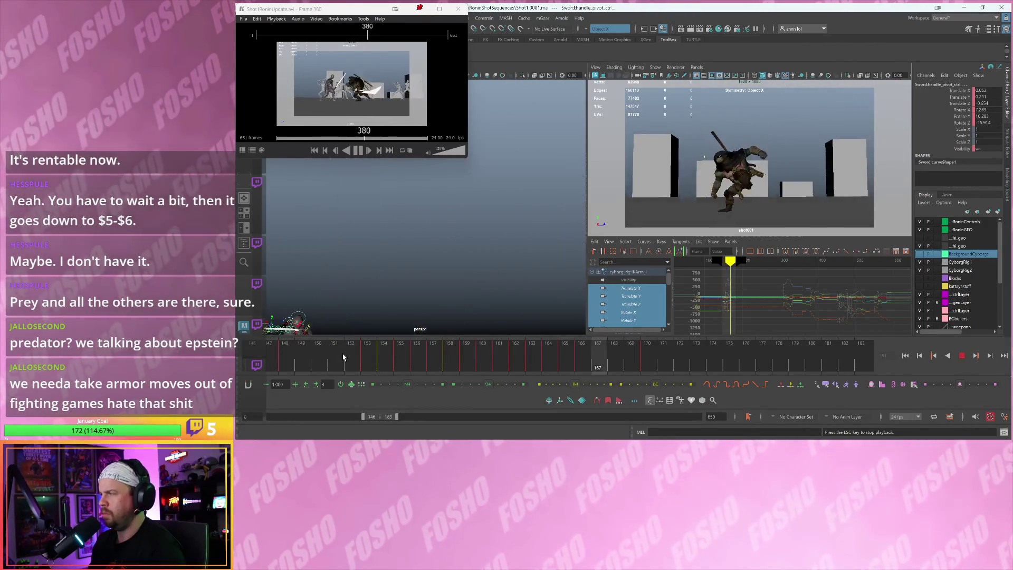
{"action": "mouse_move", "coordinate": [343, 357]}
{"action": "left_mouse_down"}
{"action": "mouse_move", "coordinate": [466, 357]}
{"action": "mouse_move", "coordinate": [449, 357]}
{"action": "left_mouse_up"}
{"action": "key", "text": "e"}
{"action": "left_click_drag", "start_coordinate": [401, 248], "coordinate": [440, 274], "text": "alt"}
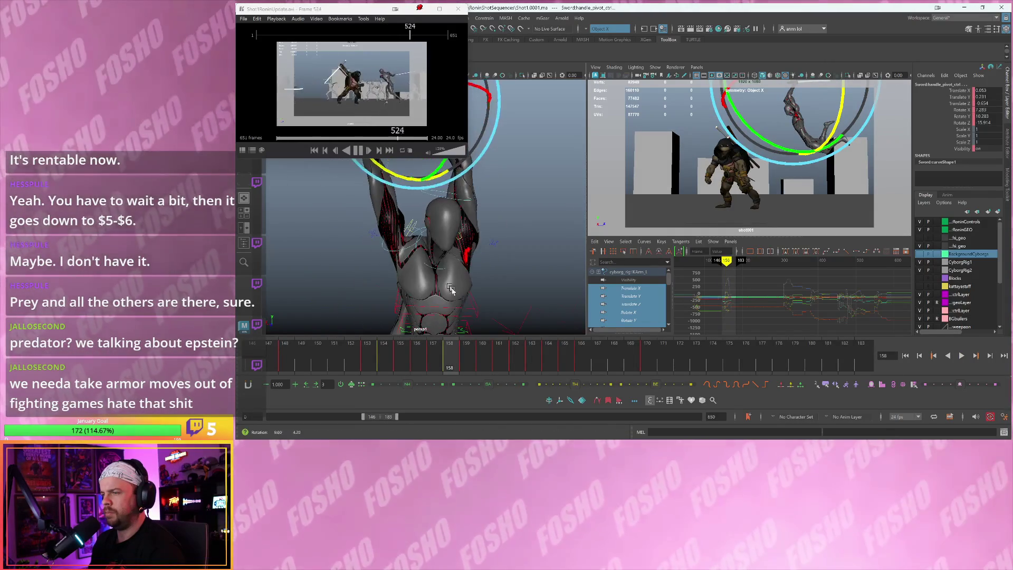
Rotate IKSpine3_M at frame 159 and key the adjusted spine pose
{"action": "left_click", "coordinate": [474, 307]}
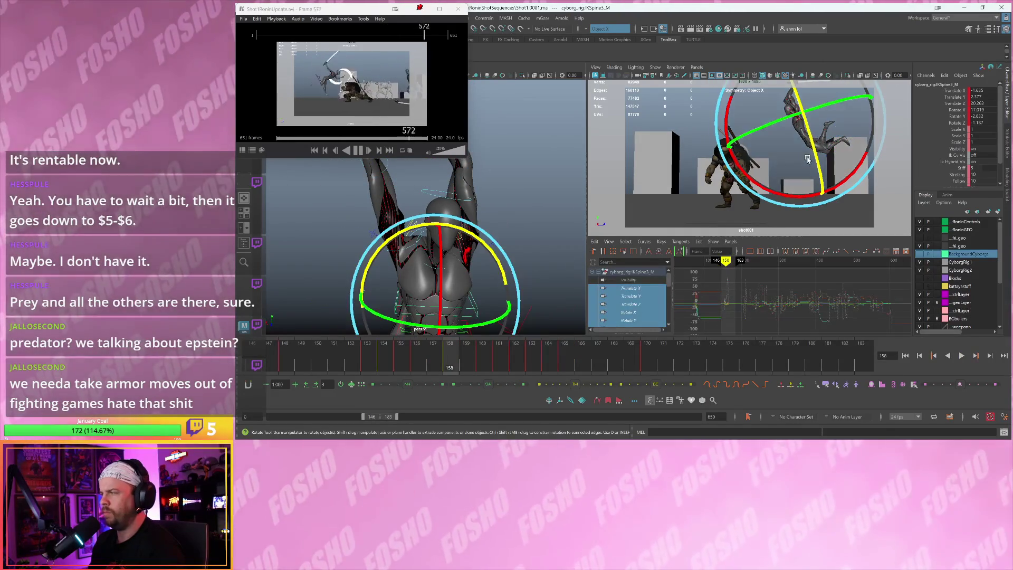
{"action": "scroll", "coordinate": [808, 155], "scroll_direction": "up", "scroll_amount": 3}
{"action": "middle_click_drag", "start_coordinate": [815, 174], "coordinate": [846, 192], "text": "alt"}
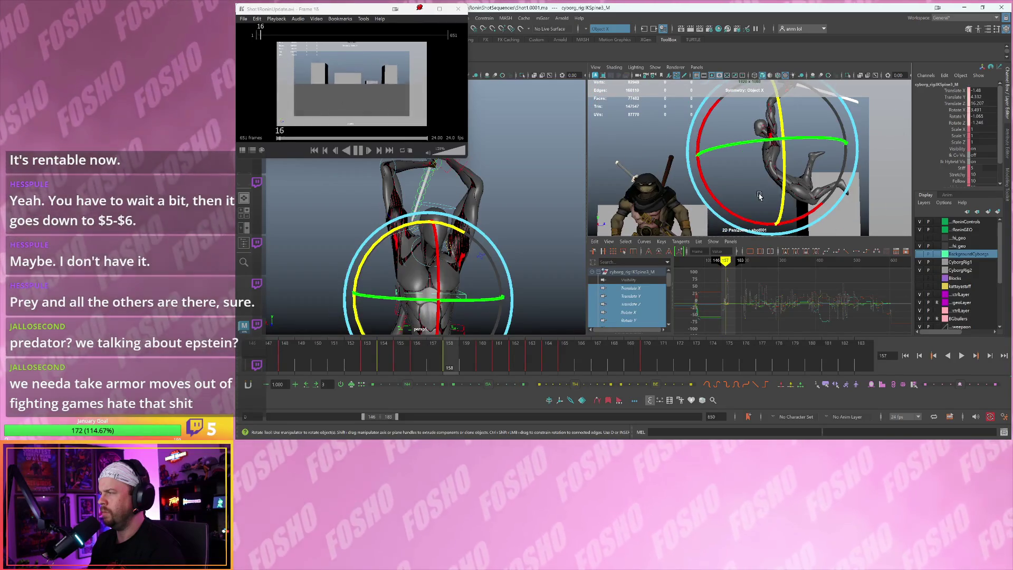
{"action": "key", "text": "alt+period"}
{"action": "mouse_move", "coordinate": [748, 197]}
{"action": "left_mouse_down"}
{"action": "mouse_move", "coordinate": [709, 216]}
{"action": "mouse_move", "coordinate": [754, 229]}
{"action": "mouse_move", "coordinate": [744, 230]}
{"action": "mouse_move", "coordinate": [775, 208]}
{"action": "mouse_move", "coordinate": [749, 198]}
{"action": "left_mouse_up"}
{"action": "key", "text": "s"}
On frame 160, key IKSpine3_M, then shift it and tilt the torso back
{"action": "key", "text": "alt+period"}
{"action": "key", "text": "s"}
{"action": "key", "text": "w"}
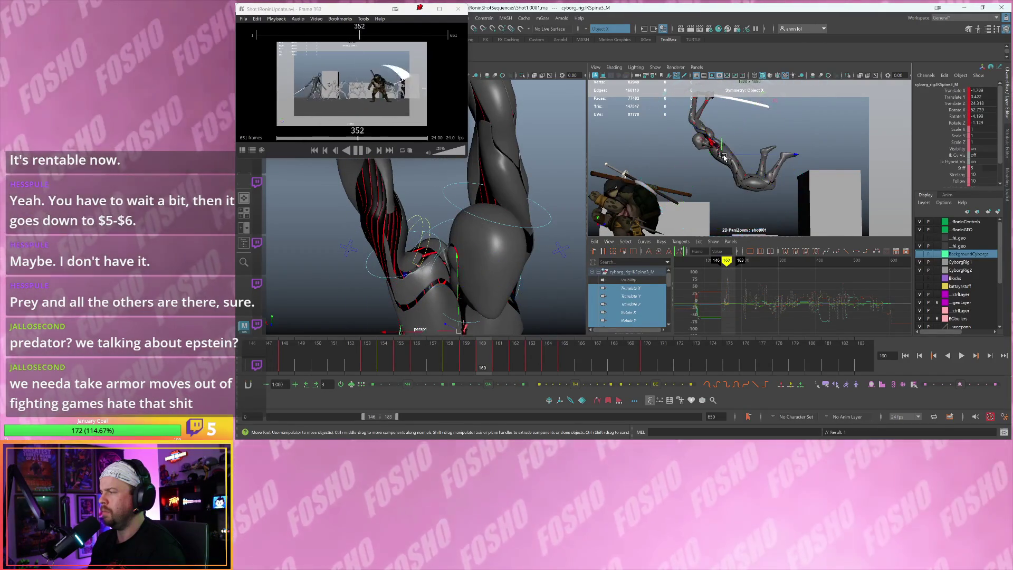
{"action": "left_click_drag", "start_coordinate": [722, 157], "coordinate": [714, 159]}
{"action": "left_click_drag", "start_coordinate": [653, 199], "coordinate": [644, 191]}
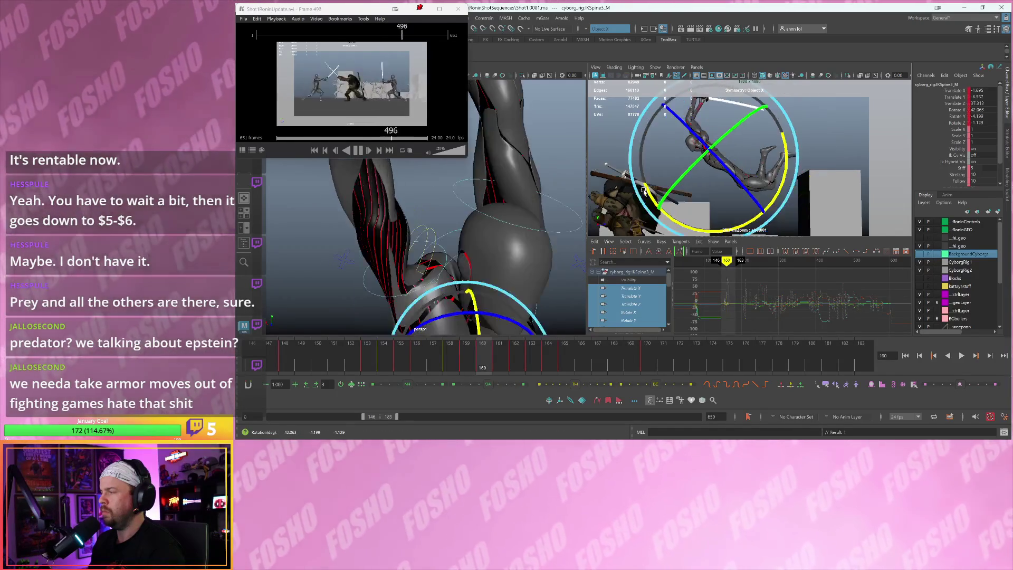
{"action": "left_click_drag", "start_coordinate": [497, 255], "coordinate": [425, 253], "text": "alt"}
Pick-walk to IKSpine2_M, key it at frame 158, then move and key it at frame 159
{"action": "key", "text": "comma"}
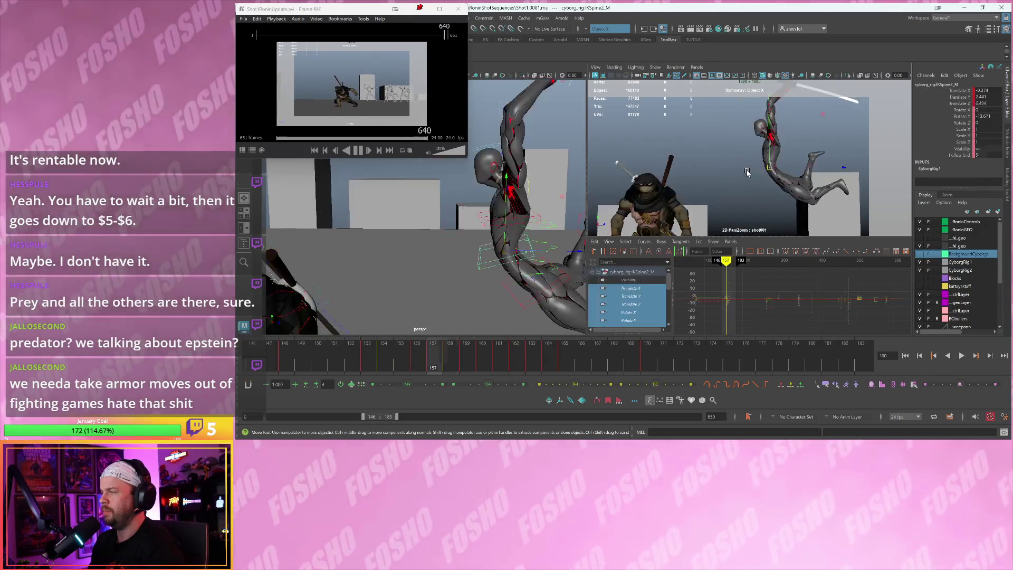
{"action": "key", "text": "comma"}
{"action": "key", "text": "comma"}
{"action": "key", "text": "period"}
{"action": "key", "text": "period"}
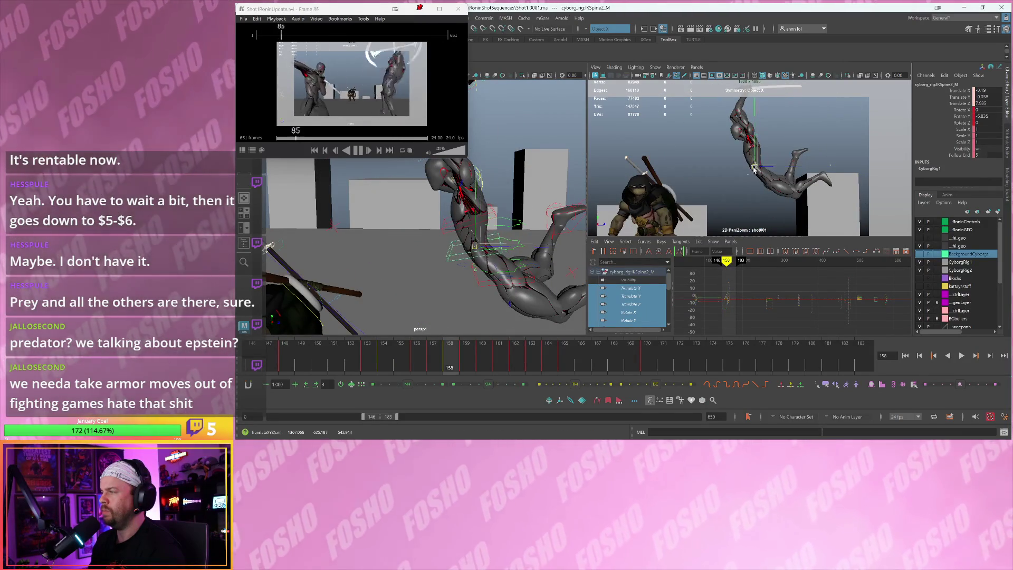
{"action": "key", "text": "shift+w"}
{"action": "key", "text": "period"}
{"action": "left_click_drag", "start_coordinate": [748, 169], "coordinate": [745, 170]}
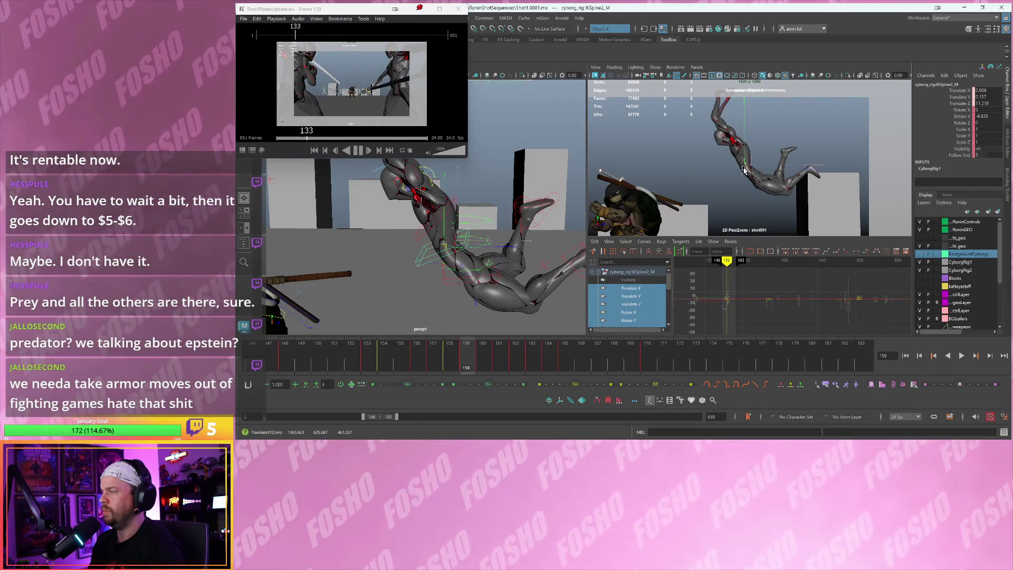
{"action": "key", "text": "shift+w"}
Shift IKSpine2_M at frame 160 and key it, comparing against neighbouring frames
{"action": "key", "text": "period"}
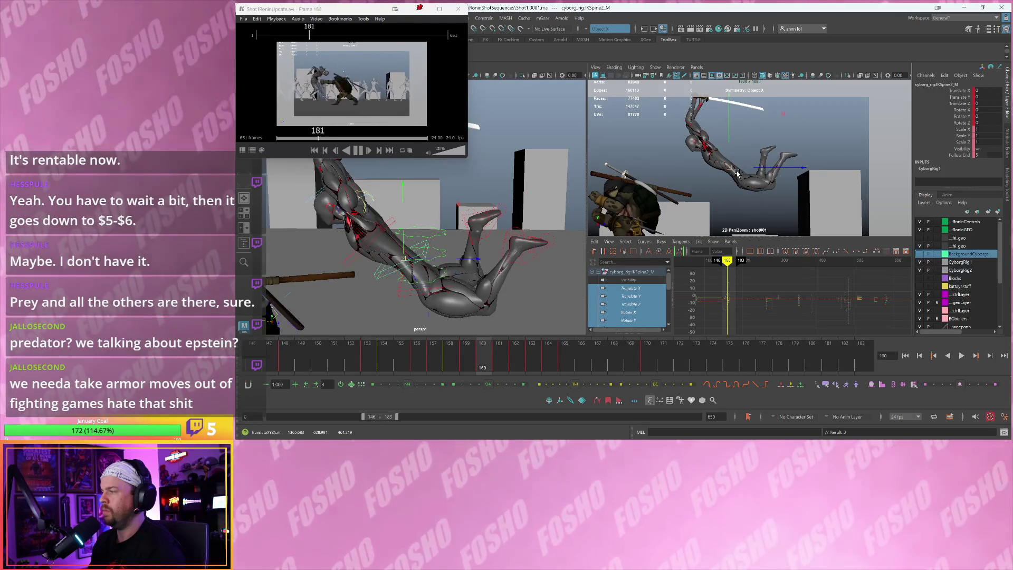
{"action": "key", "text": "comma"}
{"action": "key", "text": "period"}
{"action": "left_click_drag", "start_coordinate": [728, 174], "coordinate": [729, 174]}
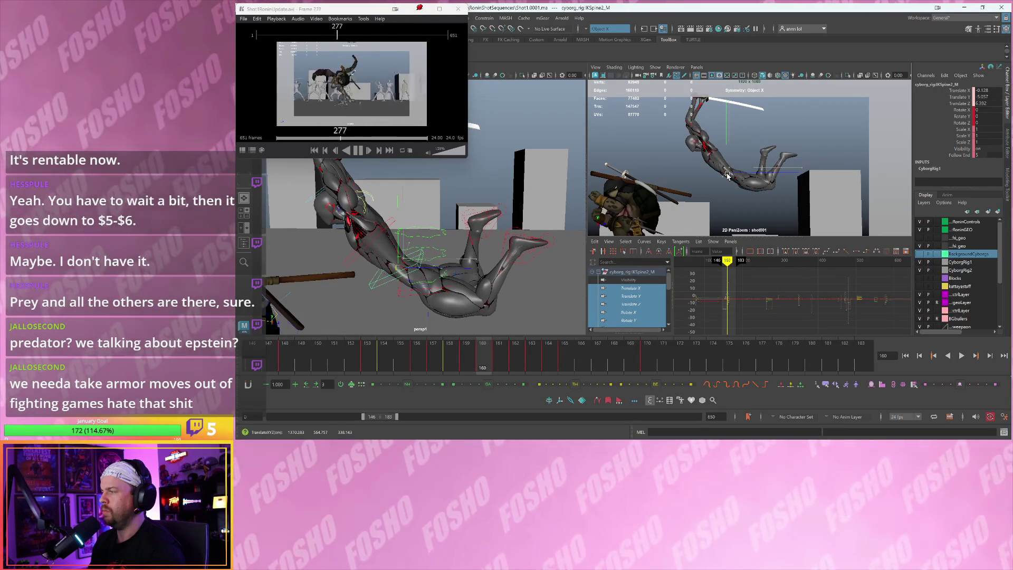
{"action": "key", "text": "shift+w"}
{"action": "key", "text": "comma"}
{"action": "key", "text": "comma"}
{"action": "key", "text": "period"}
{"action": "key", "text": "period"}
{"action": "key", "text": "period"}
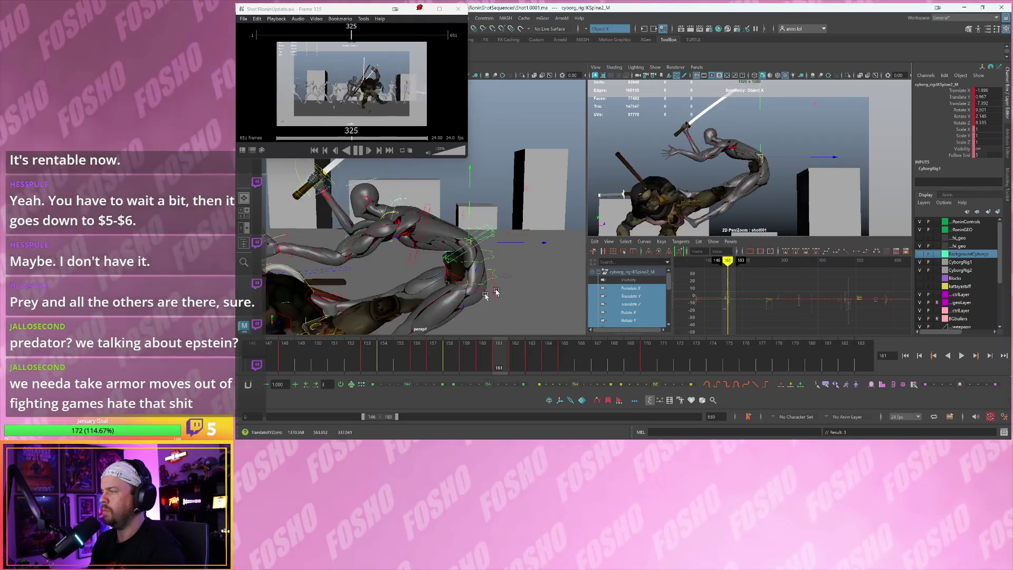
Replay the leap several times with Alt+V to review the new torso motion
{"action": "key", "text": "alt+v"}
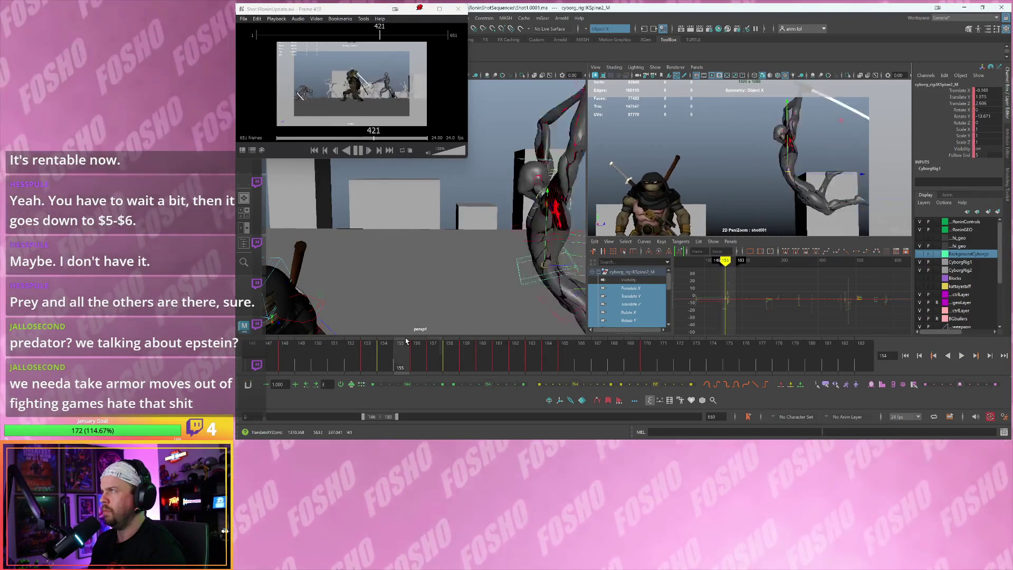
{"action": "key", "text": "alt+v"}
{"action": "key", "text": "alt+v"}
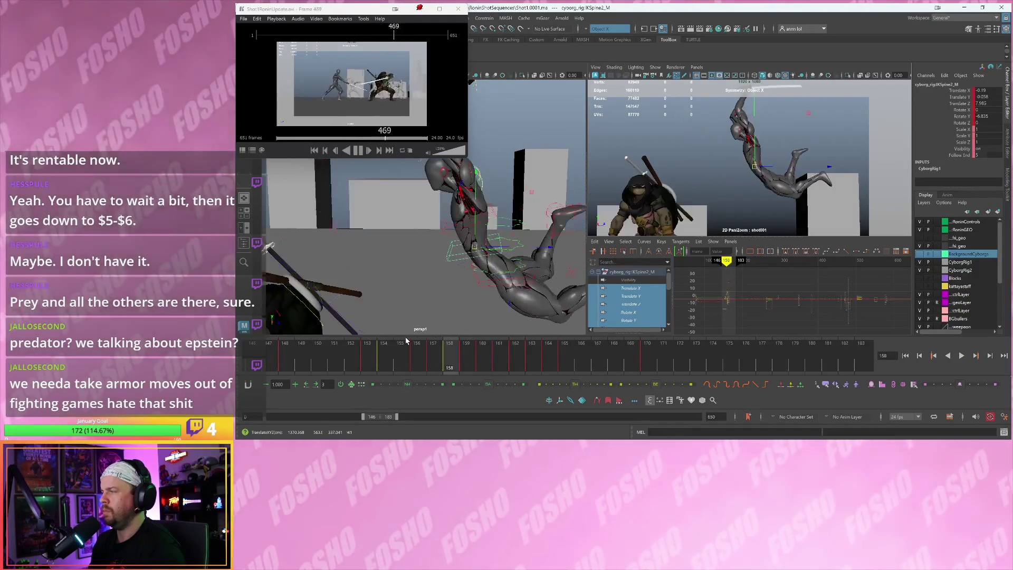
{"action": "key", "text": "alt+v"}
{"action": "key", "text": "alt+v"}
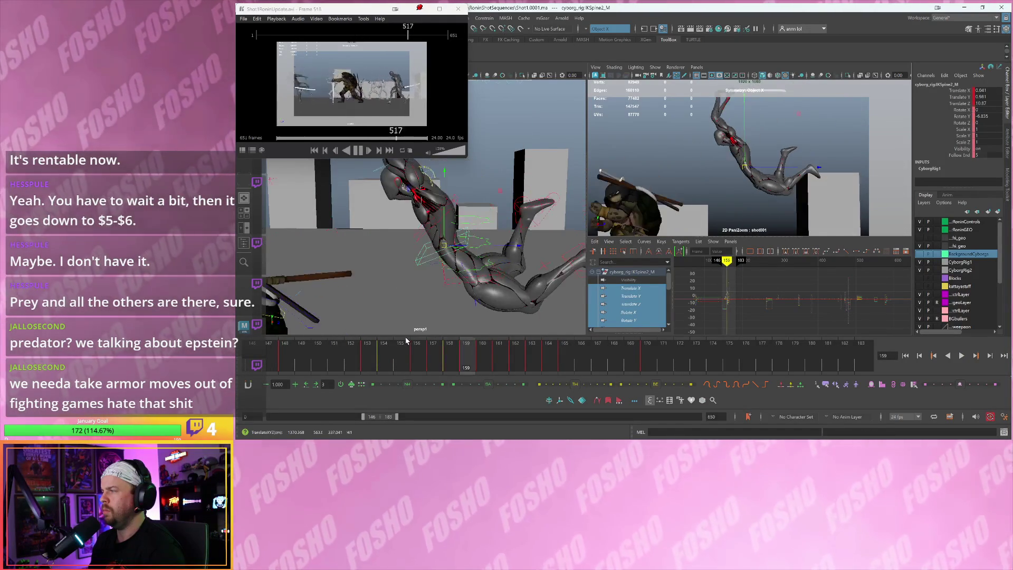
{"action": "key", "text": "alt+v"}
{"action": "key", "text": "alt+v"}
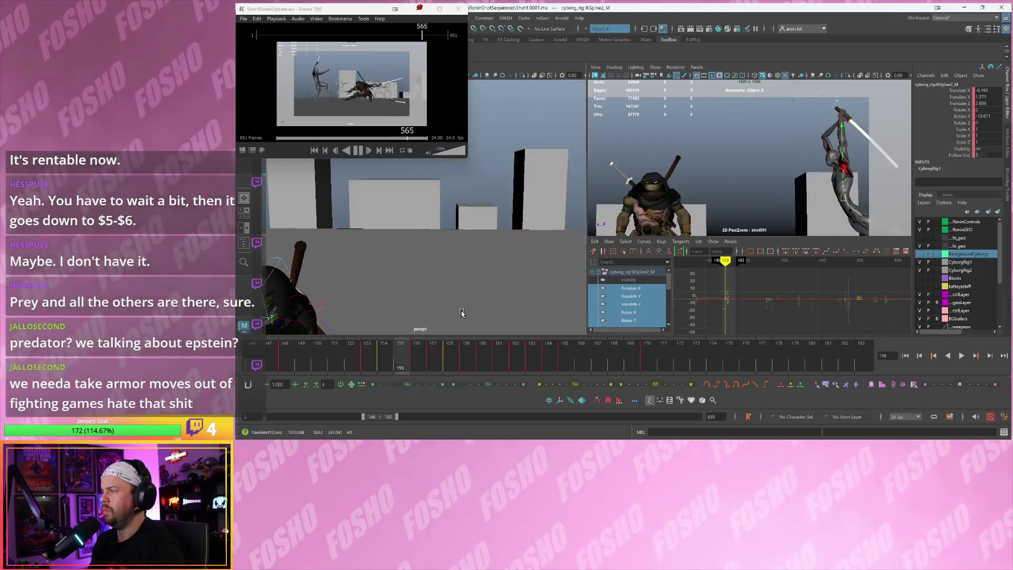
{"action": "key", "text": "alt+v"}
{"action": "key", "text": "alt+v"}
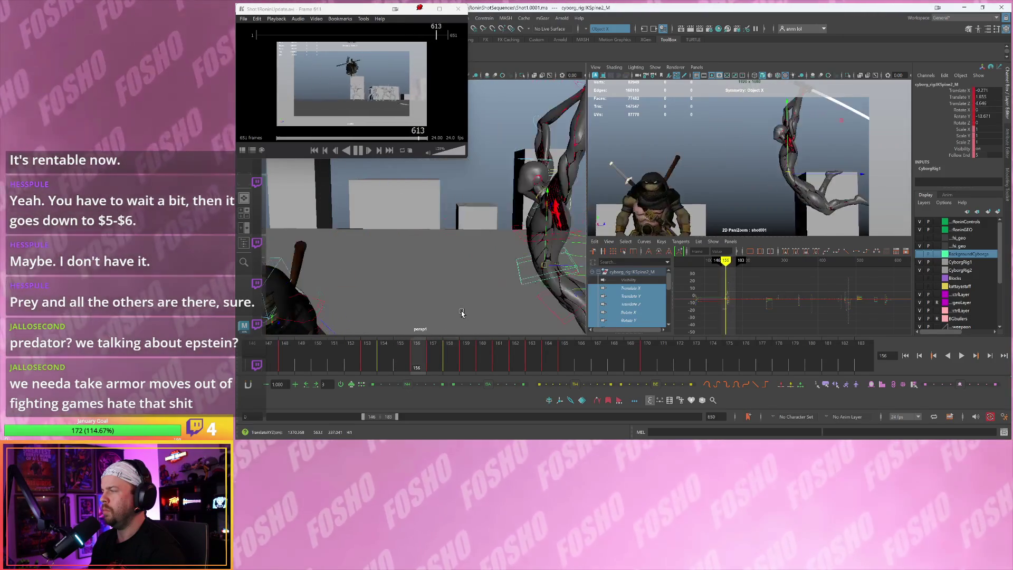
{"action": "key", "text": "alt+v"}
{"action": "key", "text": "alt+v"}
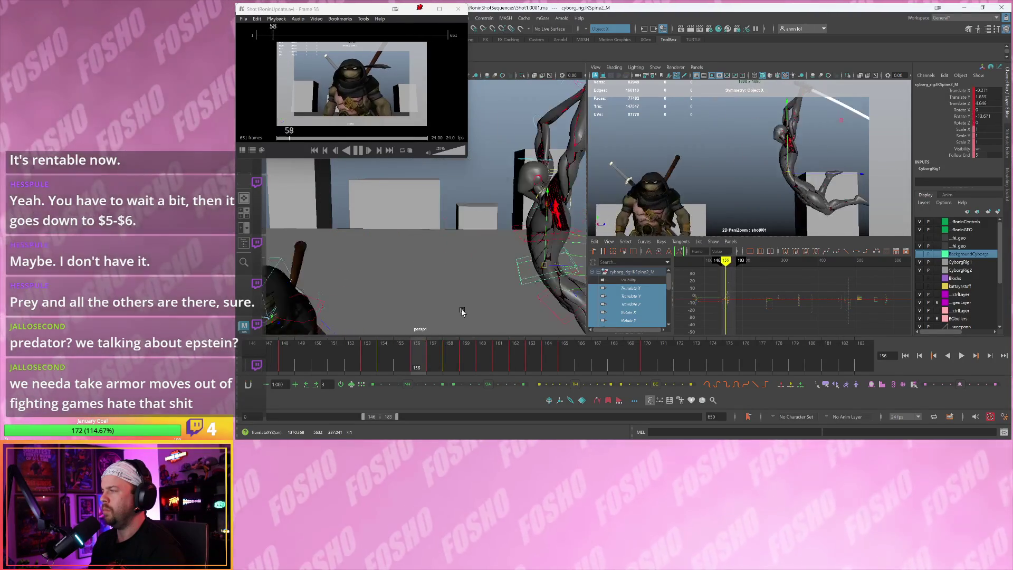
{"action": "key", "text": "alt+v"}
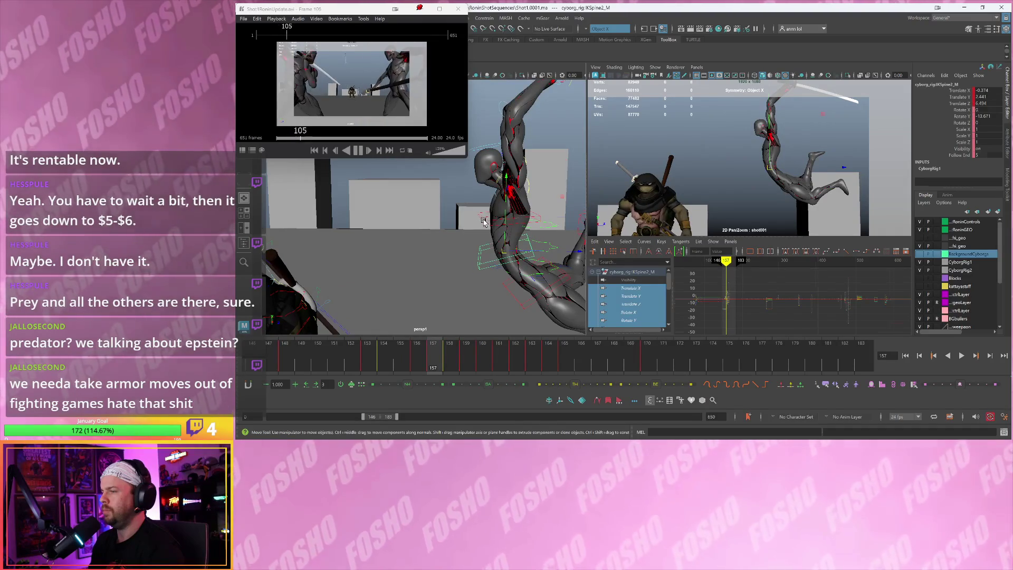
{"action": "left_click", "coordinate": [482, 222]}
{"action": "key", "text": "alt+v"}
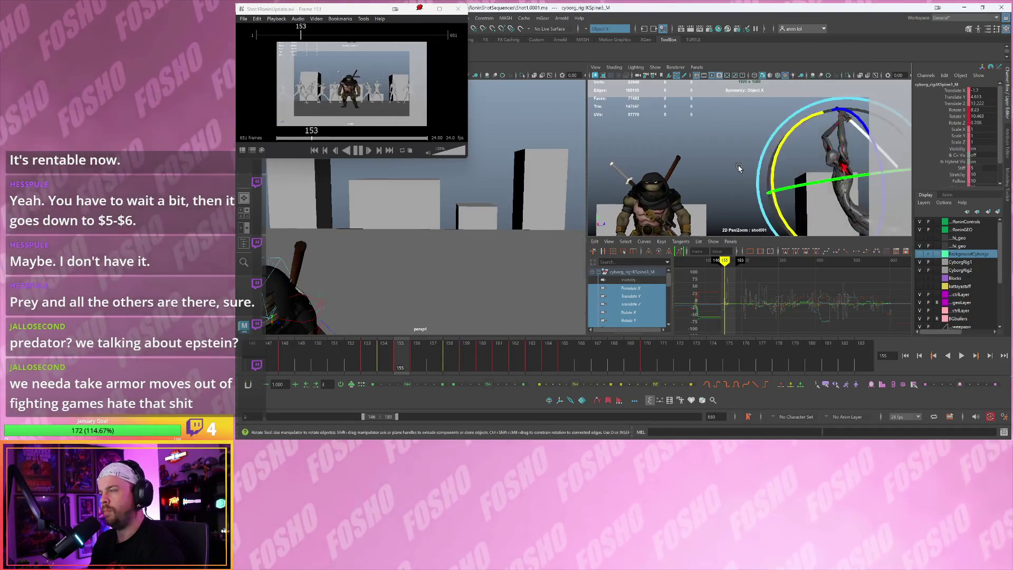
Ready the Rotate tool on the IKSpine3_M control and advance to frame 158 of the leap
{"action": "key", "text": "e"}
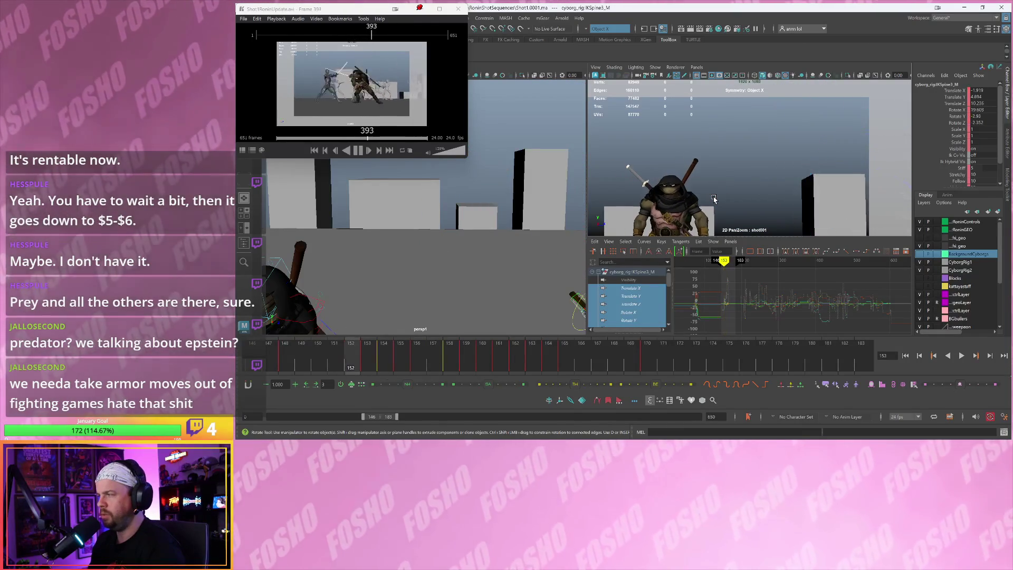
{"action": "key", "text": "period"}
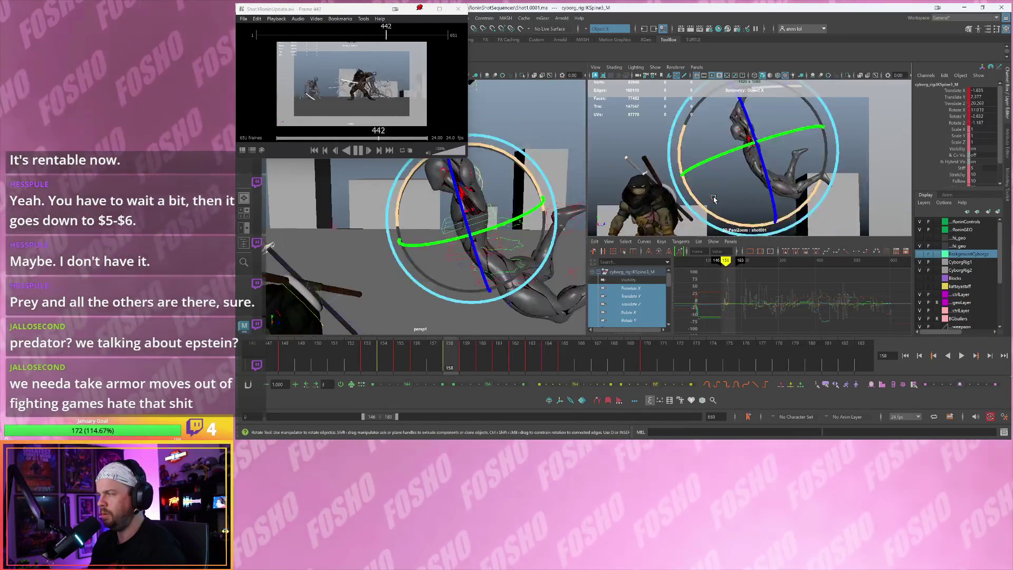
{"action": "mouse_move", "coordinate": [506, 226]}
{"action": "left_mouse_down", "text": "alt"}
{"action": "mouse_move", "coordinate": [429, 236]}
{"action": "mouse_move", "coordinate": [438, 253]}
{"action": "mouse_move", "coordinate": [426, 256]}
{"action": "left_mouse_up", "text": "alt"}
{"action": "key", "text": "w"}
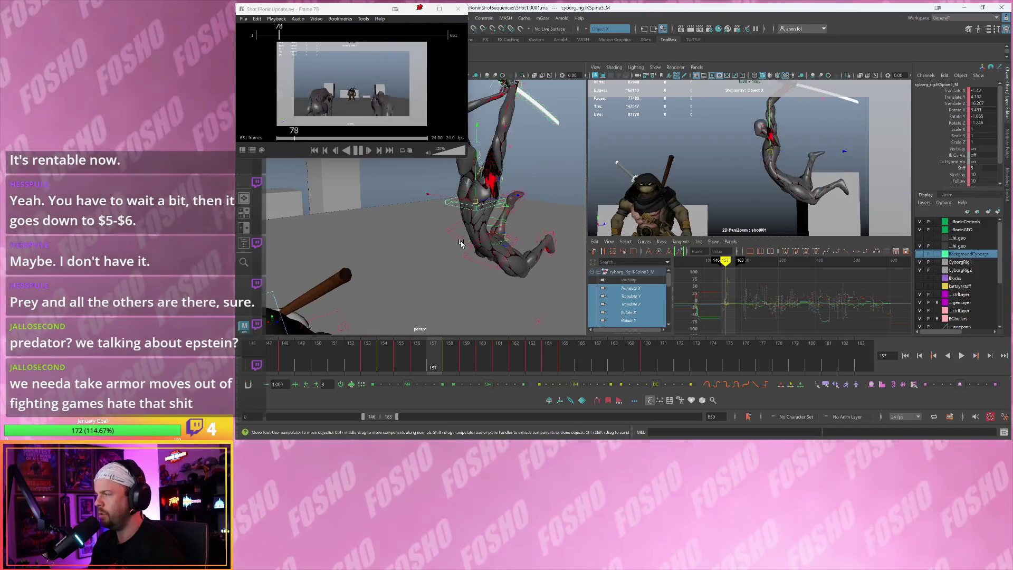
{"action": "key", "text": "e"}
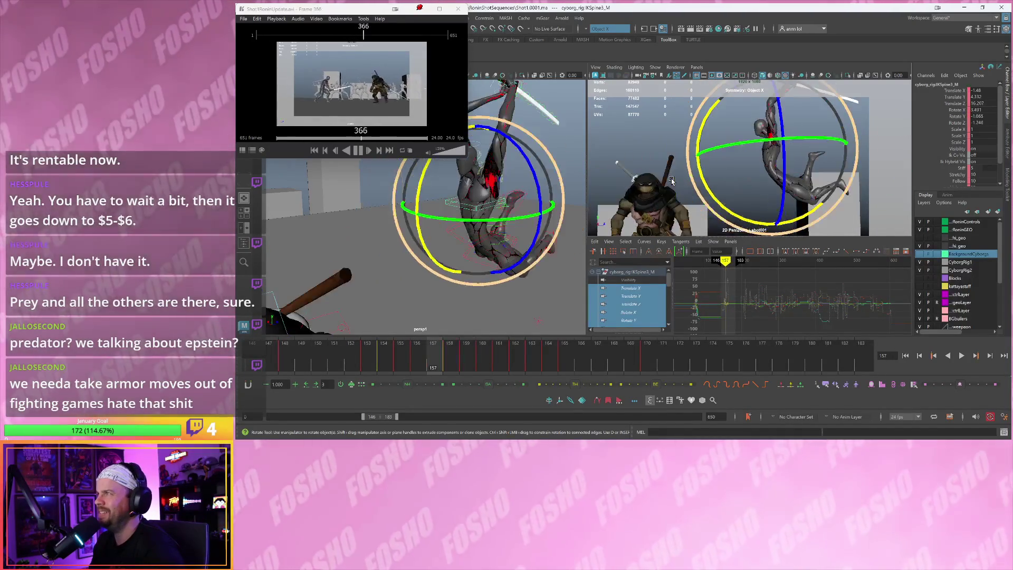
{"action": "key", "text": "w"}
{"action": "key", "text": "e"}
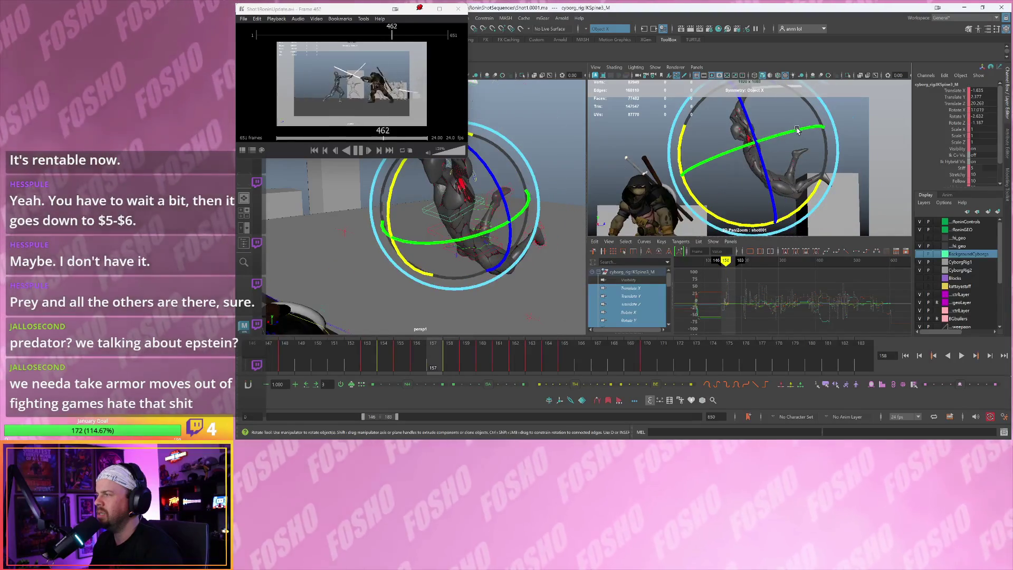
Step back and forth between frames 155 and 159 to compare the leap poses
{"action": "key", "text": "alt+comma"}
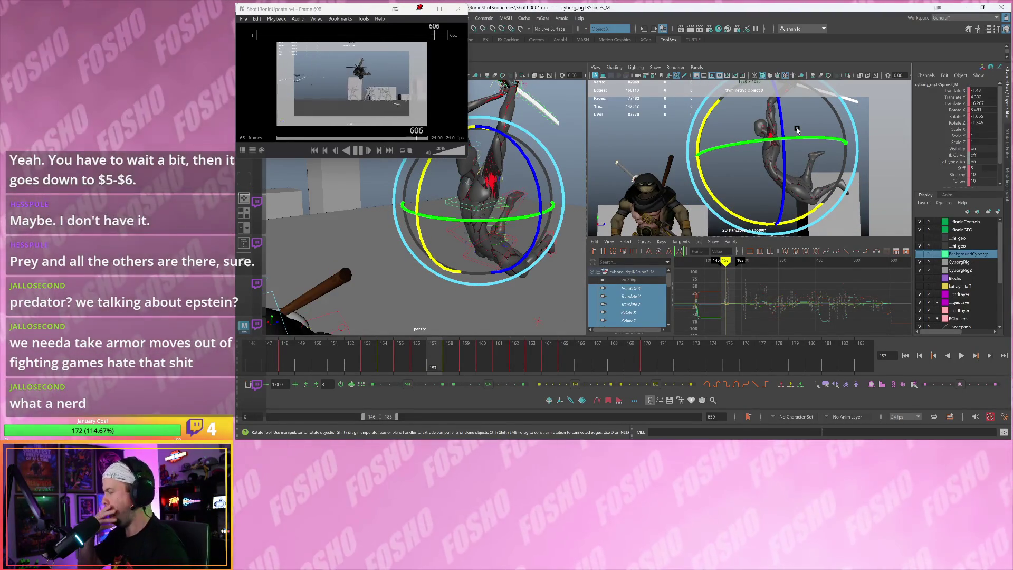
{"action": "key", "text": "alt+comma"}
{"action": "key", "text": "alt+comma"}
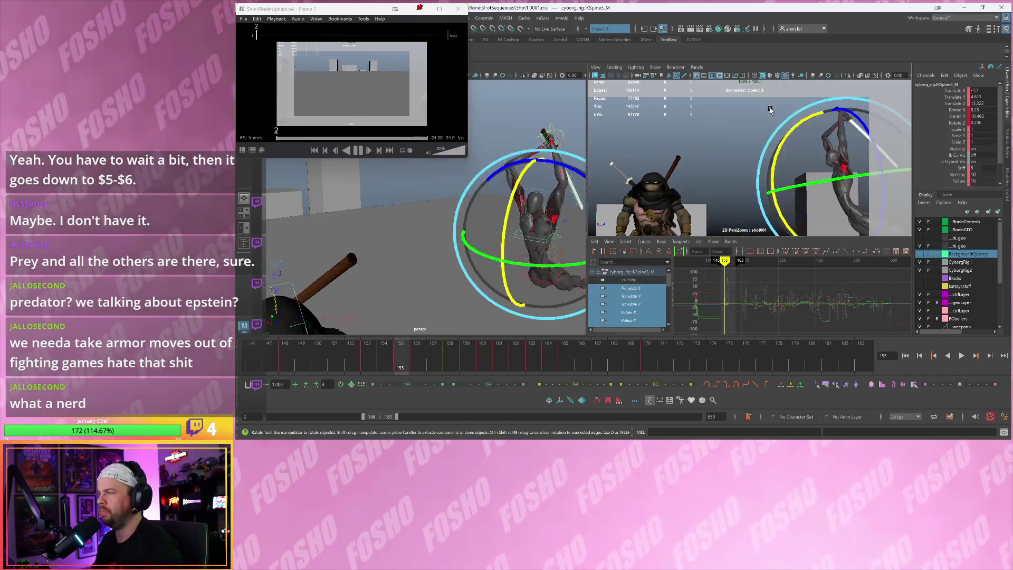
{"action": "key", "text": "alt+period"}
{"action": "key", "text": "alt+period"}
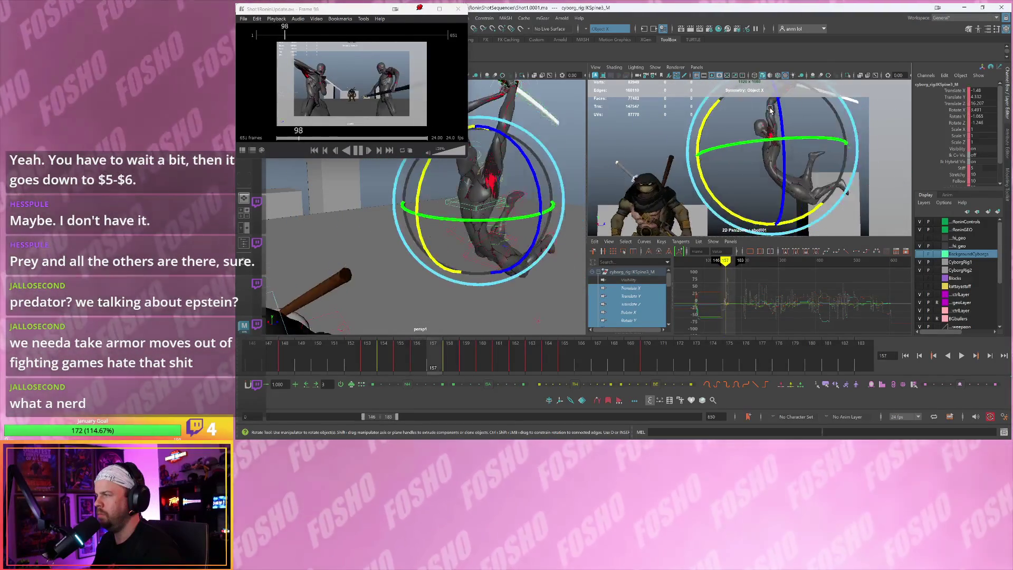
{"action": "key", "text": "alt+period"}
{"action": "key", "text": "alt+period"}
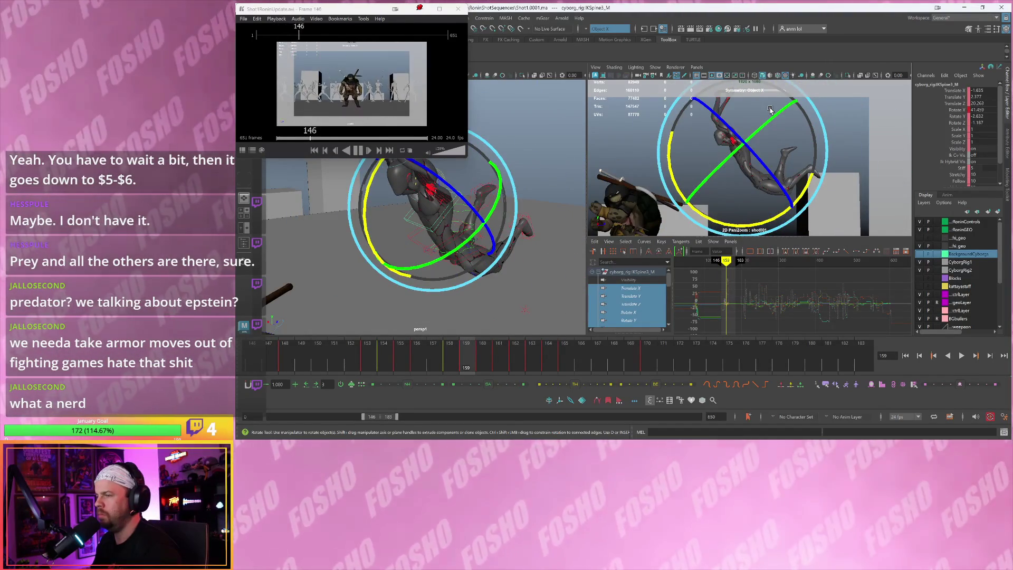
{"action": "key", "text": "alt+comma"}
{"action": "key", "text": "alt+comma"}
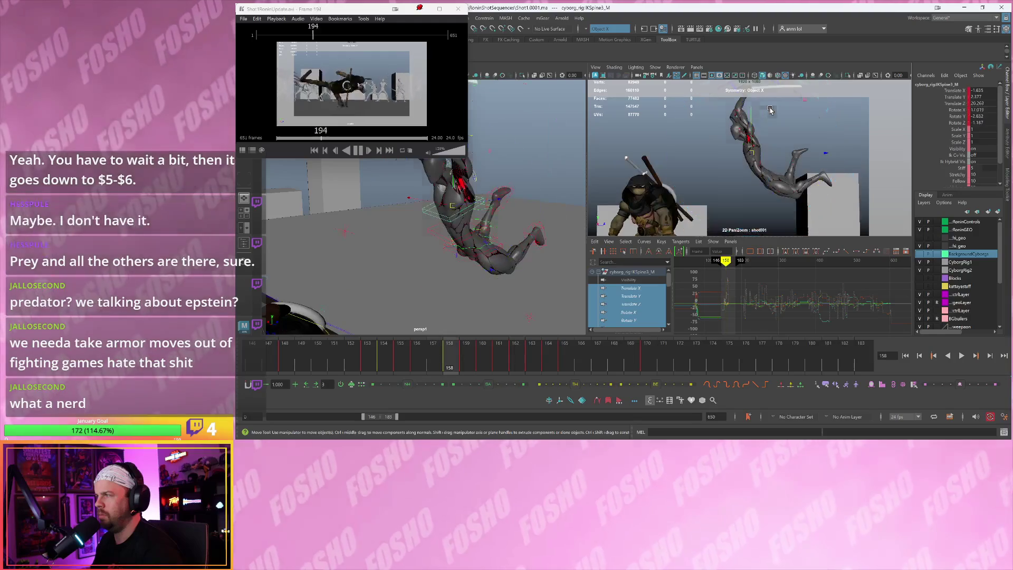
{"action": "key", "text": "alt+period"}
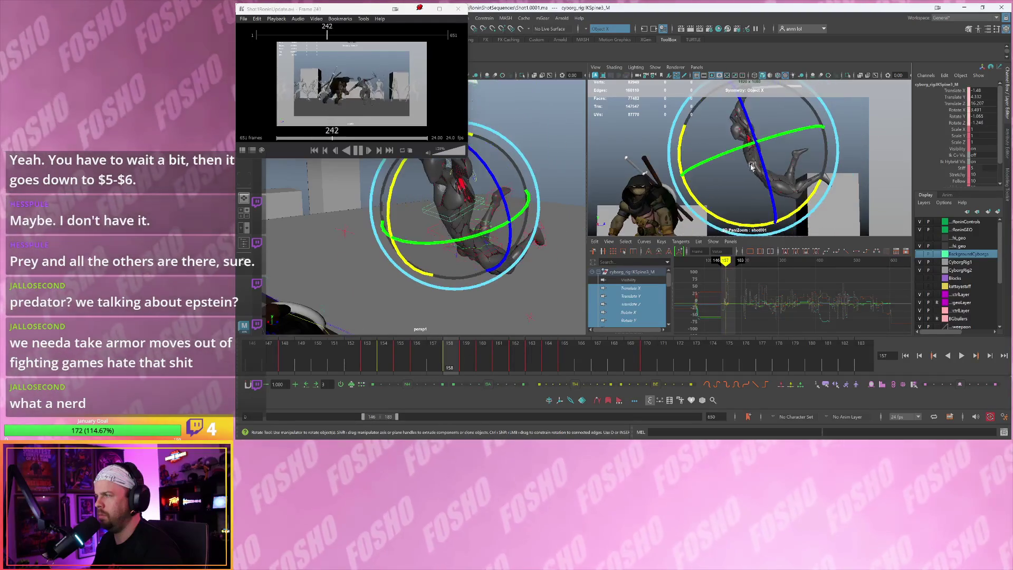
{"action": "key", "text": "alt+comma"}
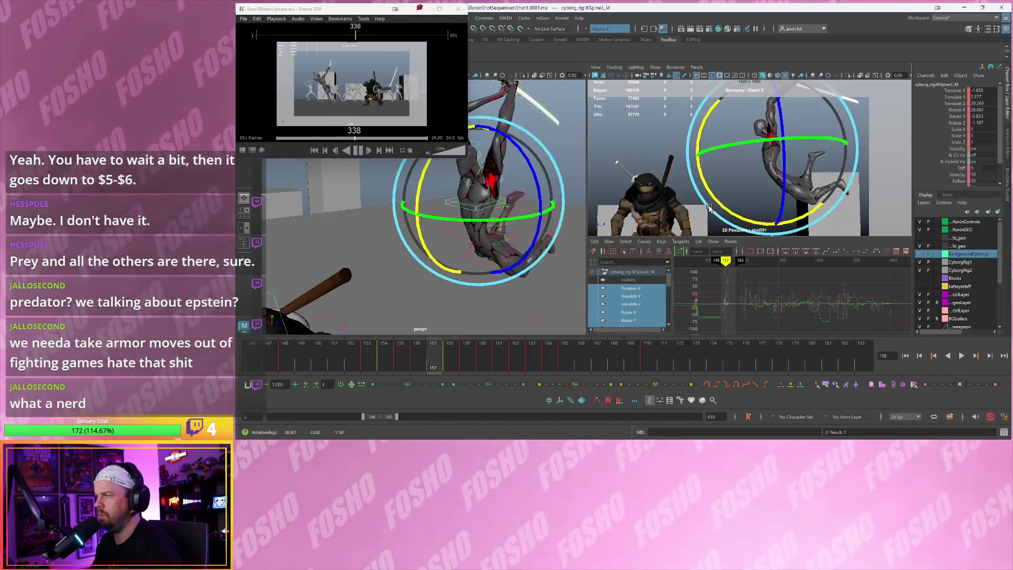
{"action": "key", "text": "alt+period"}
Retry the upper-spine tilt on frame 159, undoing the first attempt and fine-tuning the rotation
{"action": "mouse_move", "coordinate": [698, 214]}
{"action": "left_mouse_down"}
{"action": "mouse_move", "coordinate": [724, 213]}
{"action": "mouse_move", "coordinate": [733, 184]}
{"action": "left_mouse_up"}
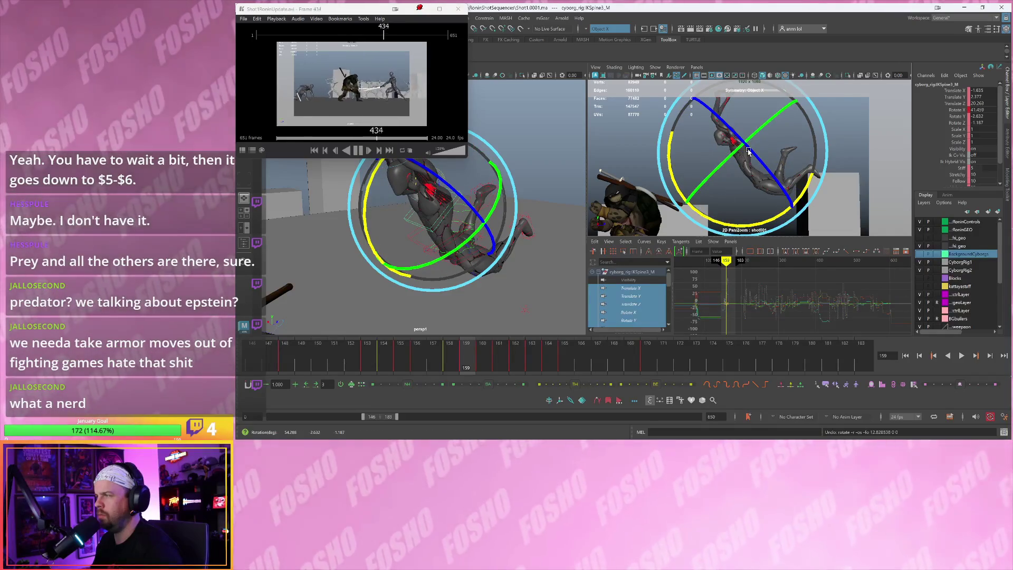
{"action": "key", "text": "w"}
{"action": "key", "text": "ctrl+z"}
{"action": "key", "text": "ctrl+z"}
{"action": "key", "text": "ctrl+z"}
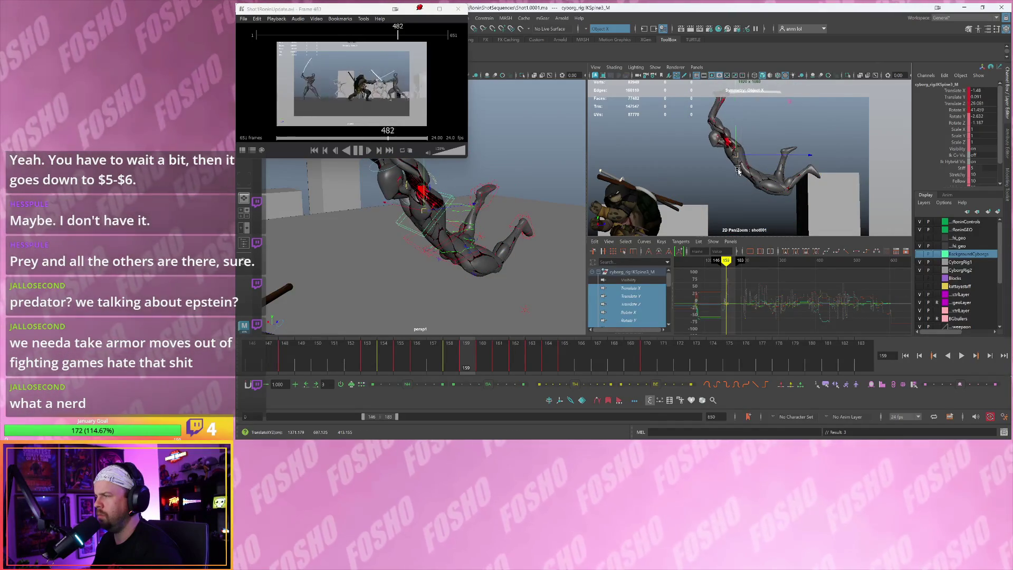
{"action": "key", "text": "e"}
{"action": "left_click_drag", "start_coordinate": [750, 199], "coordinate": [694, 139]}
{"action": "mouse_move", "coordinate": [732, 178]}
{"action": "left_mouse_down"}
{"action": "mouse_move", "coordinate": [718, 158]}
{"action": "mouse_move", "coordinate": [734, 172]}
{"action": "left_mouse_up"}
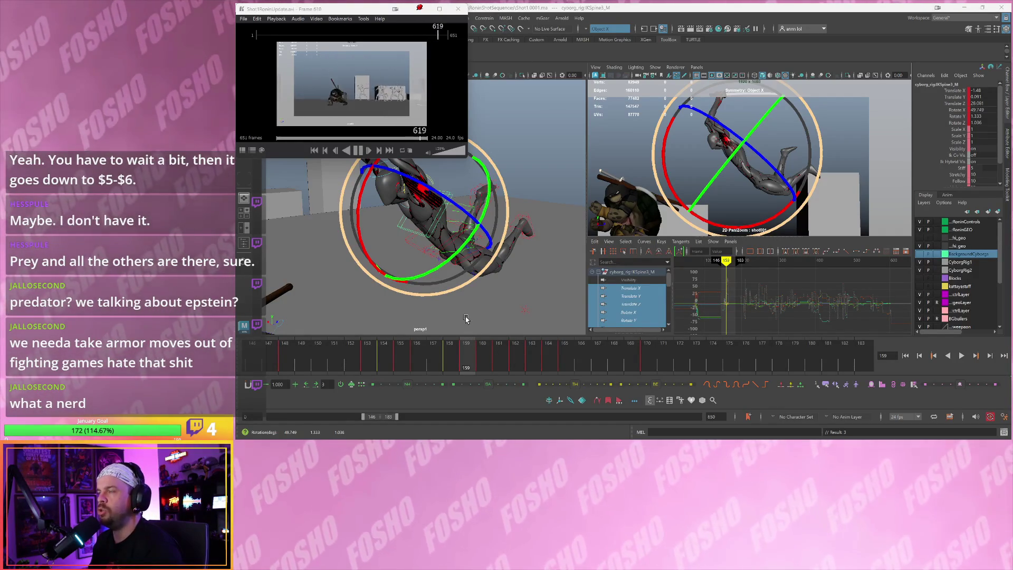
Play the leap back, then restart playback from frame 158 to review the spine
{"action": "key", "text": "alt+v"}
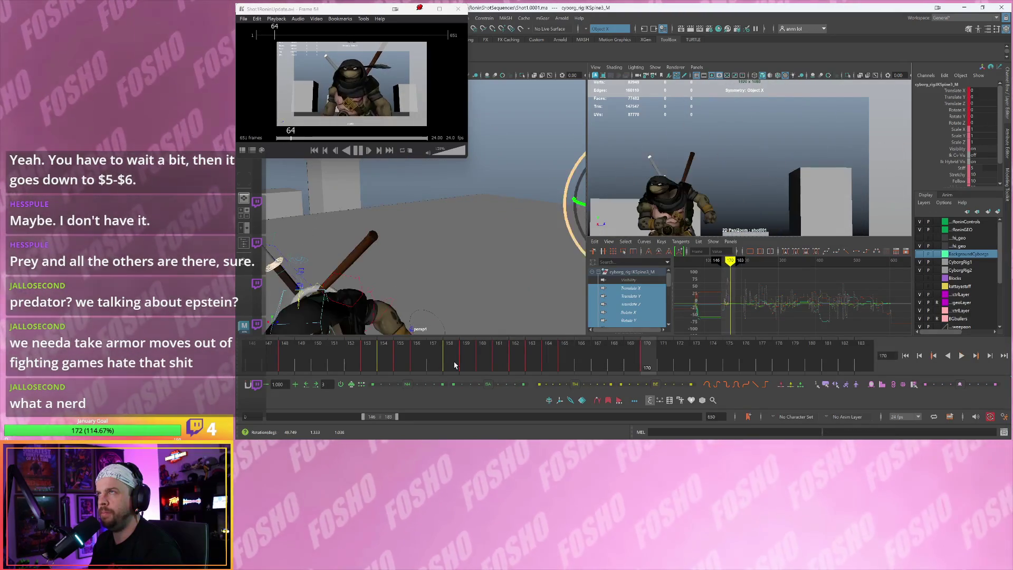
{"action": "left_click", "coordinate": [450, 365]}
{"action": "key", "text": "alt+v"}
{"action": "key", "text": "alt+v"}
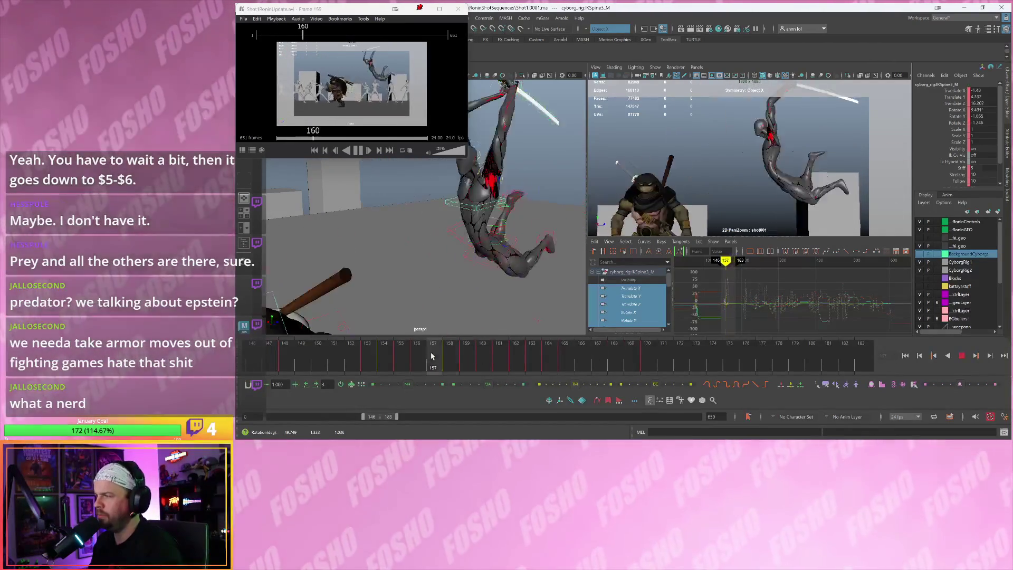
Stop playback and step frame by frame through the poses around frame 160
{"action": "key", "text": "alt+v"}
{"action": "key", "text": "alt+comma"}
{"action": "key", "text": "alt+period"}
{"action": "key", "text": "alt+comma"}
{"action": "key", "text": "alt+period"}
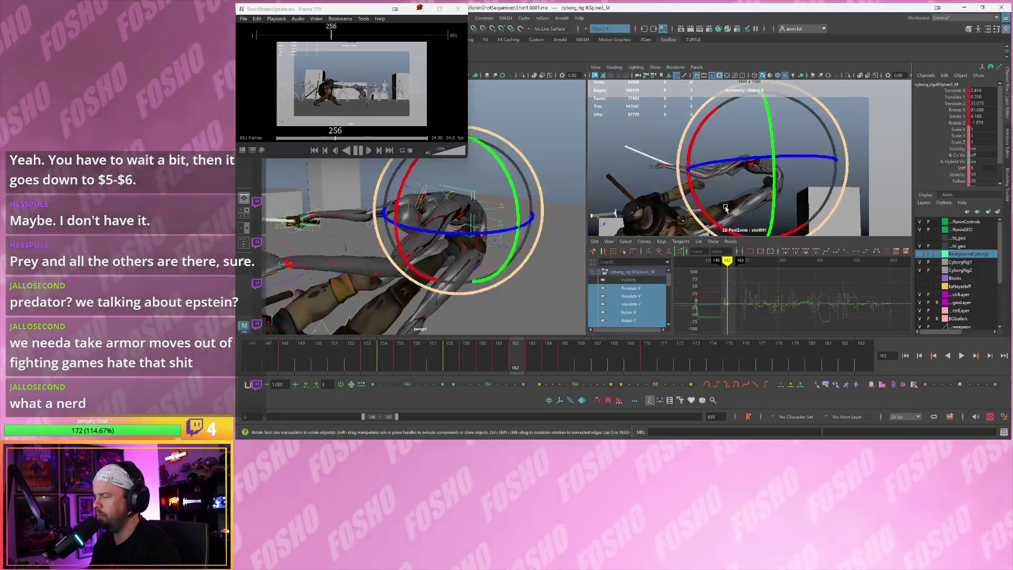
{"action": "key", "text": "alt+comma"}
{"action": "key", "text": "alt+period"}
{"action": "key", "text": "alt+comma"}
{"action": "key", "text": "alt+comma"}
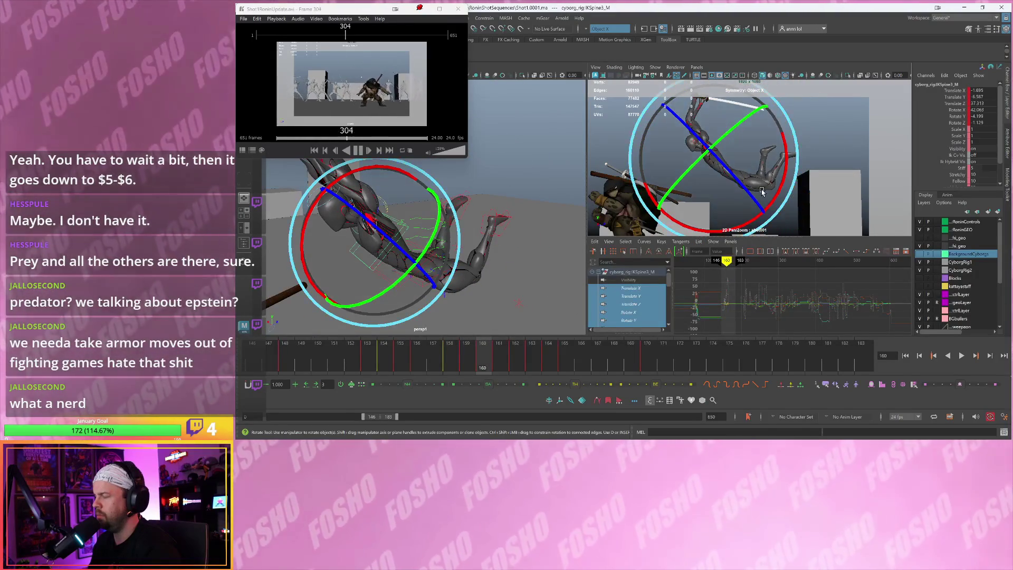
Zoom the shot camera view out and play the leap through once more
{"action": "mouse_move", "coordinate": [757, 188]}
{"action": "right_mouse_down"}
{"action": "mouse_move", "coordinate": [741, 159]}
{"action": "mouse_move", "coordinate": [765, 167]}
{"action": "right_mouse_up"}
{"action": "left_click", "coordinate": [766, 167]}
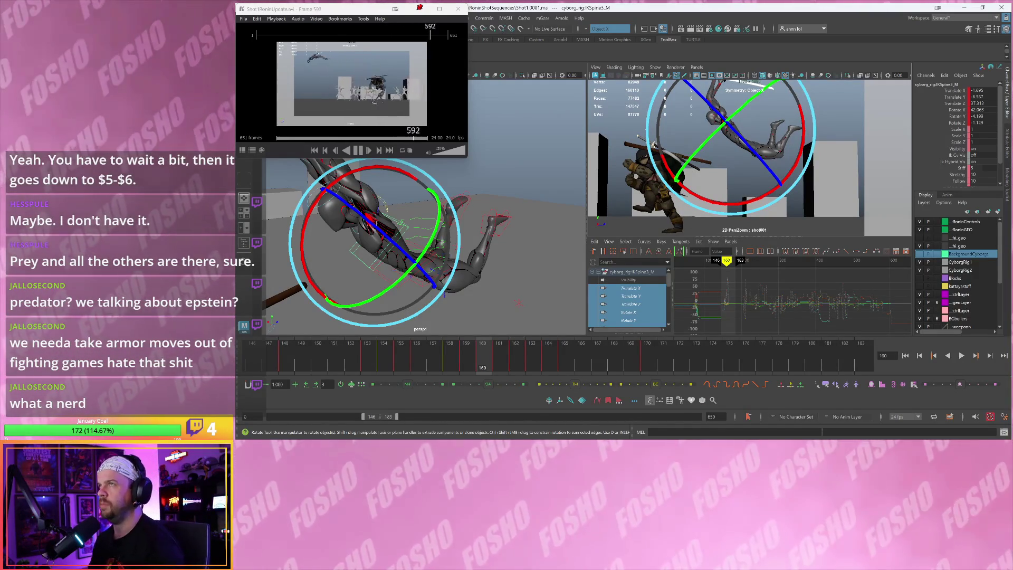
{"action": "key", "text": "alt+v"}
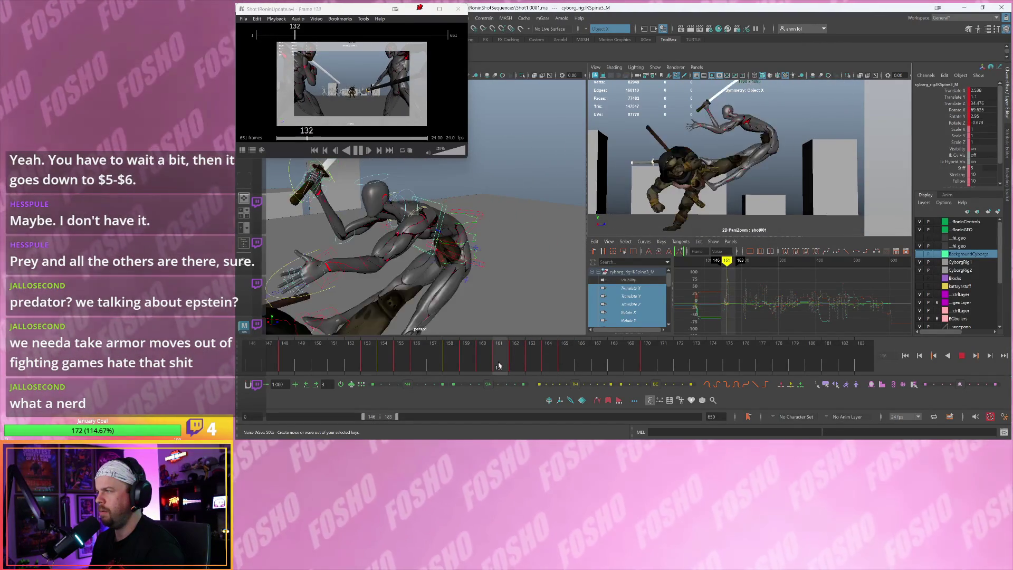
{"action": "key", "text": "alt+v"}
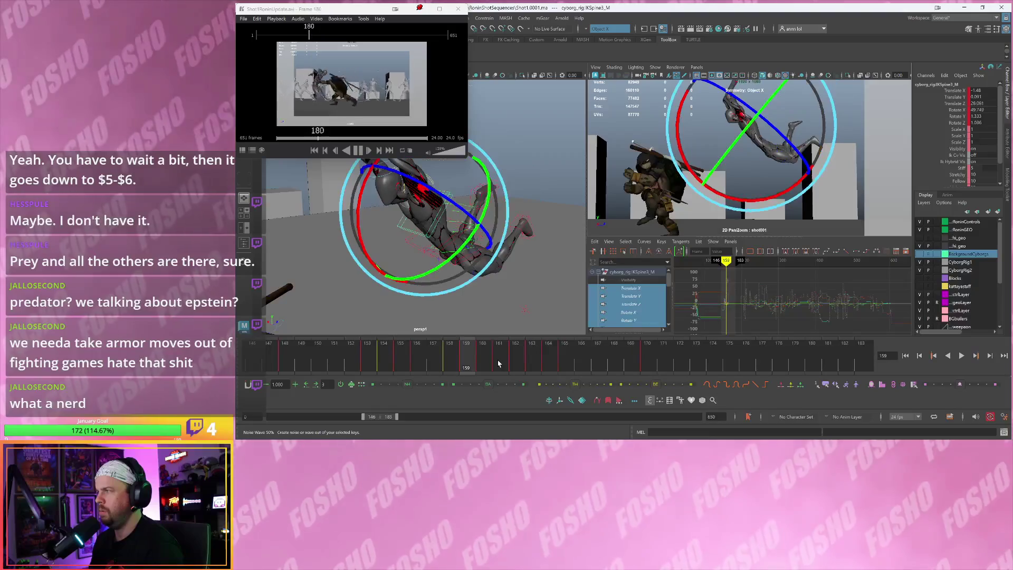
Settle on frame 161, orbit the perspective view, and select the cyborg's left arm control
{"action": "key", "text": "alt+period"}
{"action": "key", "text": "alt+period"}
{"action": "key", "text": "alt+period"}
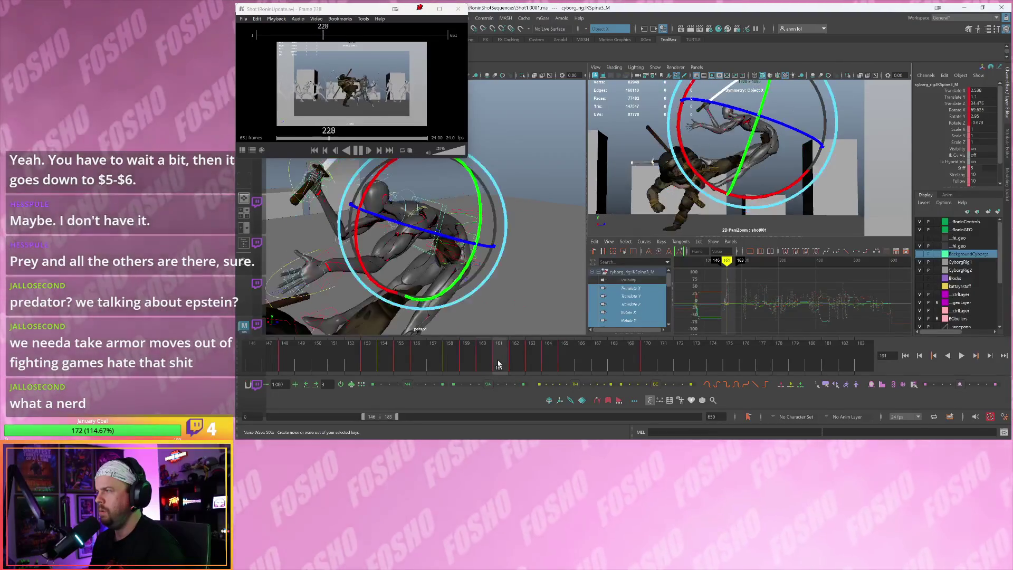
{"action": "key", "text": "alt+comma"}
{"action": "key", "text": "alt+comma"}
{"action": "key", "text": "alt+period"}
{"action": "key", "text": "alt+period"}
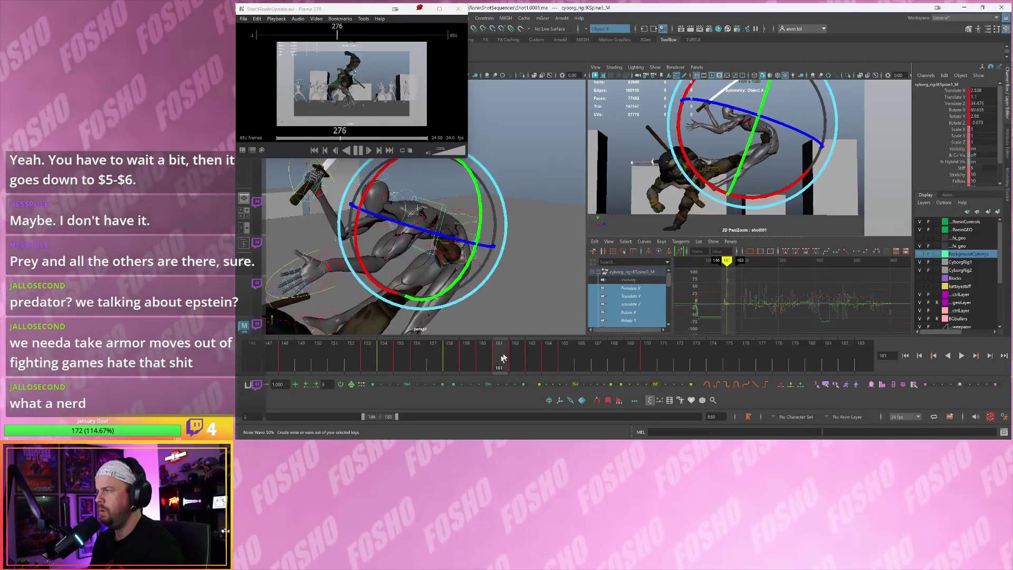
{"action": "left_click_drag", "start_coordinate": [501, 258], "coordinate": [476, 260], "text": "alt"}
{"action": "key", "text": "w"}
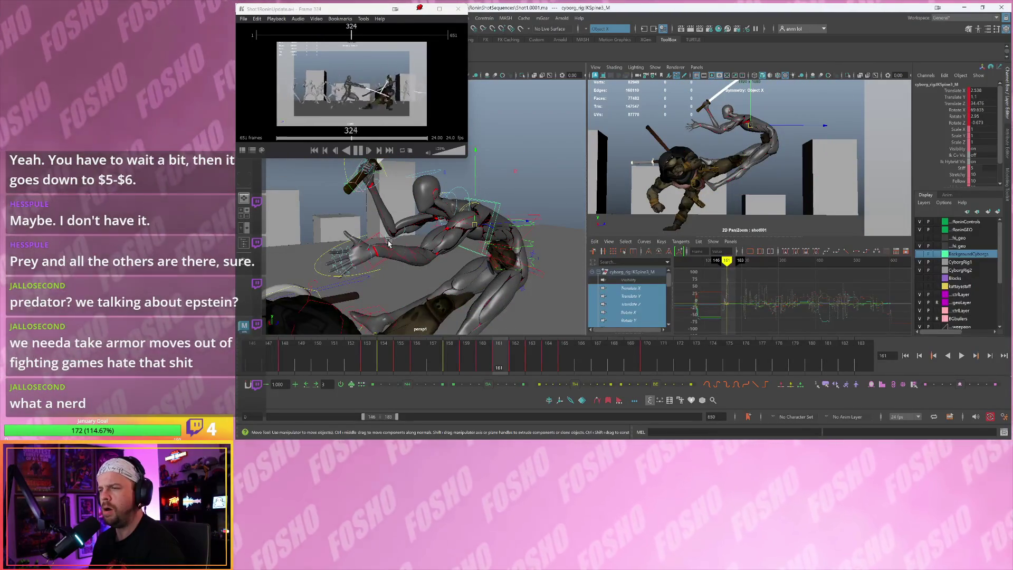
{"action": "left_click", "coordinate": [378, 236]}
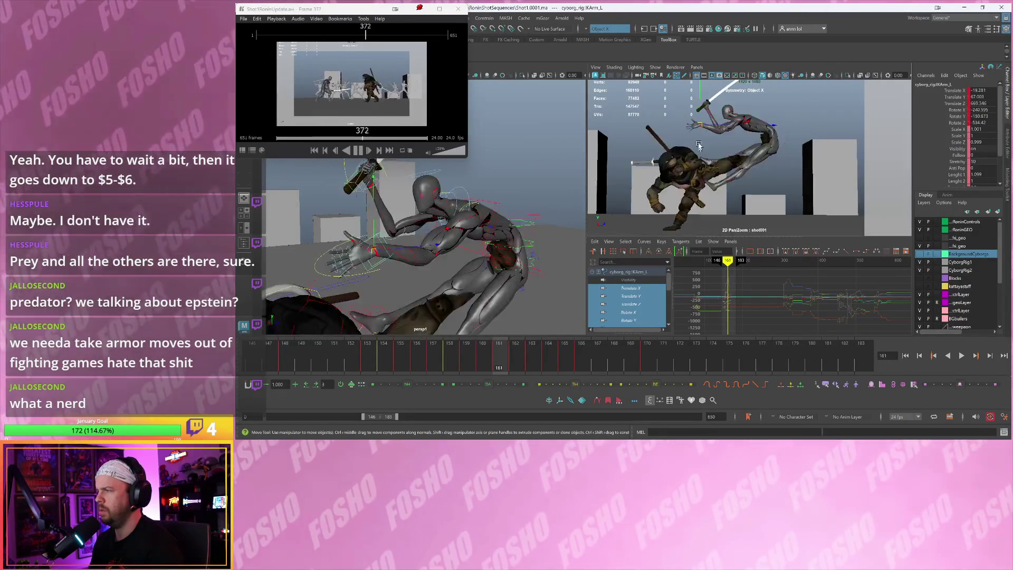
Undo the left-arm move, then replay and scrub the strike around frames 164–165
{"action": "key", "text": "ctrl+z"}
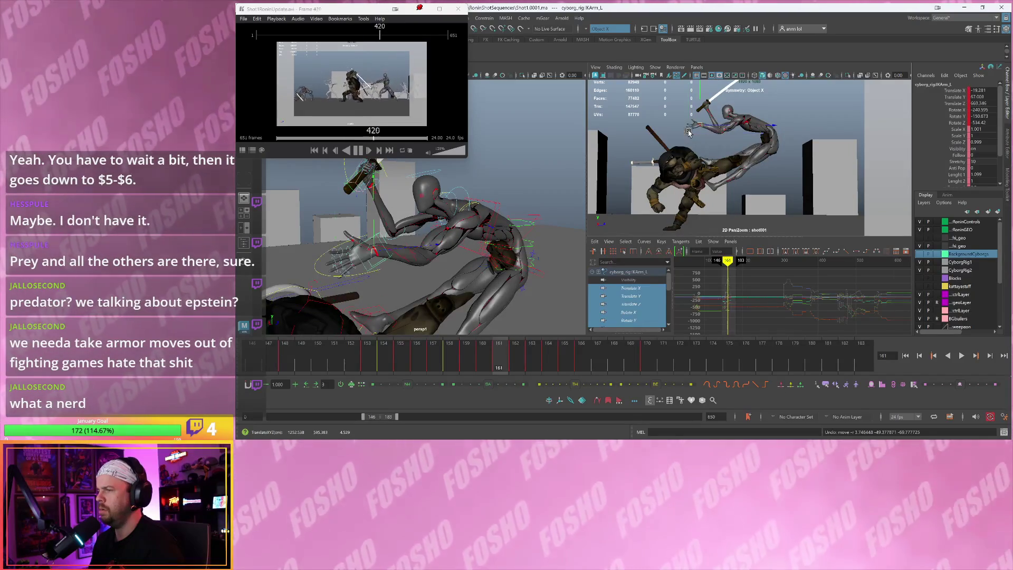
{"action": "scroll", "coordinate": [995, 145], "scroll_direction": "down", "scroll_amount": 2}
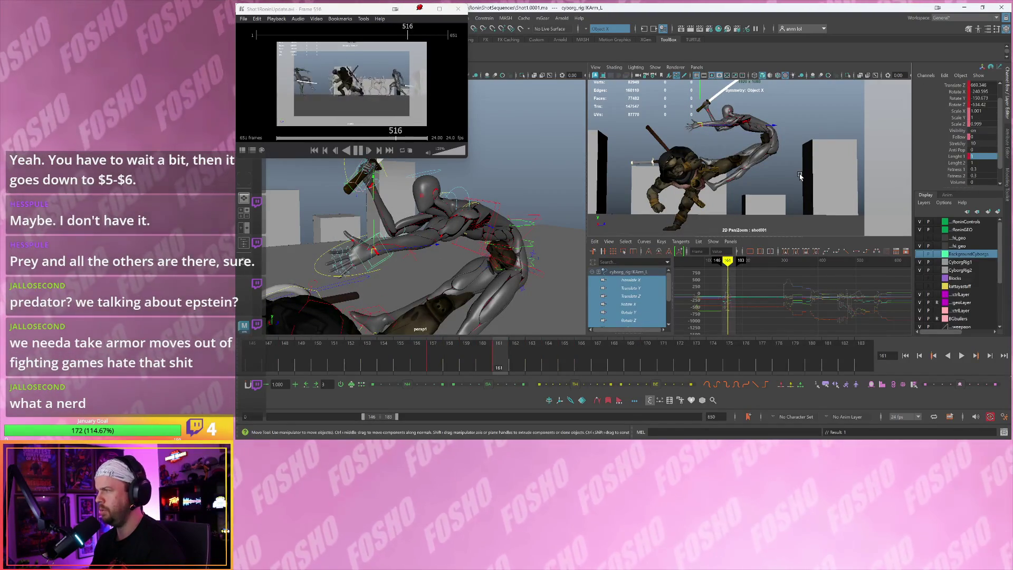
{"action": "key", "text": "alt+v"}
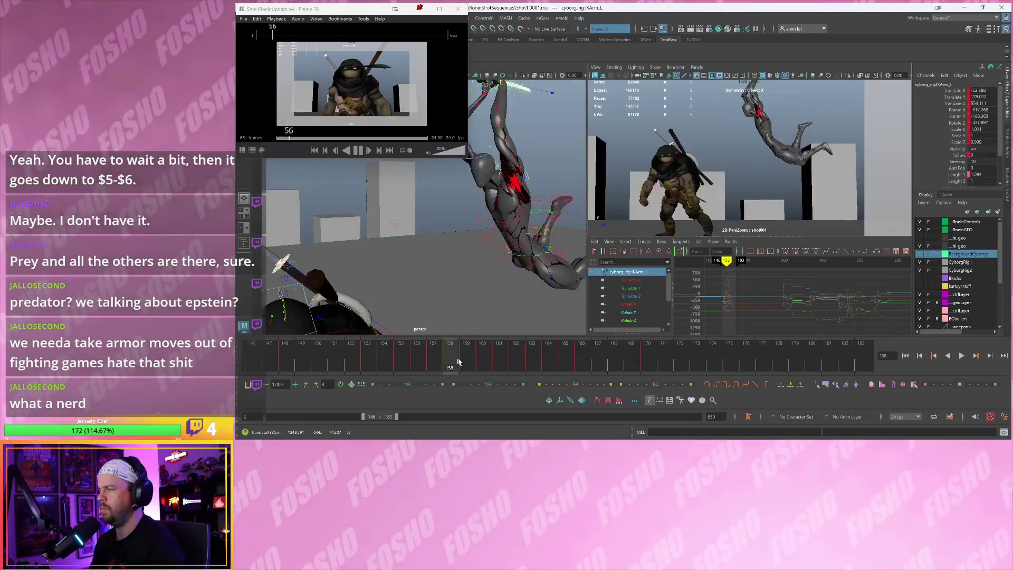
{"action": "key", "text": "Escape"}
{"action": "left_click_drag", "start_coordinate": [499, 359], "coordinate": [565, 359]}
{"action": "left_click_drag", "start_coordinate": [431, 357], "coordinate": [487, 350]}
Step through the leap around frames 165–166 in Maya and play it back once
{"action": "key", "text": "alt+comma"}
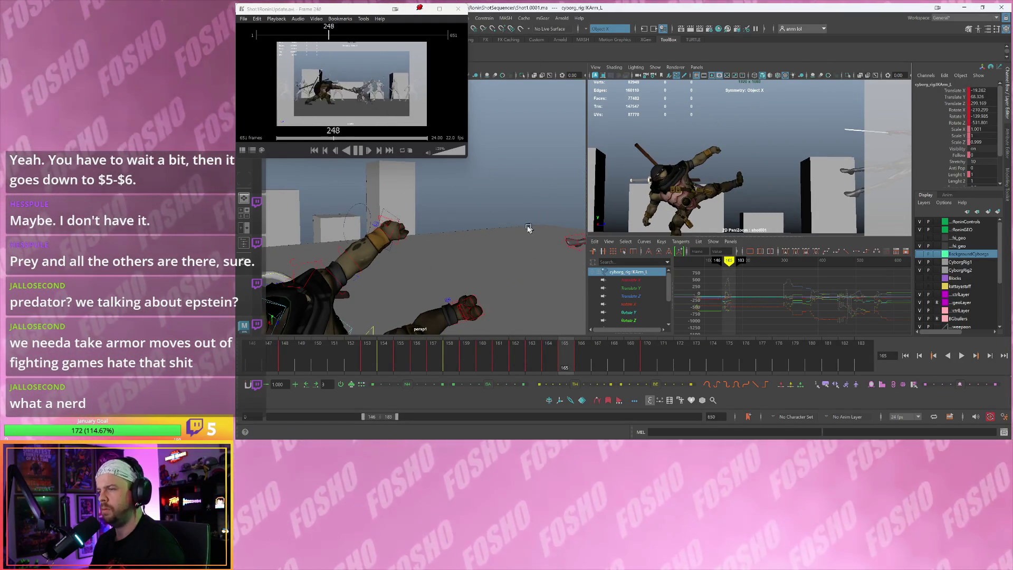
{"action": "key", "text": "alt+comma"}
{"action": "key", "text": "alt+comma"}
{"action": "key", "text": "alt+comma"}
{"action": "key", "text": "alt+period"}
{"action": "key", "text": "alt+period"}
{"action": "key", "text": "alt+period"}
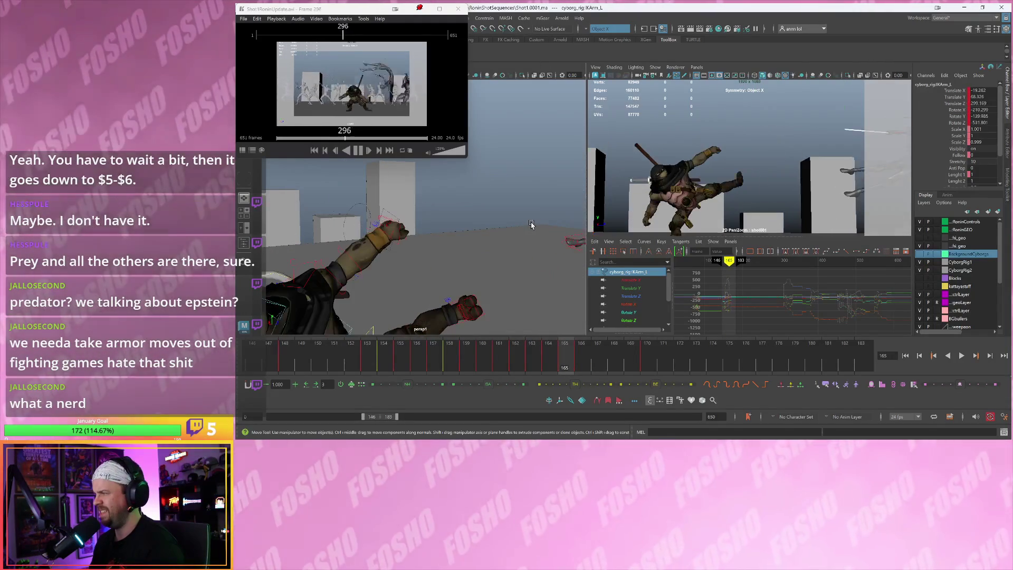
{"action": "key", "text": "alt+period"}
{"action": "key", "text": "alt+v"}
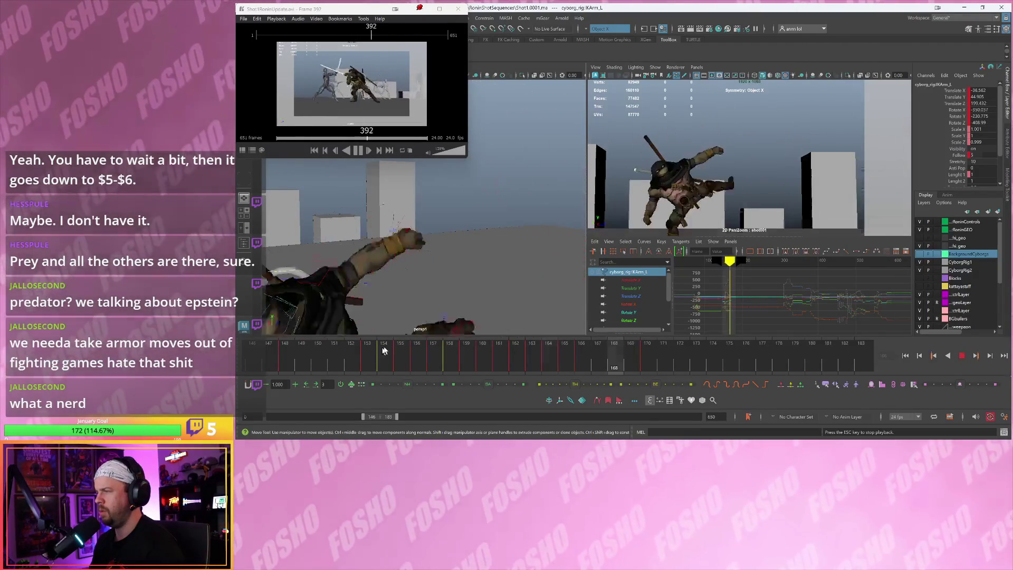
{"action": "key", "text": "alt+v"}
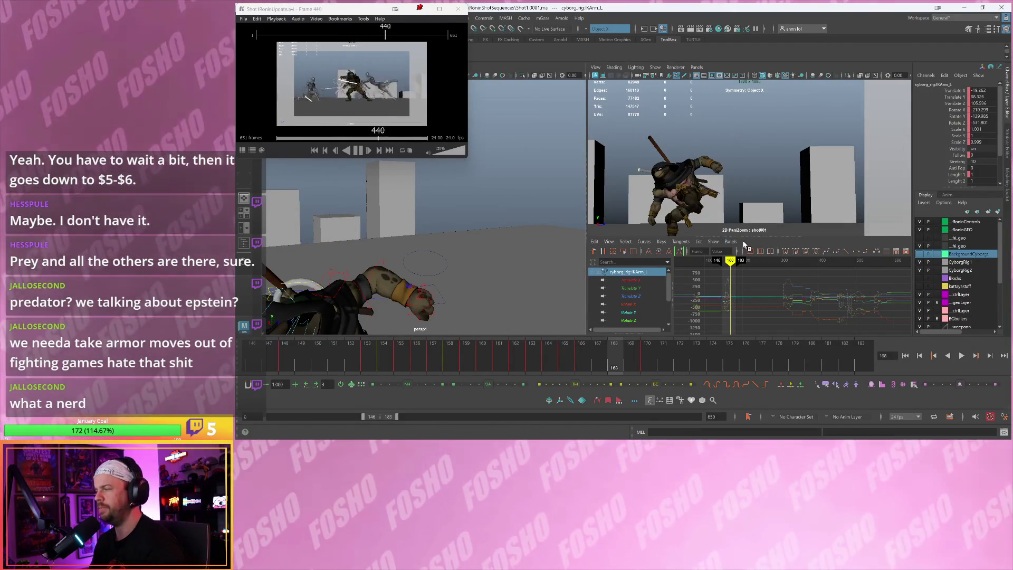
Give the camera view more room above the Graph Editor, replay, then enlarge the Keyframe MP fight video
{"action": "left_click_drag", "start_coordinate": [750, 237], "coordinate": [748, 253]}
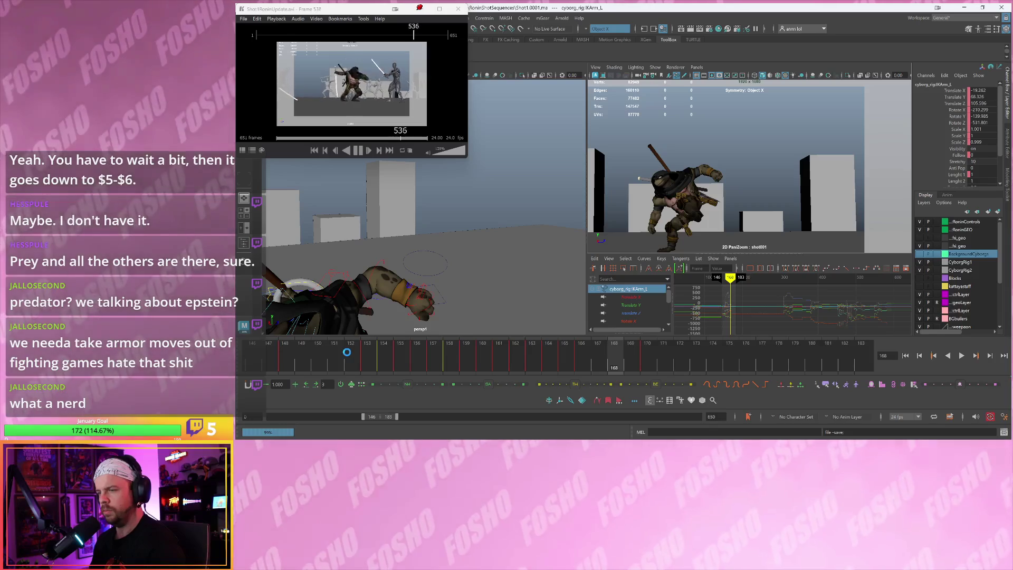
{"action": "key", "text": "alt+v"}
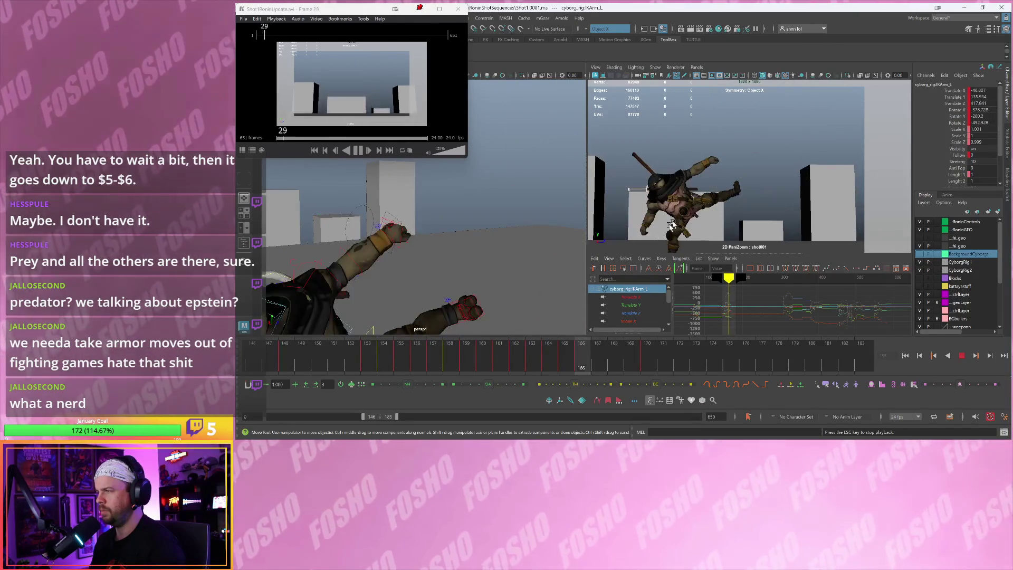
{"action": "key", "text": "Escape"}
{"action": "double_click", "coordinate": [407, 72]}
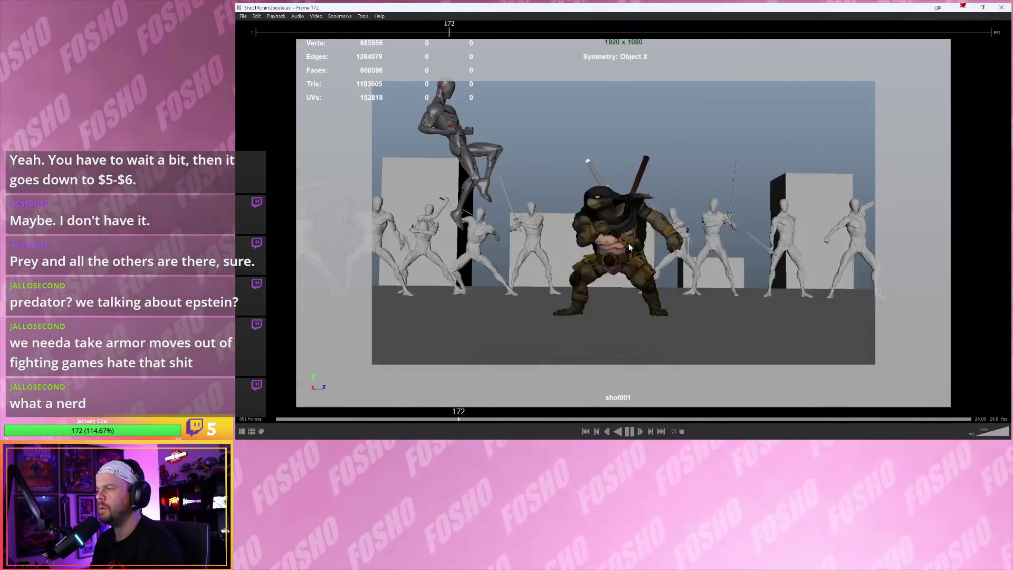
Replay the playblast's leaping kick from frame 118, pause near 178, then minimize the player
{"action": "key", "text": "space"}
{"action": "left_click", "coordinate": [402, 419]}
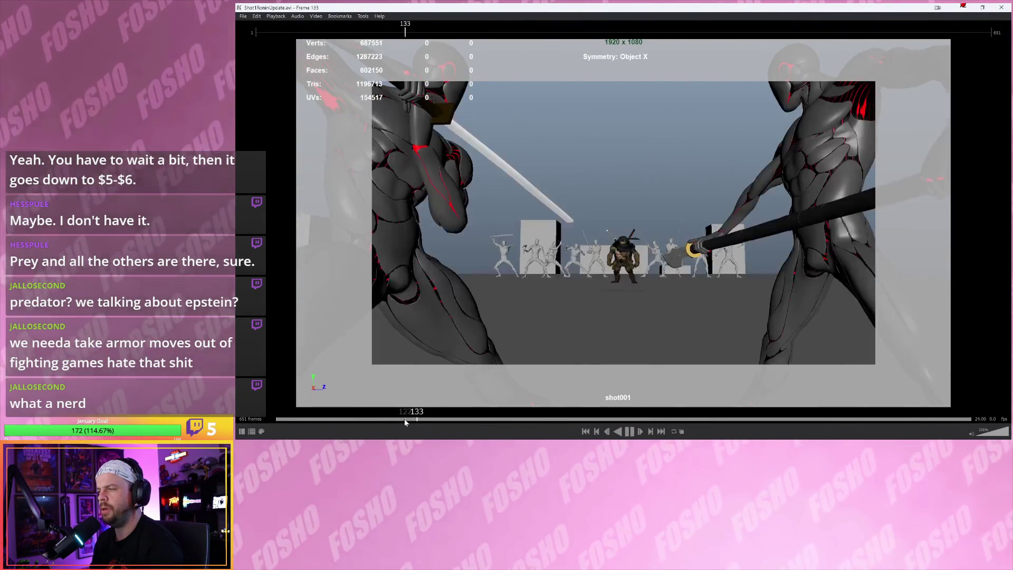
{"action": "left_click", "coordinate": [401, 419]}
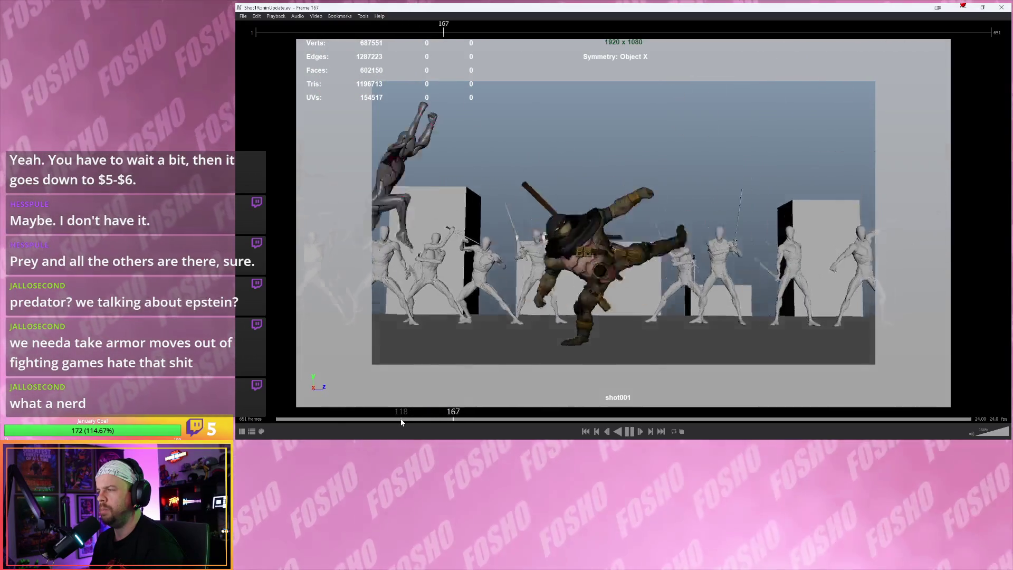
{"action": "key", "text": "space"}
{"action": "key", "text": "Left"}
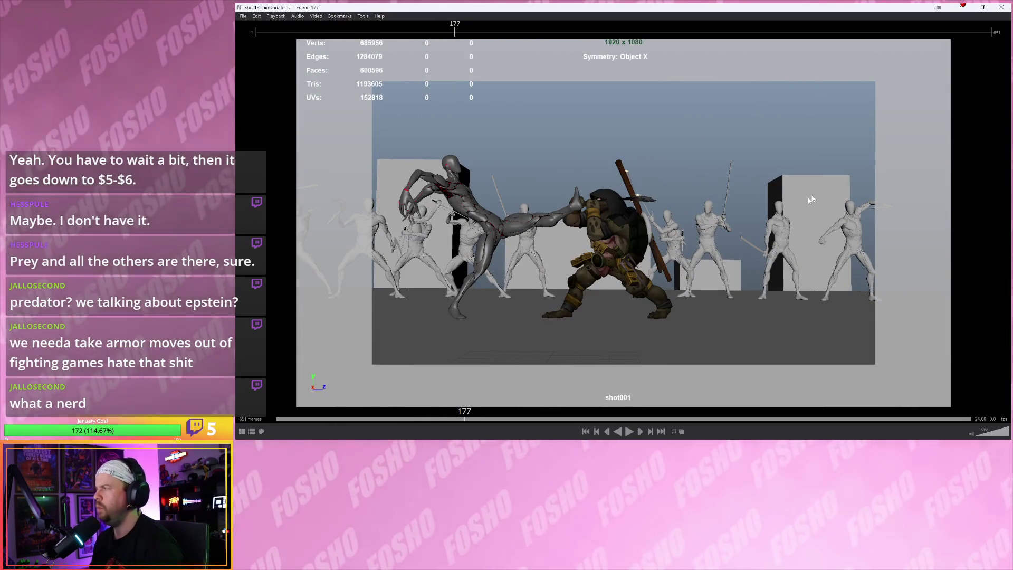
{"action": "left_click", "coordinate": [965, 8]}
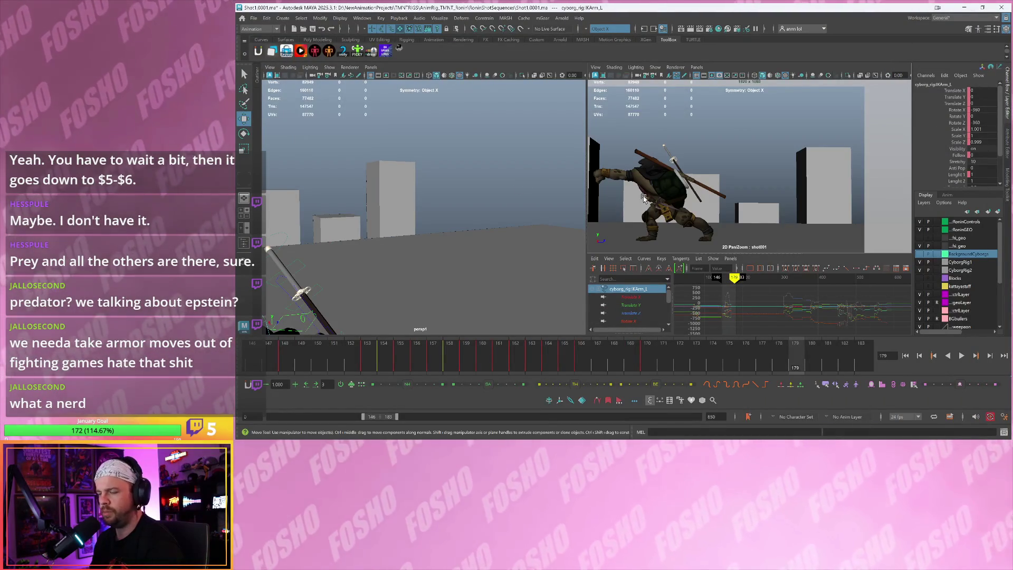
Restore the full shot001 camera framing, play to frame 165, and extend the visible range to 223
{"action": "key", "text": "backslash"}
{"action": "key", "text": "alt+v"}
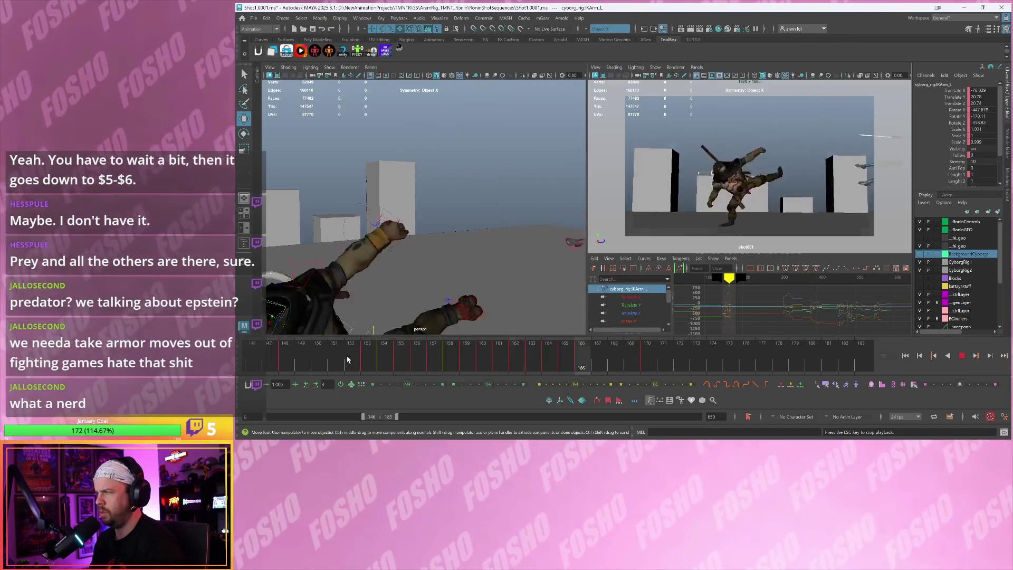
{"action": "key", "text": "Escape"}
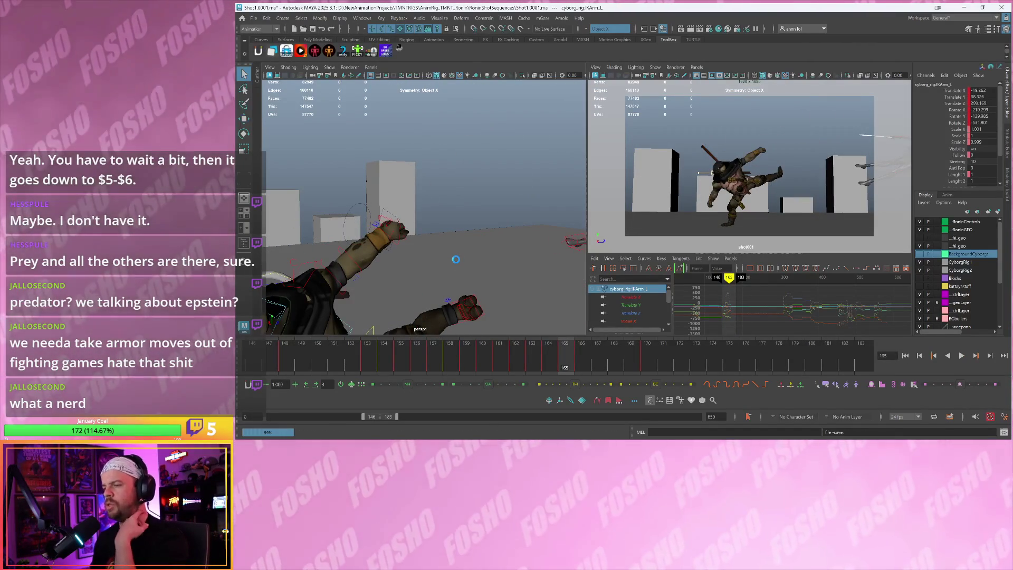
{"action": "left_click_drag", "start_coordinate": [397, 417], "coordinate": [422, 417]}
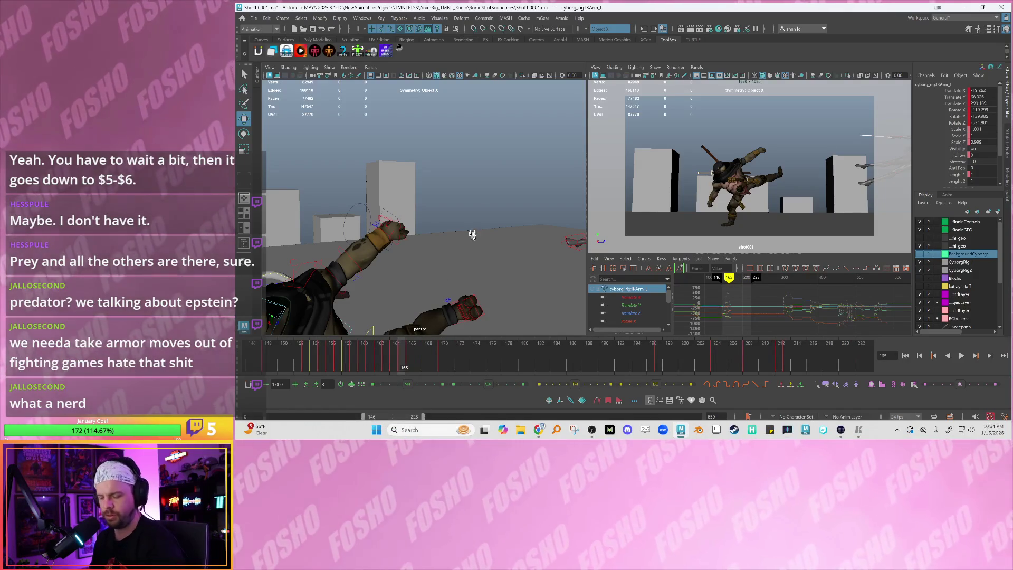
Place the selection-set picker as a compact two-row panel, then scrub and replay around frame 165
{"action": "key", "text": "grave"}
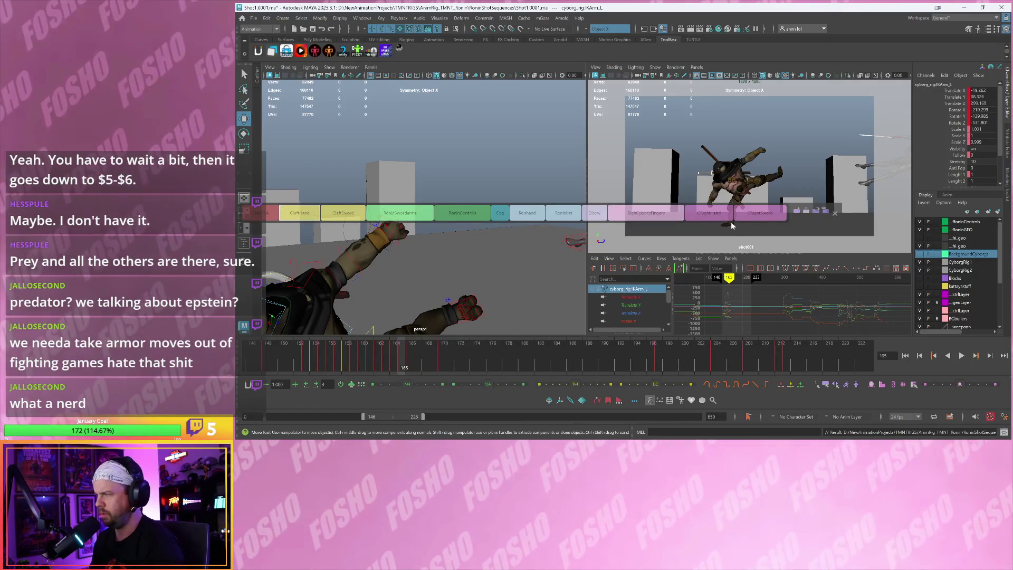
{"action": "key", "text": "grave"}
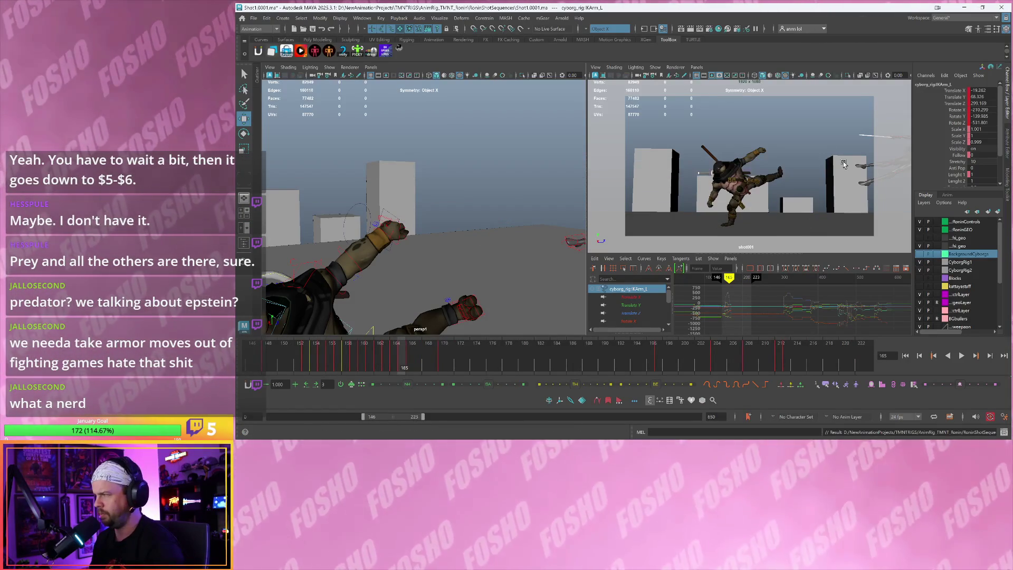
{"action": "key", "text": "grave"}
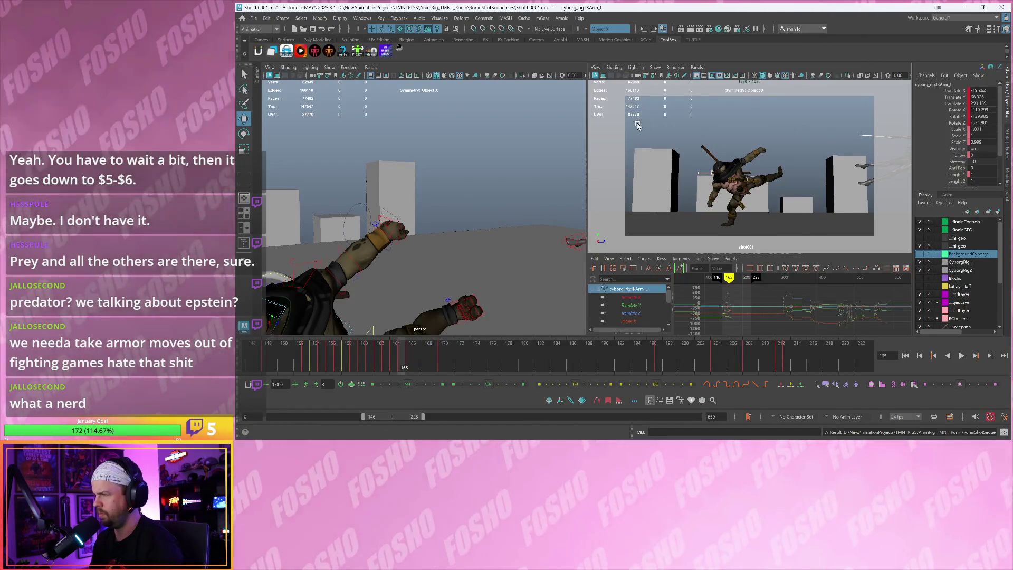
{"action": "key", "text": "grave"}
{"action": "key", "text": "grave"}
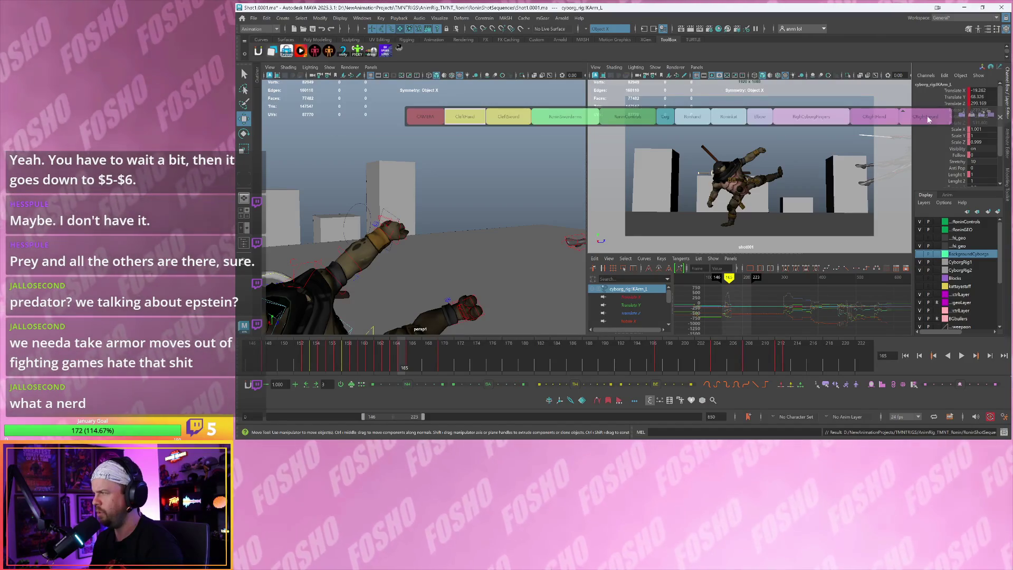
{"action": "left_click_drag", "start_coordinate": [1002, 112], "coordinate": [754, 79]}
{"action": "key", "text": "grave"}
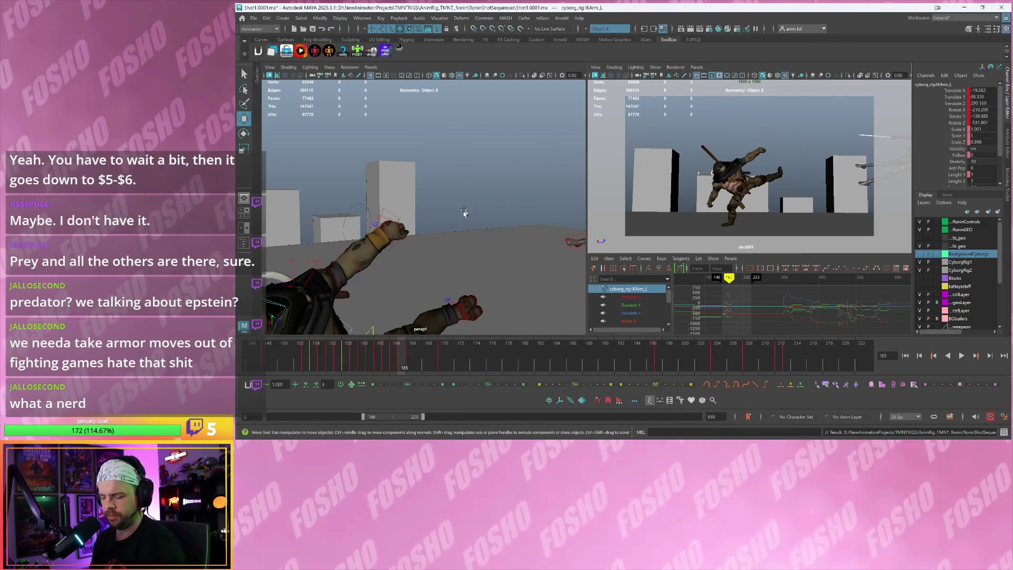
{"action": "left_click_drag", "start_coordinate": [399, 364], "coordinate": [402, 364]}
{"action": "key", "text": "alt+v"}
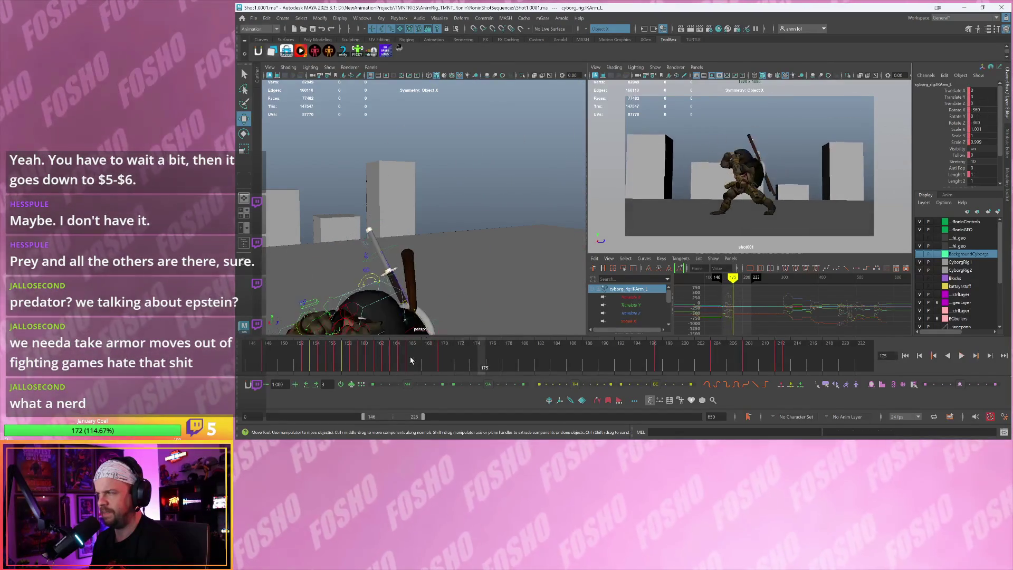
Stop at frame 171, frame the turtle, and select the katana hand and left FK elbow controls
{"action": "left_click", "coordinate": [449, 359]}
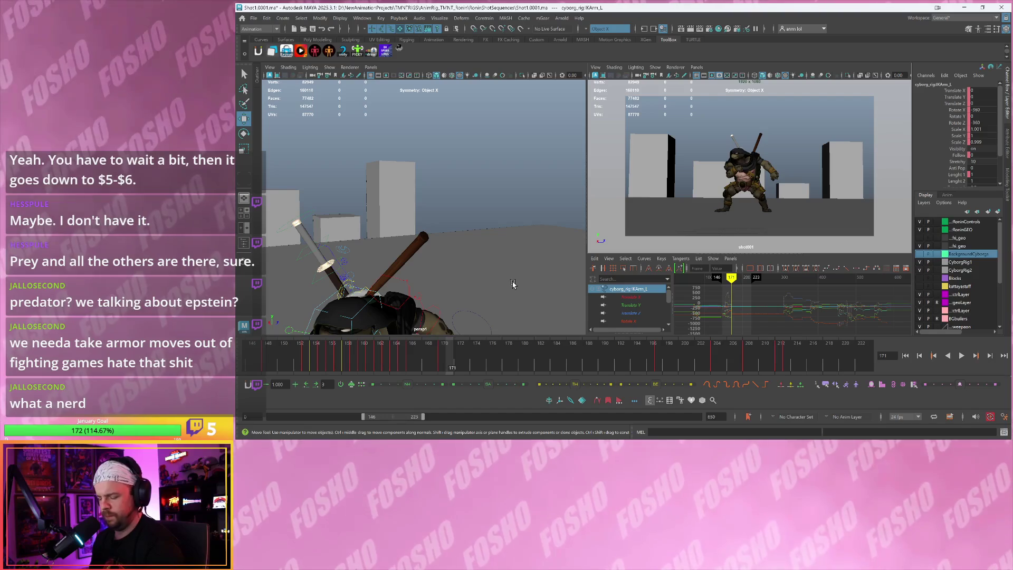
{"action": "key", "text": "alt+s"}
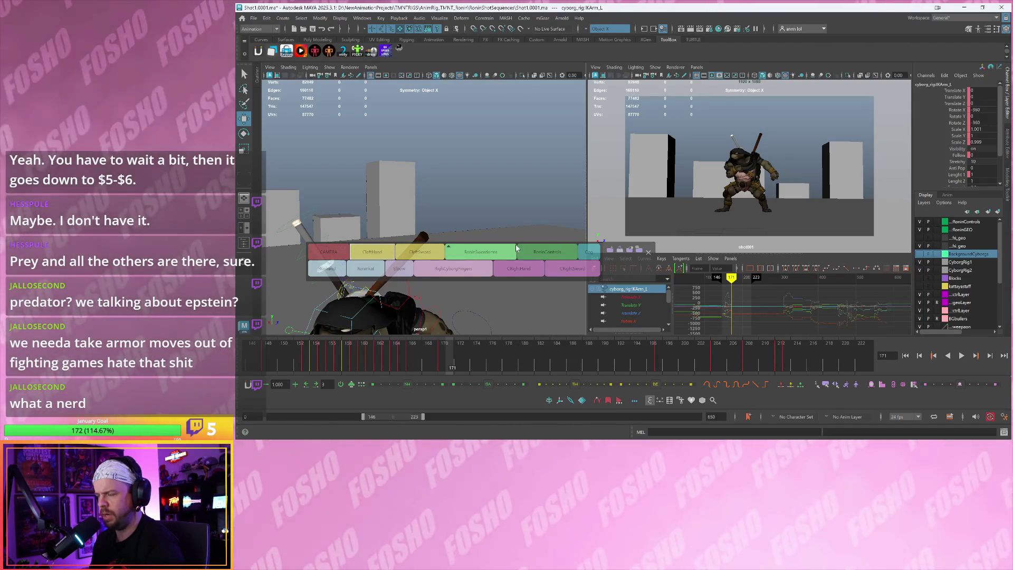
{"action": "key", "text": "f"}
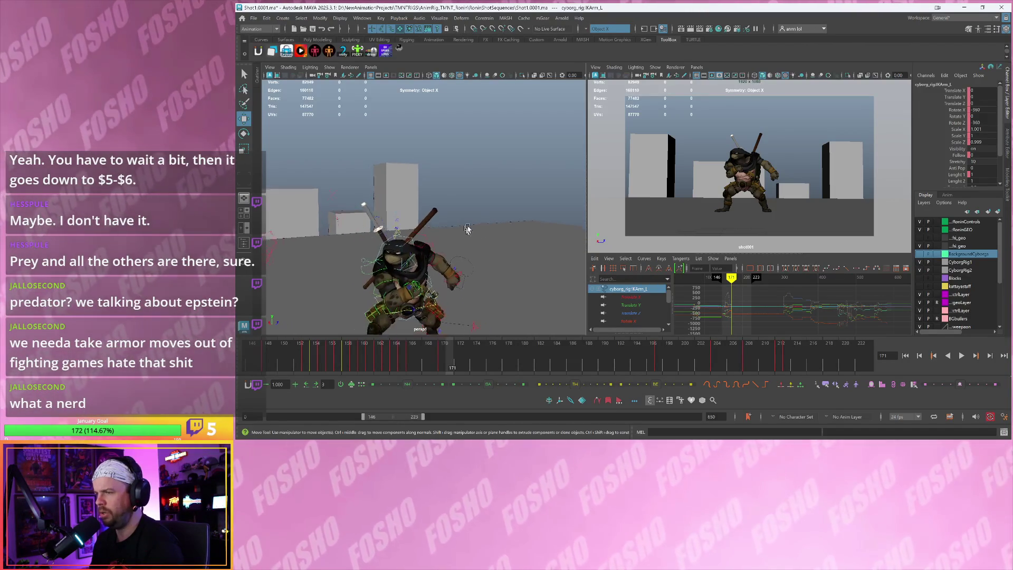
{"action": "scroll", "coordinate": [434, 214], "scroll_direction": "down", "scroll_amount": 3}
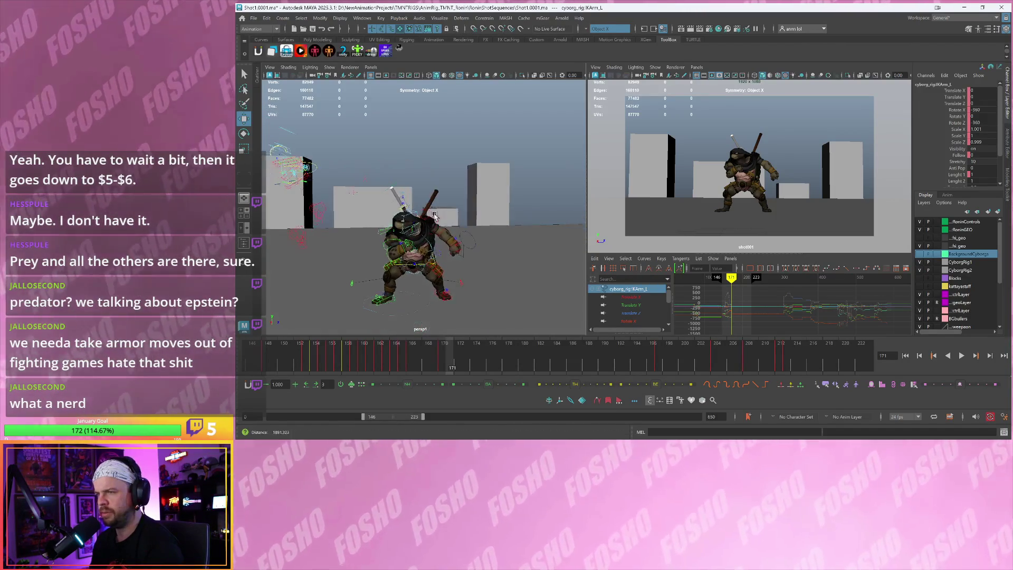
{"action": "left_click", "coordinate": [471, 237]}
{"action": "scroll", "coordinate": [459, 234], "scroll_direction": "up", "scroll_amount": 2}
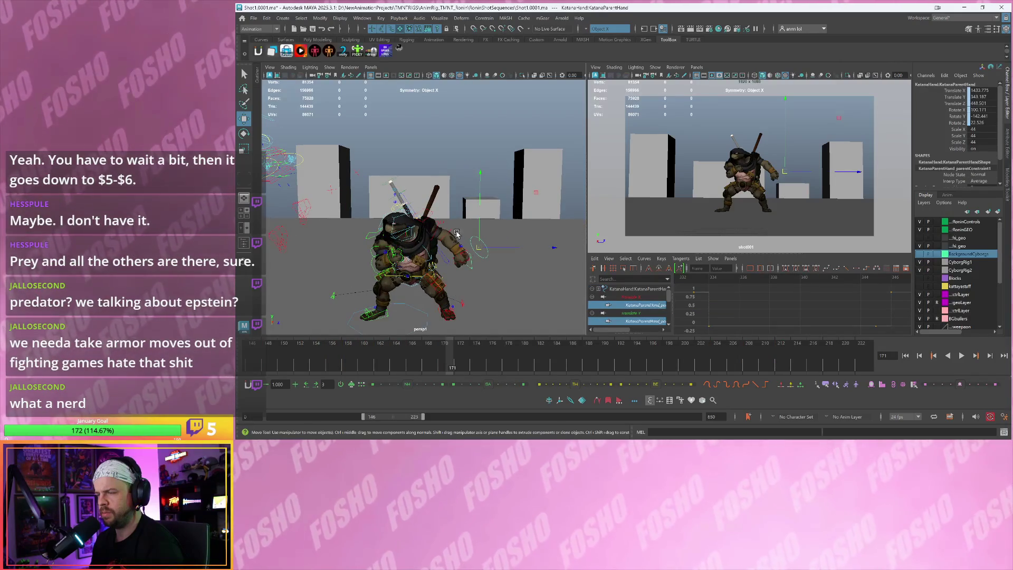
{"action": "left_click", "coordinate": [450, 231]}
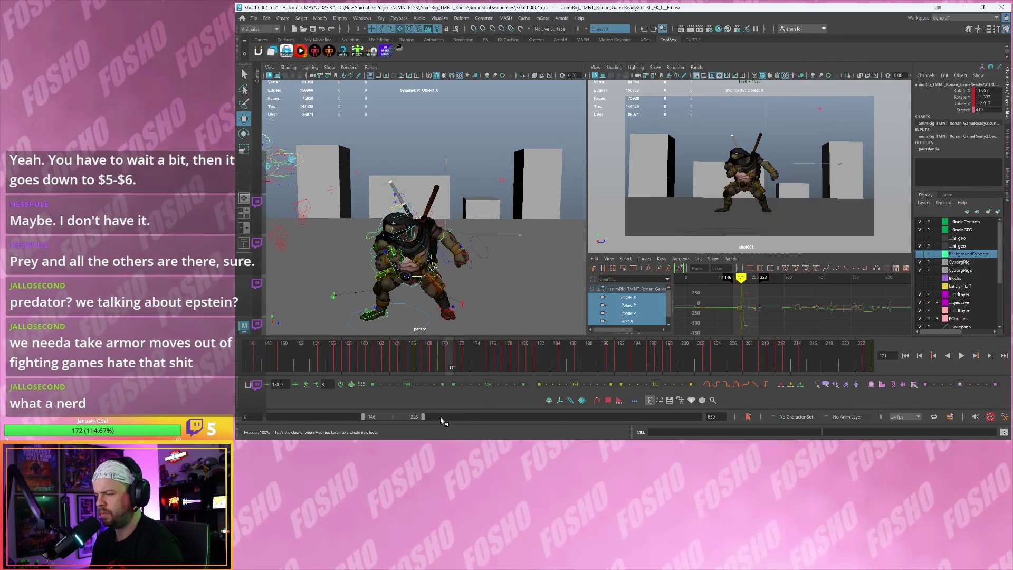
Extend the visible frame range to 650 and move near the shot's end at frame 647
{"action": "left_click_drag", "start_coordinate": [424, 417], "coordinate": [707, 416]}
{"action": "left_click_drag", "start_coordinate": [792, 358], "coordinate": [868, 360]}
{"action": "key", "text": "alt+comma"}
{"action": "key", "text": "alt+comma"}
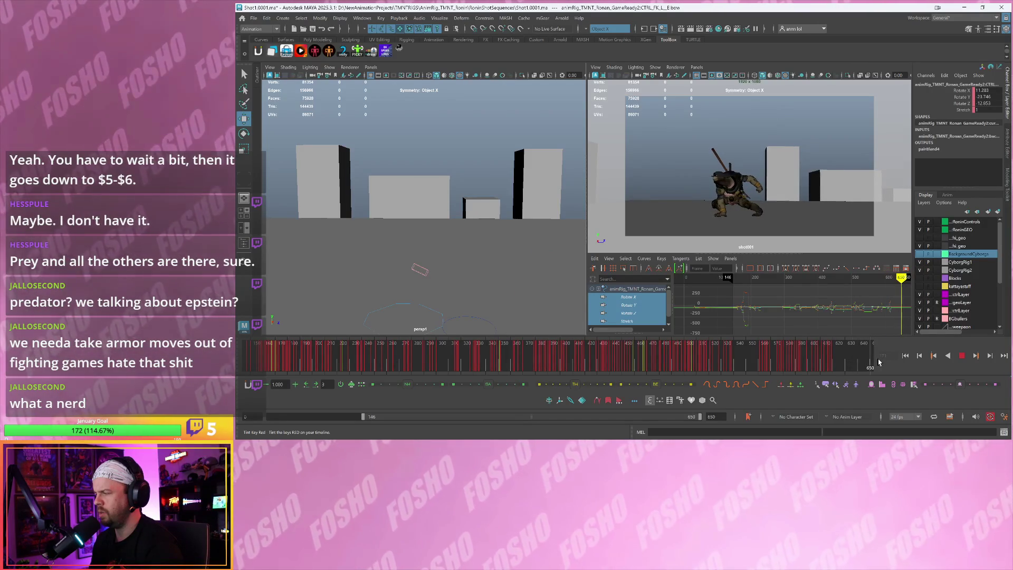
Set the animation end time to 700 and scrub back to about frame 467
{"action": "double_click", "coordinate": [716, 416]}
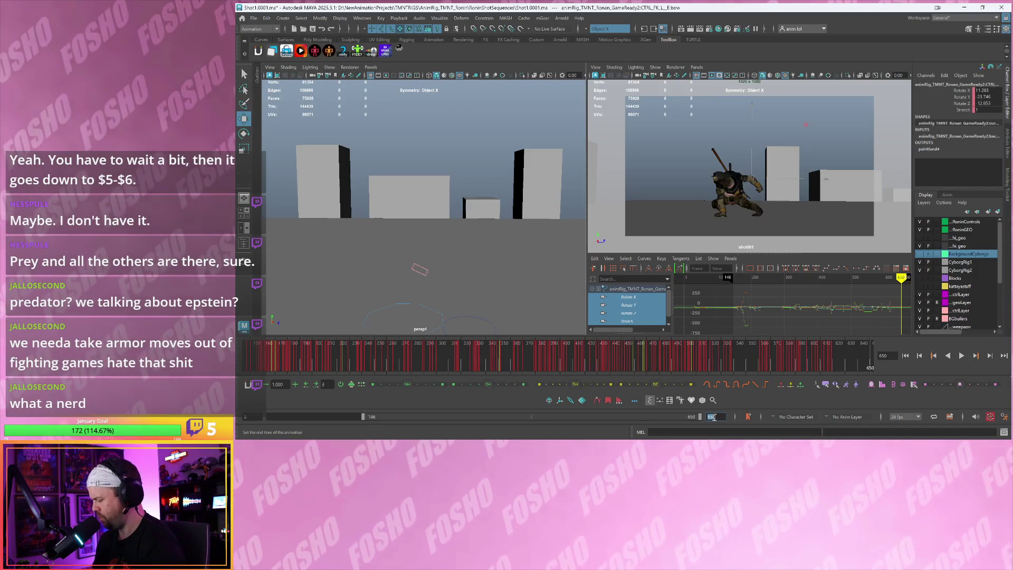
{"action": "type", "text": "700"}
{"action": "key", "text": "Return"}
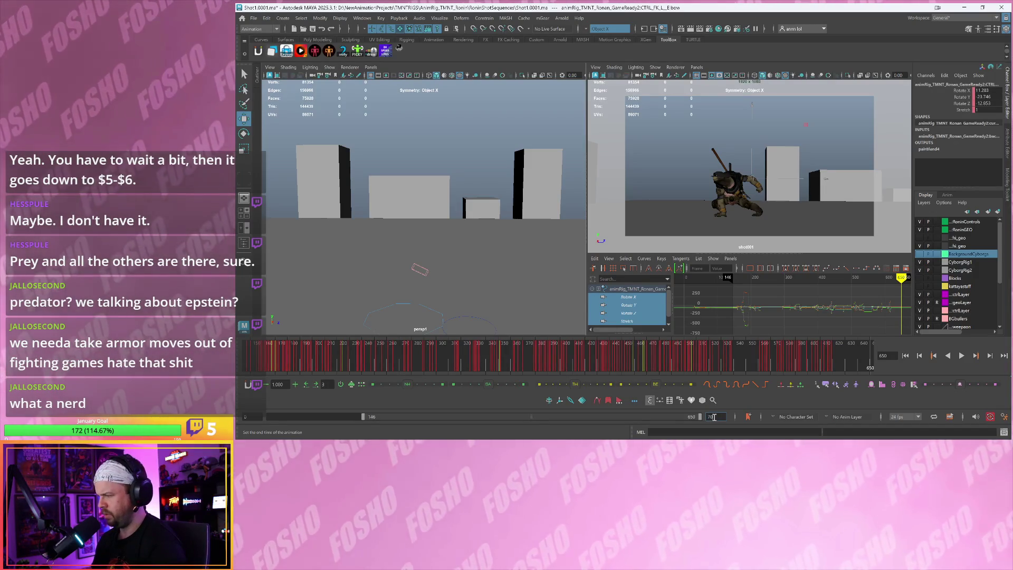
{"action": "key", "text": "Return"}
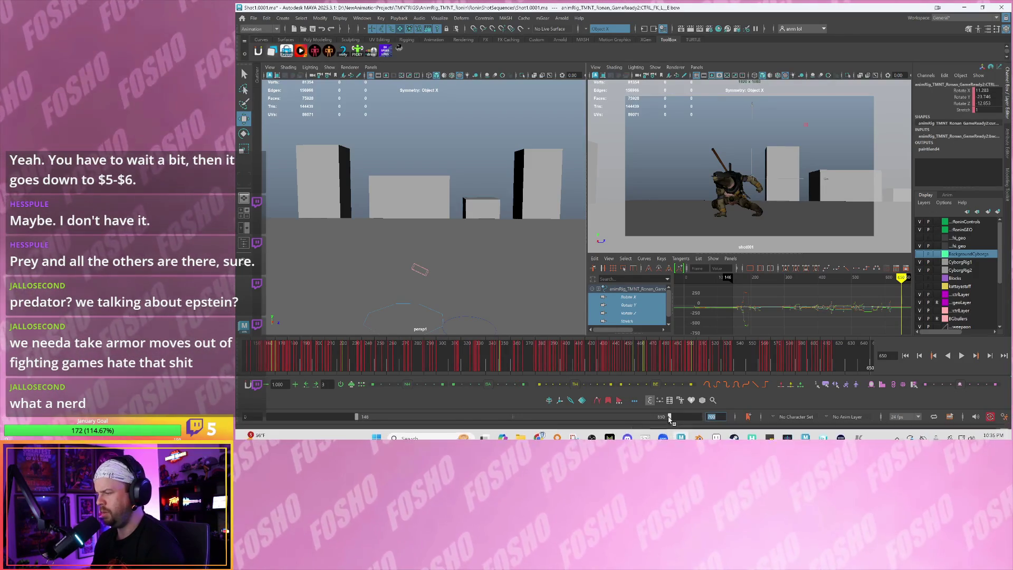
{"action": "mouse_move", "coordinate": [649, 356]}
{"action": "left_mouse_down"}
{"action": "mouse_move", "coordinate": [540, 356]}
{"action": "mouse_move", "coordinate": [627, 356]}
{"action": "left_mouse_up"}
{"action": "key", "text": "Escape"}
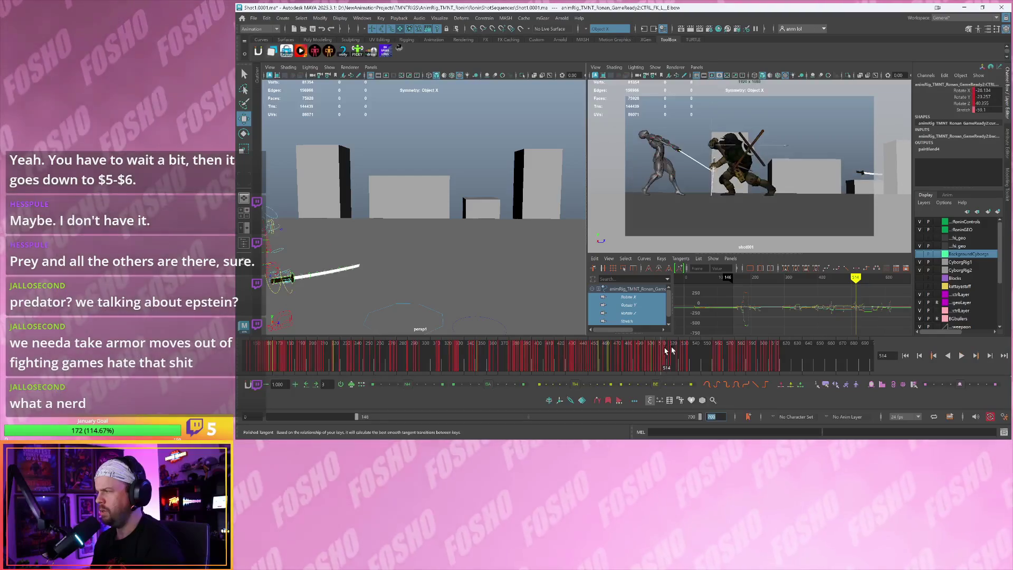
Show the BackgroundCyborgs layer, play the fight, scrub back near frame 524, and zoom out
{"action": "left_click", "coordinate": [921, 254]}
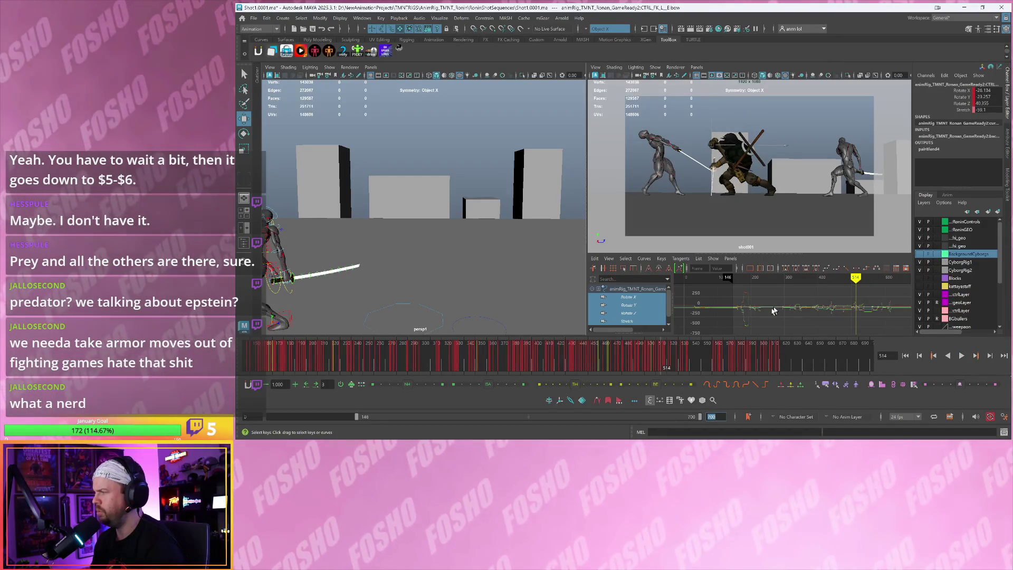
{"action": "key", "text": "alt+v"}
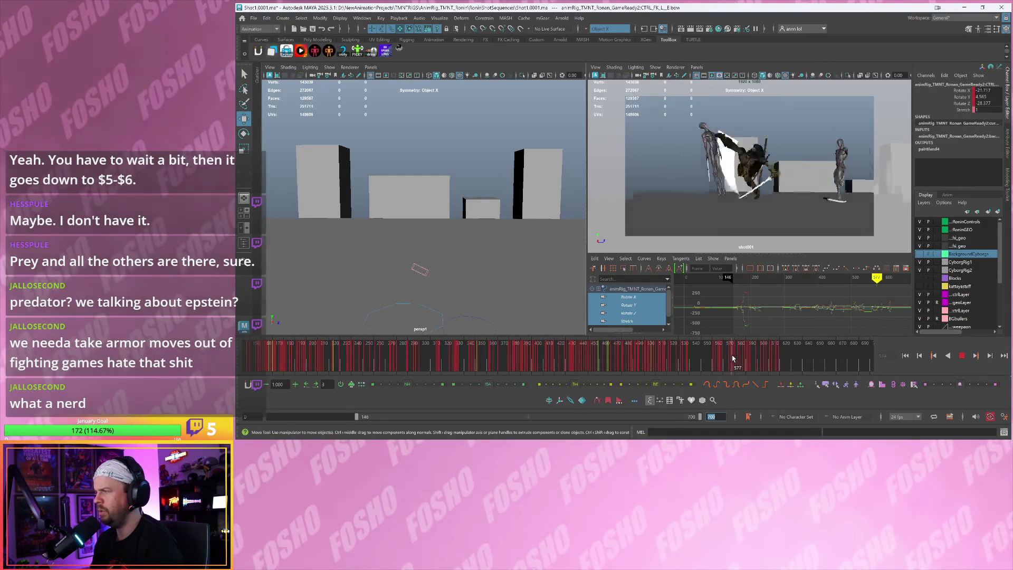
{"action": "left_click_drag", "start_coordinate": [728, 362], "coordinate": [522, 373]}
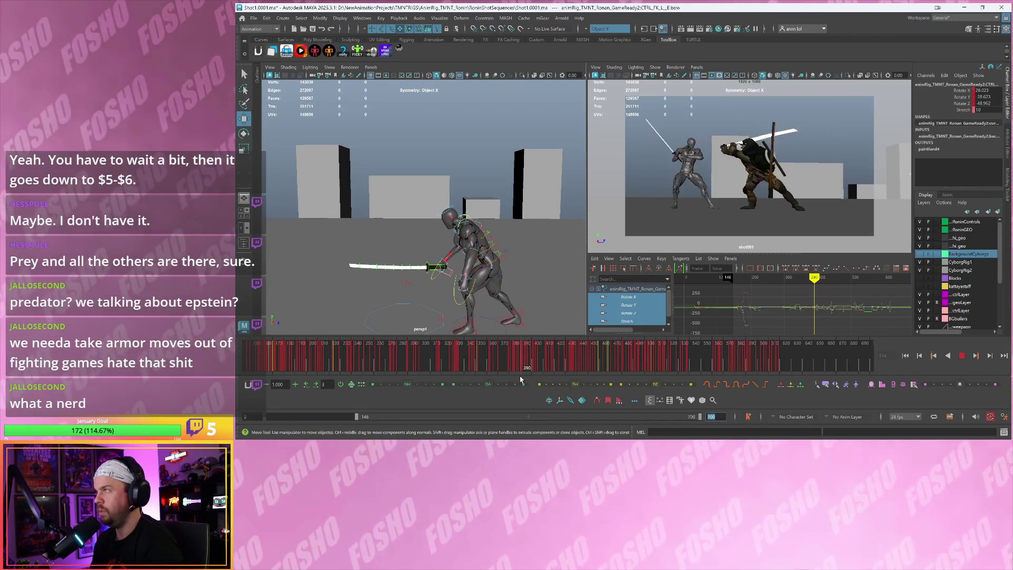
{"action": "right_click_drag", "start_coordinate": [428, 309], "coordinate": [417, 240], "text": "alt"}
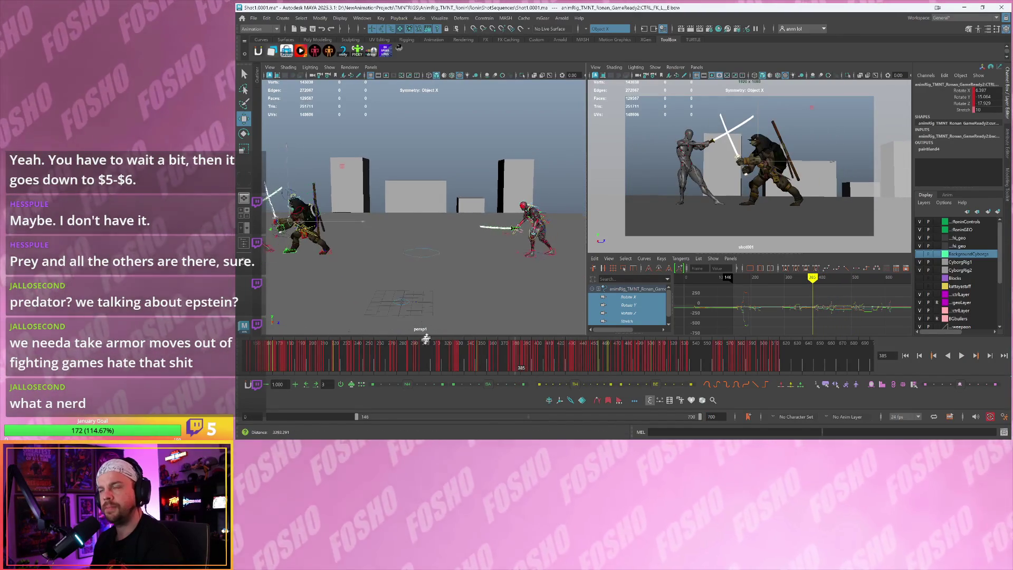
Play from about frame 265, stop at 329, and select the turtle's CTRL_Leo_World control
{"action": "left_click", "coordinate": [398, 362]}
{"action": "key", "text": "alt+v"}
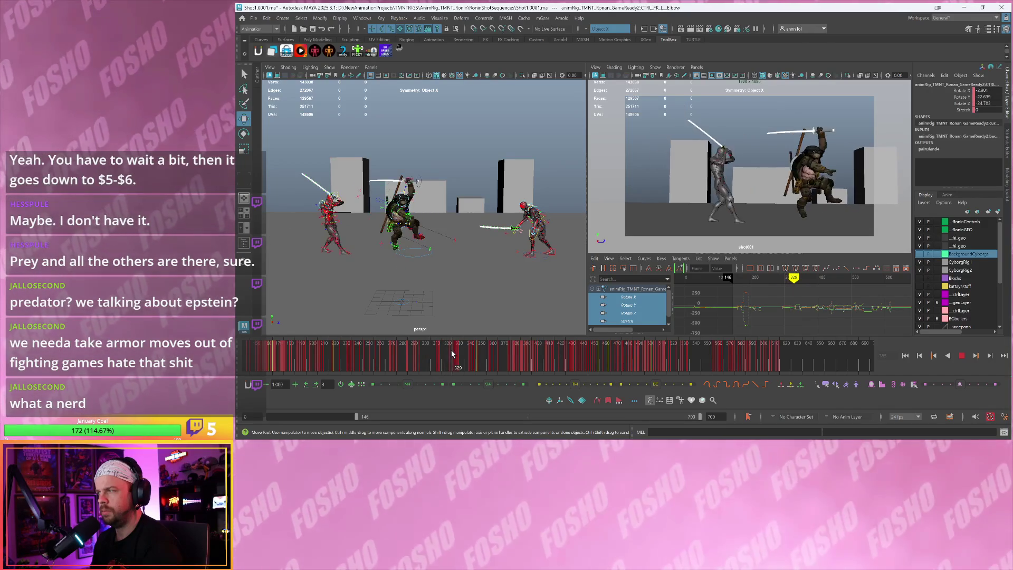
{"action": "key", "text": "alt+v"}
{"action": "scroll", "coordinate": [442, 285], "scroll_direction": "up", "scroll_amount": 3}
{"action": "left_click", "coordinate": [440, 279]}
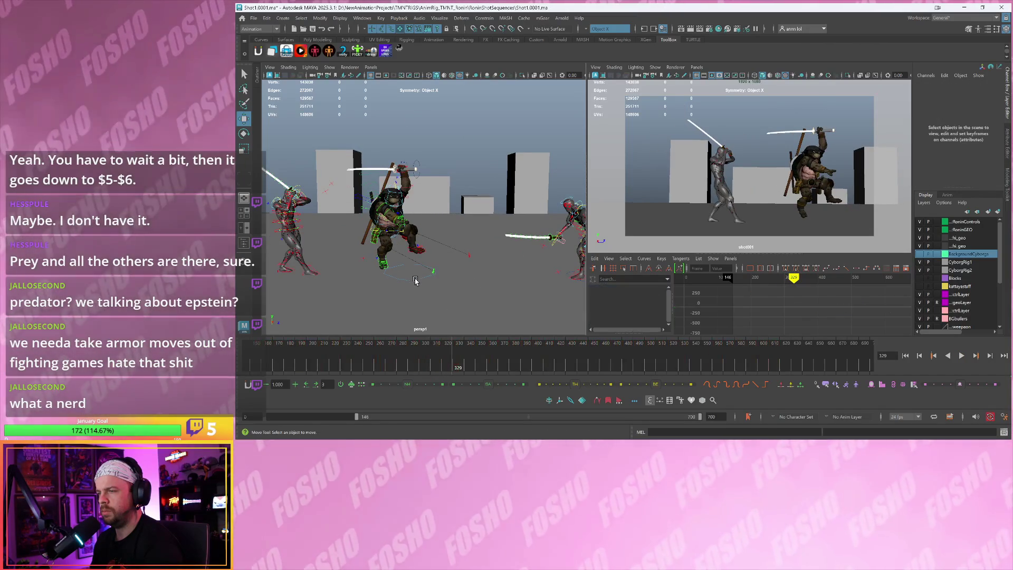
Select the cyborg's IKSpine2_M and sword-hand slider controls, reframe both characters, and open the selection-set picker
{"action": "left_click_drag", "start_coordinate": [440, 278], "coordinate": [563, 251], "text": "alt"}
{"action": "left_click", "coordinate": [557, 238]}
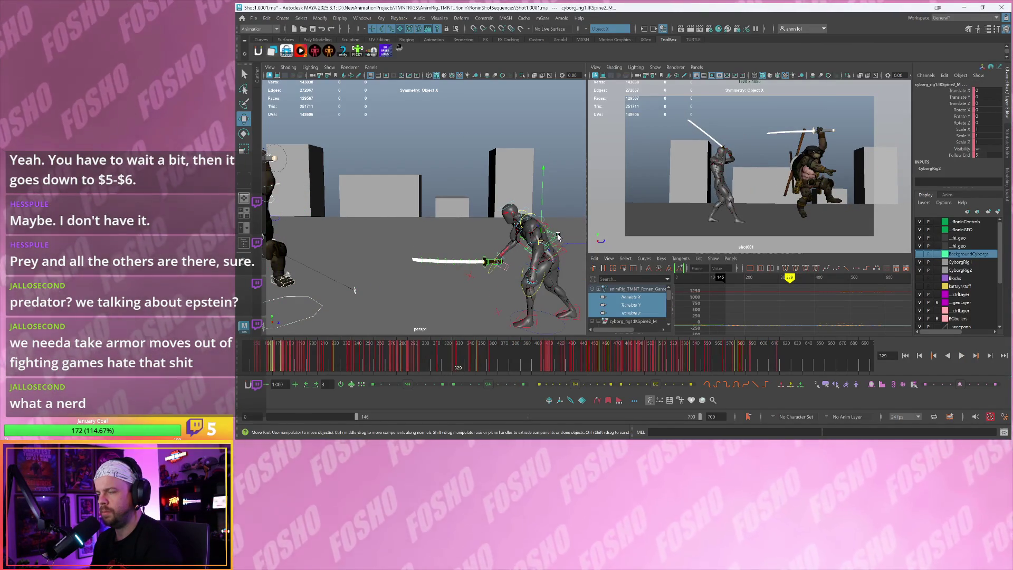
{"action": "left_click", "coordinate": [508, 249]}
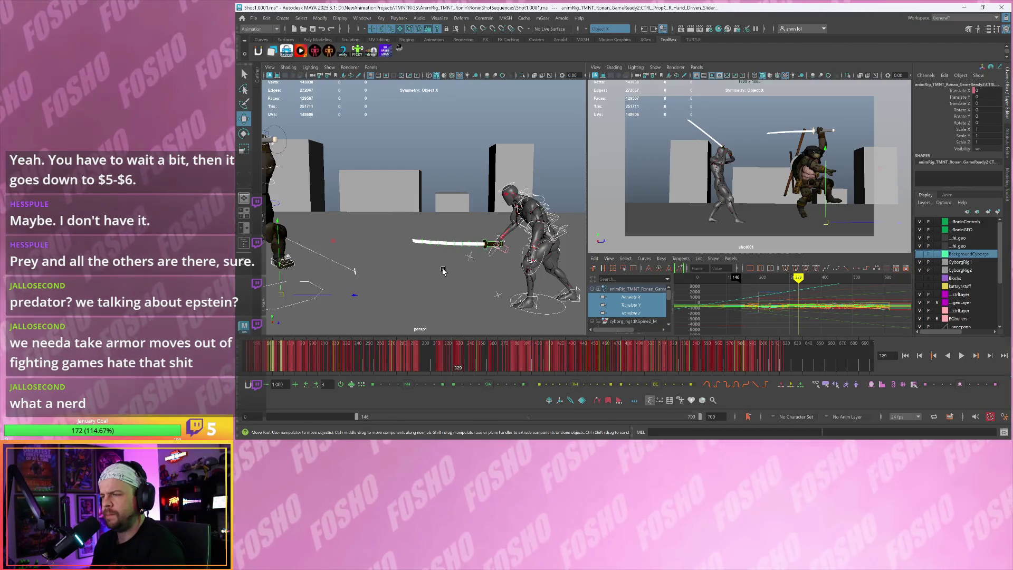
{"action": "left_click_drag", "start_coordinate": [437, 273], "coordinate": [434, 274], "text": "alt"}
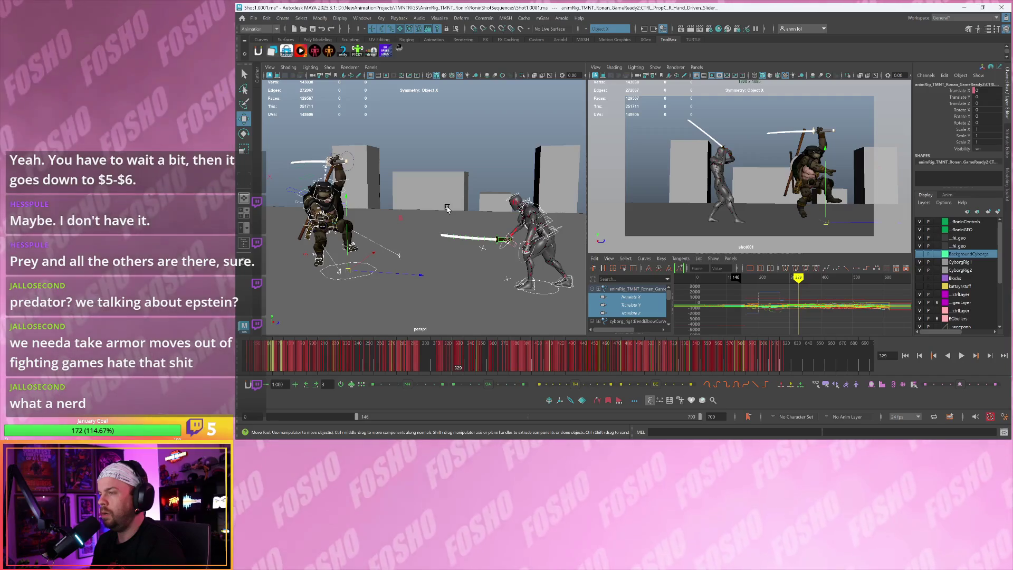
{"action": "left_click_drag", "start_coordinate": [447, 209], "coordinate": [455, 206], "text": "alt"}
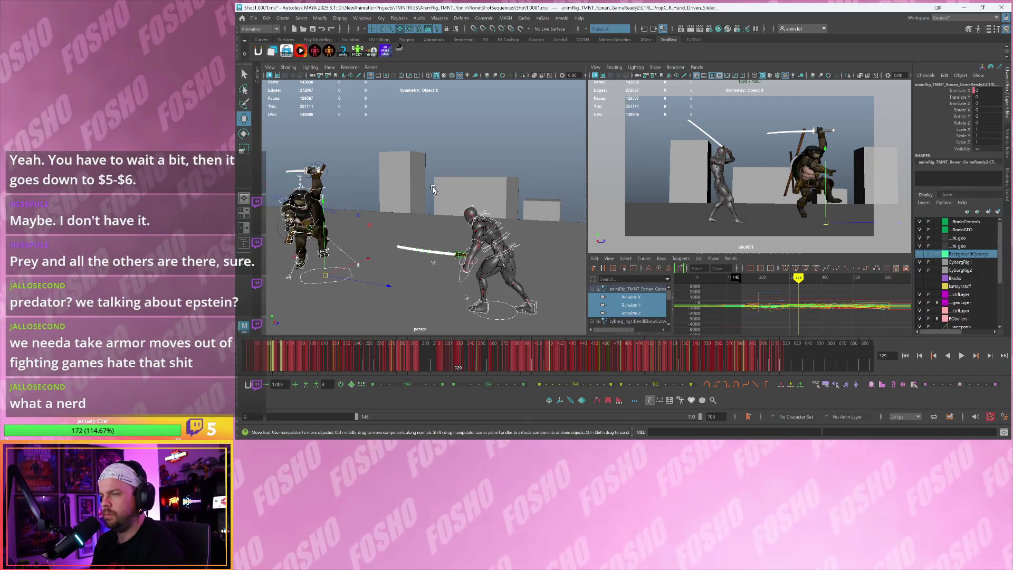
{"action": "key", "text": "grave"}
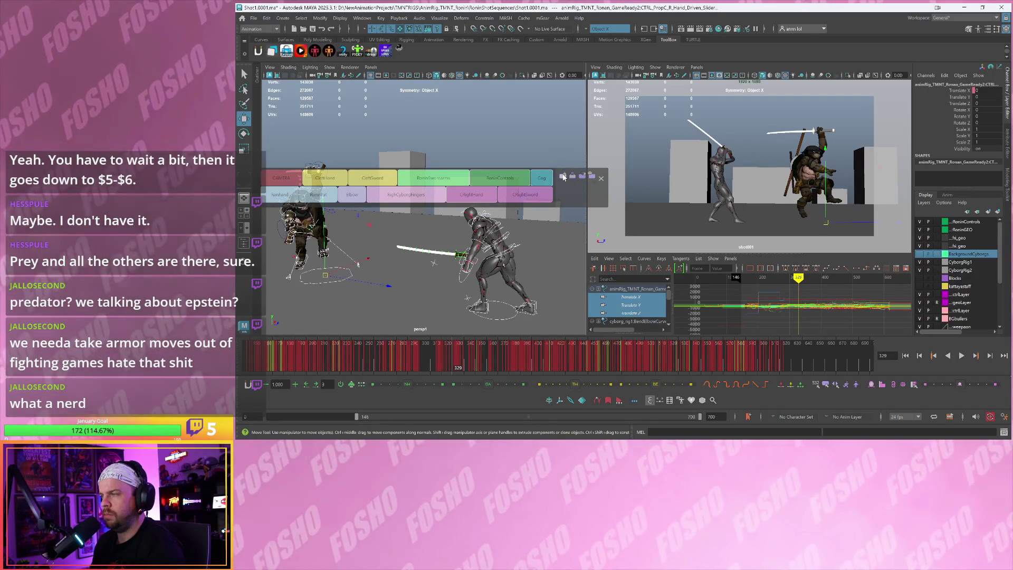
Create a selection set named MASTERALL, select its contents and frame all characters
{"action": "left_click", "coordinate": [564, 178]}
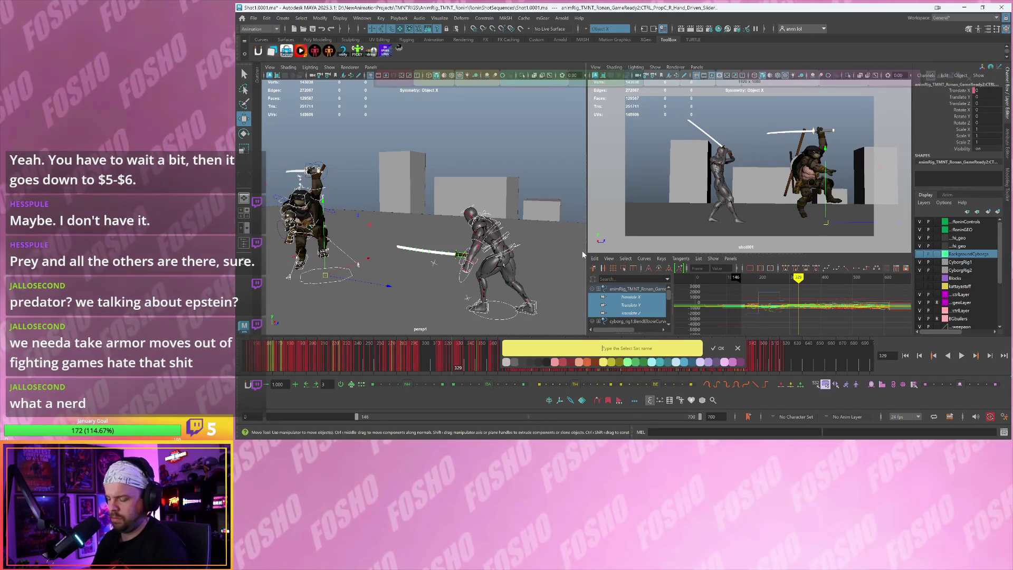
{"action": "type", "text": "MASTERALL"}
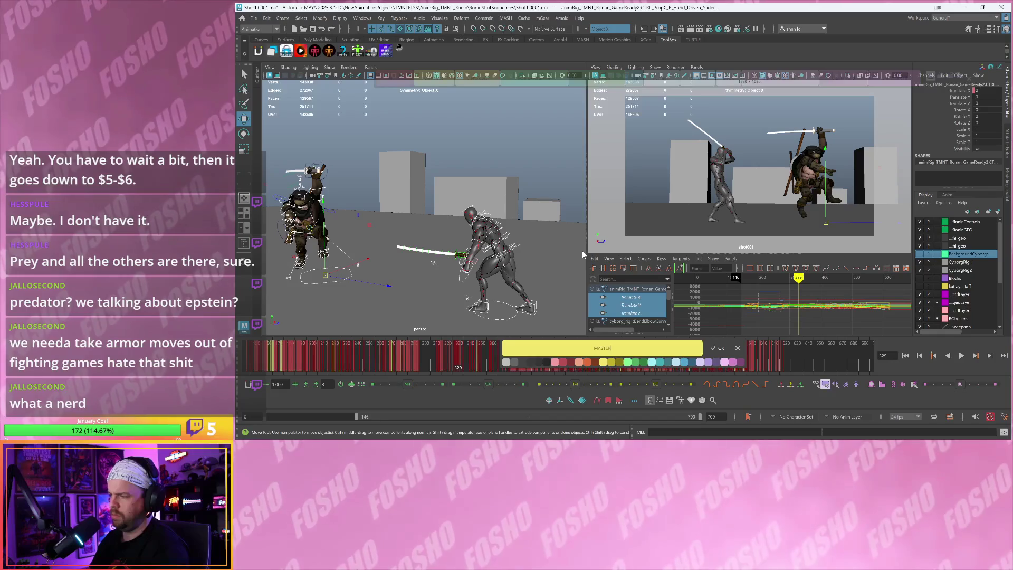
{"action": "left_click", "coordinate": [505, 363]}
{"action": "key", "text": "ctrl+shift+s"}
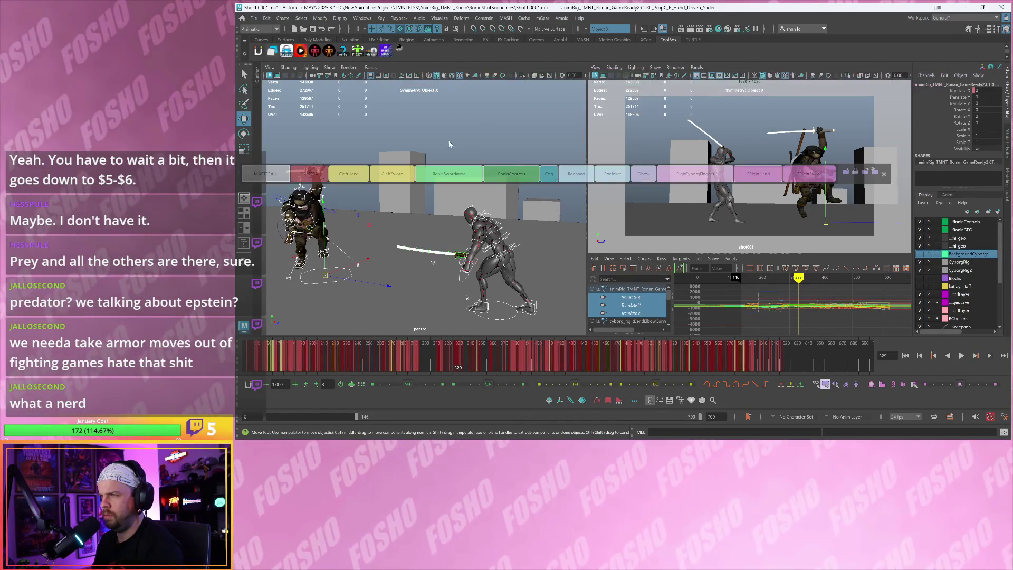
{"action": "left_click", "coordinate": [281, 168]}
{"action": "key", "text": "f"}
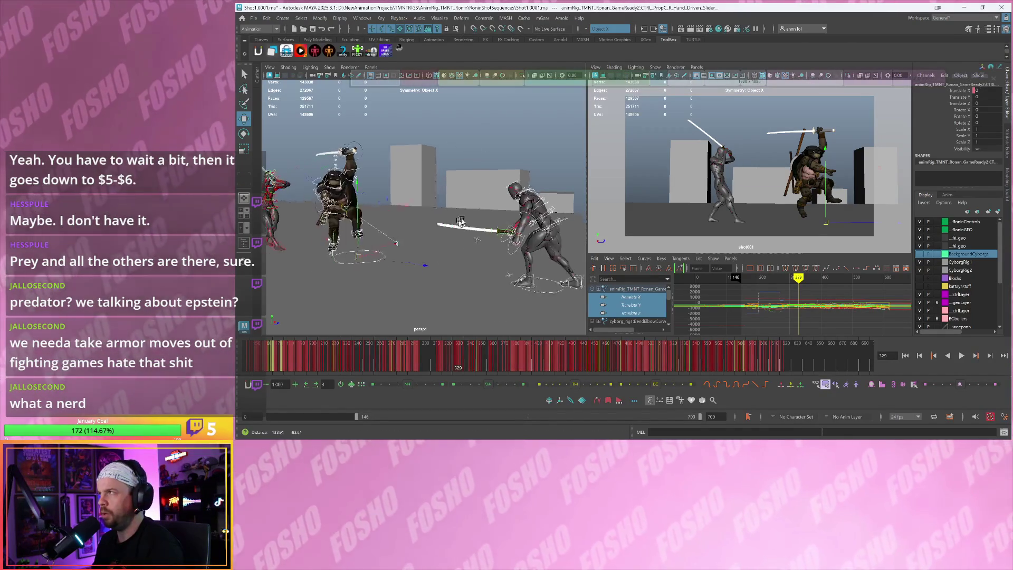
Select the sword's hilt, blade, finger and handle pivot controls
{"action": "mouse_move", "coordinate": [441, 230]}
{"action": "left_mouse_down", "text": "alt"}
{"action": "mouse_move", "coordinate": [479, 258]}
{"action": "mouse_move", "coordinate": [530, 242]}
{"action": "left_mouse_up", "text": "alt"}
{"action": "left_click", "coordinate": [539, 241]}
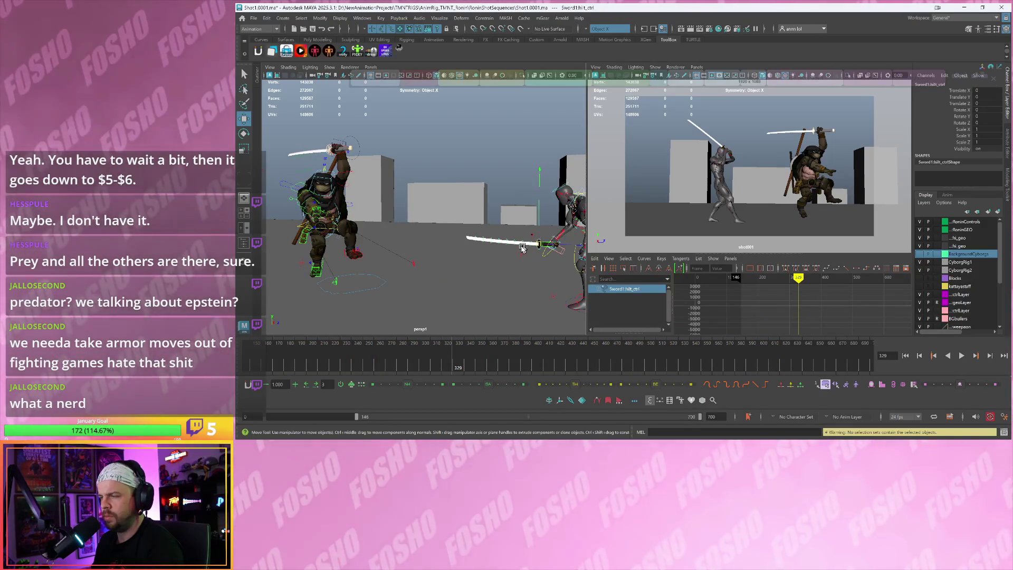
{"action": "scroll", "coordinate": [522, 248], "scroll_direction": "up", "scroll_amount": 4}
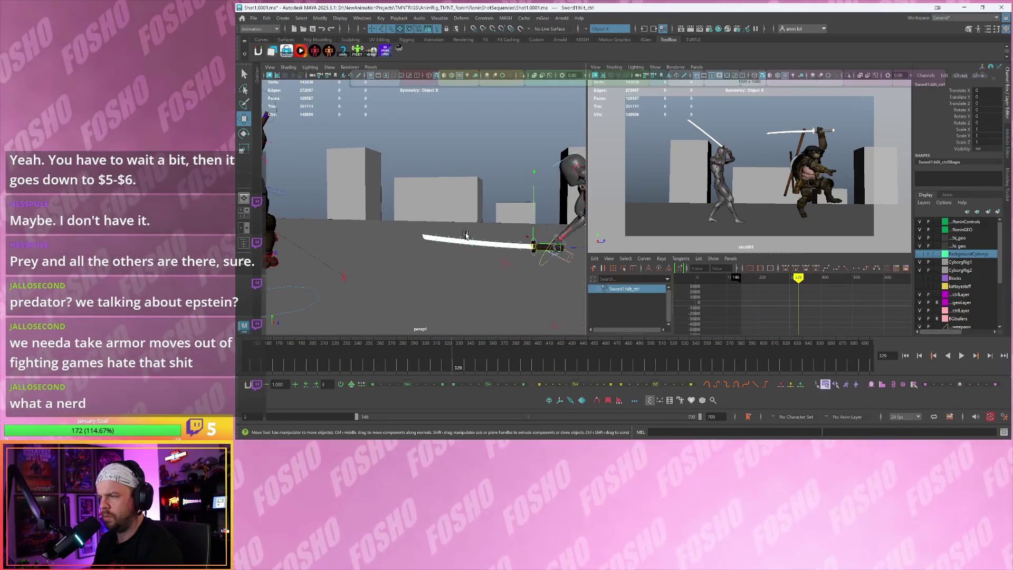
{"action": "mouse_move", "coordinate": [557, 247]}
{"action": "left_mouse_down"}
{"action": "mouse_move", "coordinate": [553, 273]}
{"action": "mouse_move", "coordinate": [509, 210]}
{"action": "mouse_move", "coordinate": [459, 225]}
{"action": "mouse_move", "coordinate": [391, 216]}
{"action": "left_mouse_up"}
{"action": "key", "text": "f"}
{"action": "left_click", "coordinate": [473, 228]}
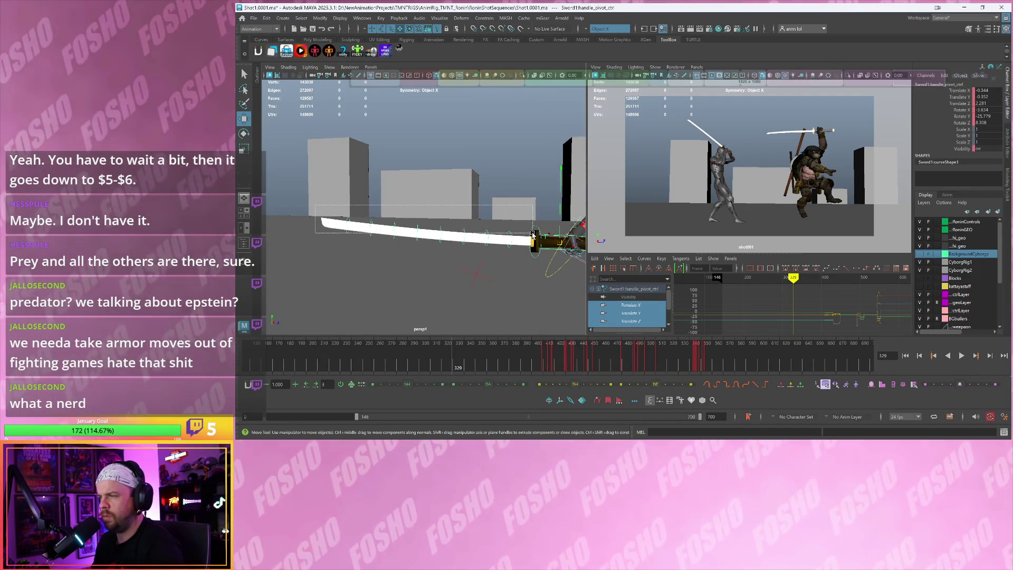
{"action": "left_click", "coordinate": [531, 234]}
{"action": "left_click_drag", "start_coordinate": [531, 234], "coordinate": [463, 243], "text": "alt"}
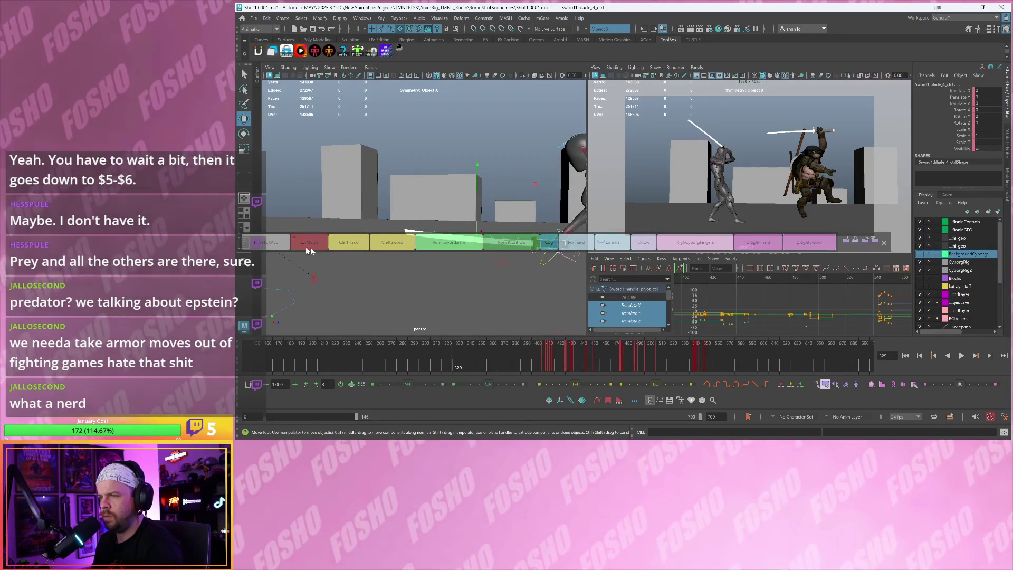
Update the MASTERALL set's contents, then reselect all controls through MASTERALL
{"action": "right_click", "coordinate": [279, 244]}
{"action": "left_click", "coordinate": [287, 261]}
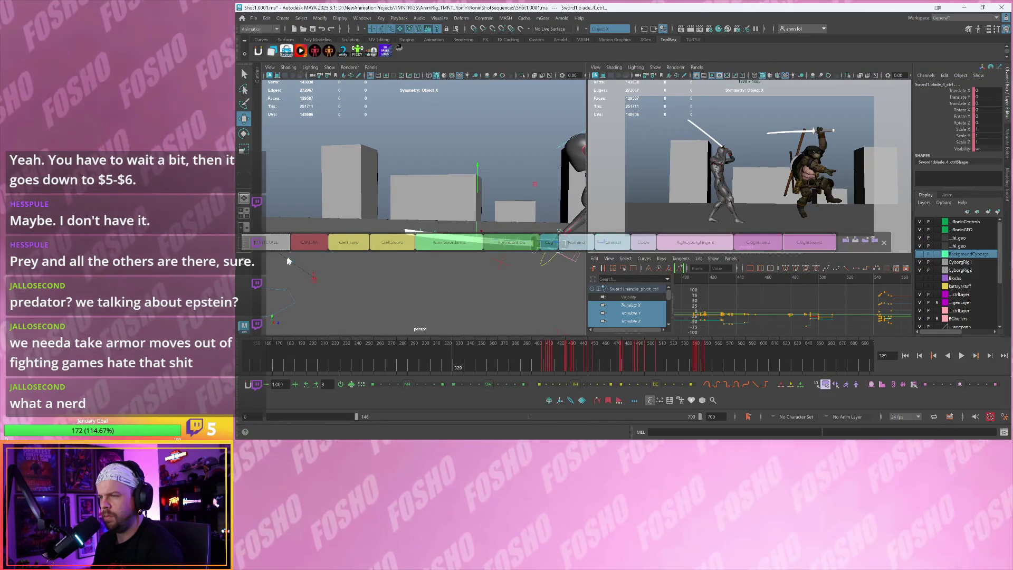
{"action": "mouse_move", "coordinate": [414, 206]}
{"action": "left_mouse_down", "text": "alt"}
{"action": "mouse_move", "coordinate": [432, 232]}
{"action": "mouse_move", "coordinate": [427, 159]}
{"action": "left_mouse_up", "text": "alt"}
{"action": "left_click", "coordinate": [427, 159]}
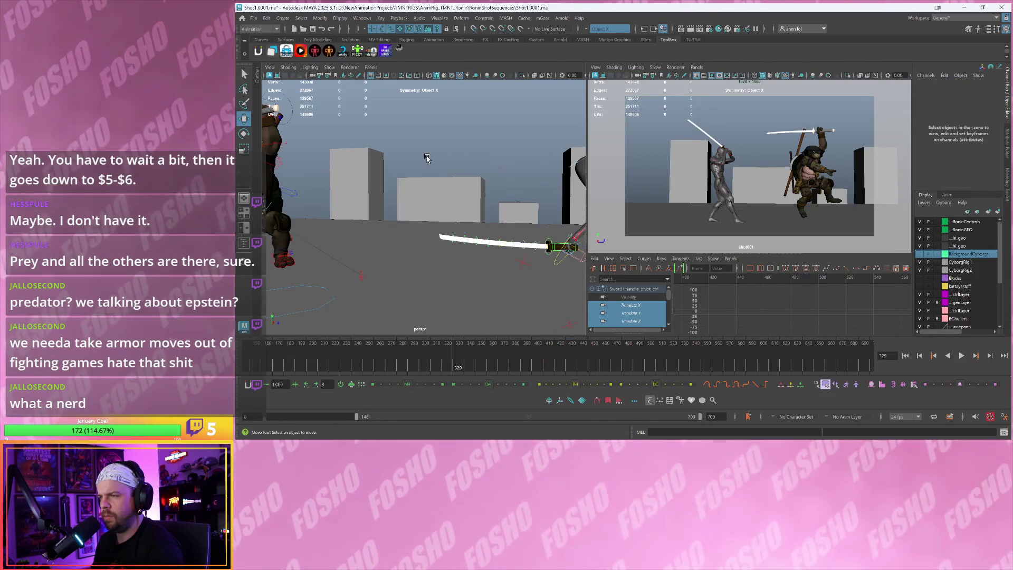
{"action": "key", "text": "F1"}
{"action": "left_click", "coordinate": [269, 157]}
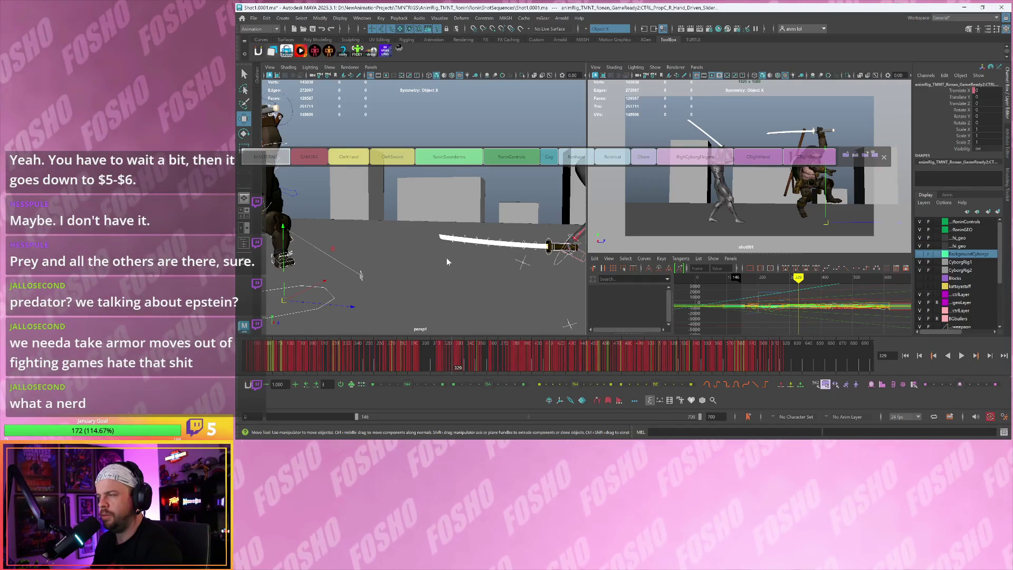
Close the selection-set picker and dolly the persp view in on the fighters
{"action": "left_click", "coordinate": [446, 259]}
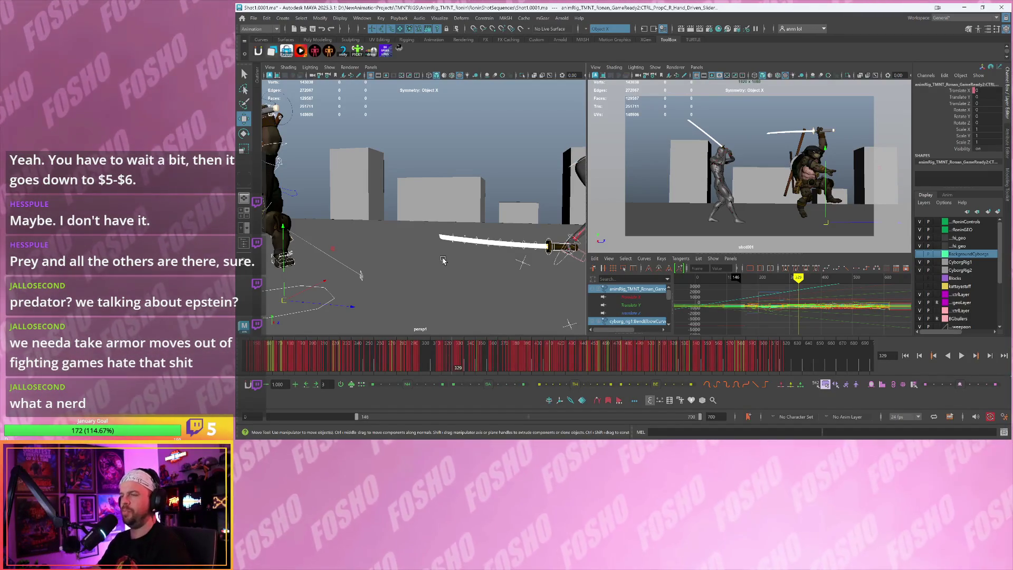
{"action": "scroll", "coordinate": [431, 228], "scroll_direction": "down", "scroll_amount": 5}
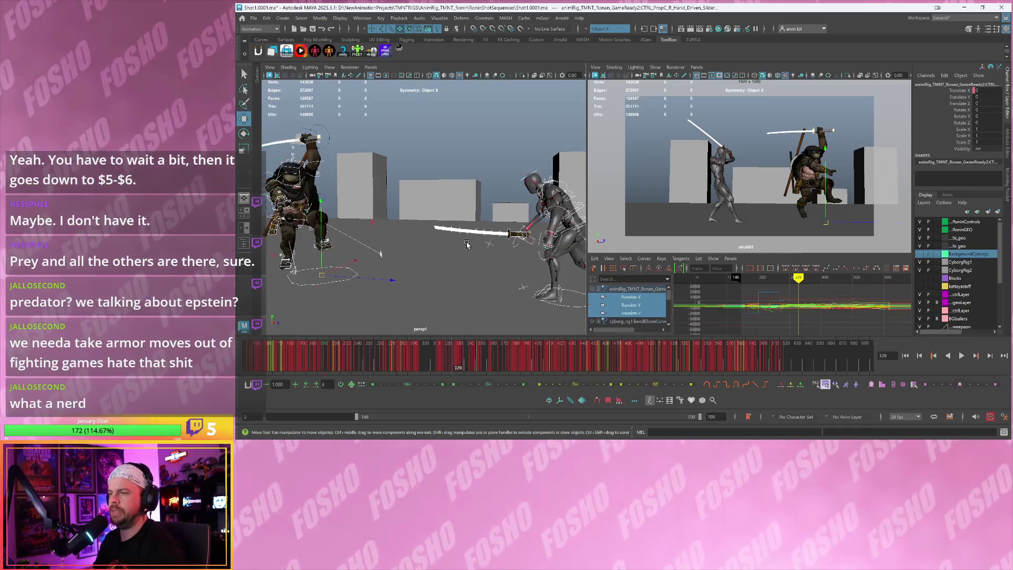
{"action": "scroll", "coordinate": [432, 228], "scroll_direction": "down", "scroll_amount": 2}
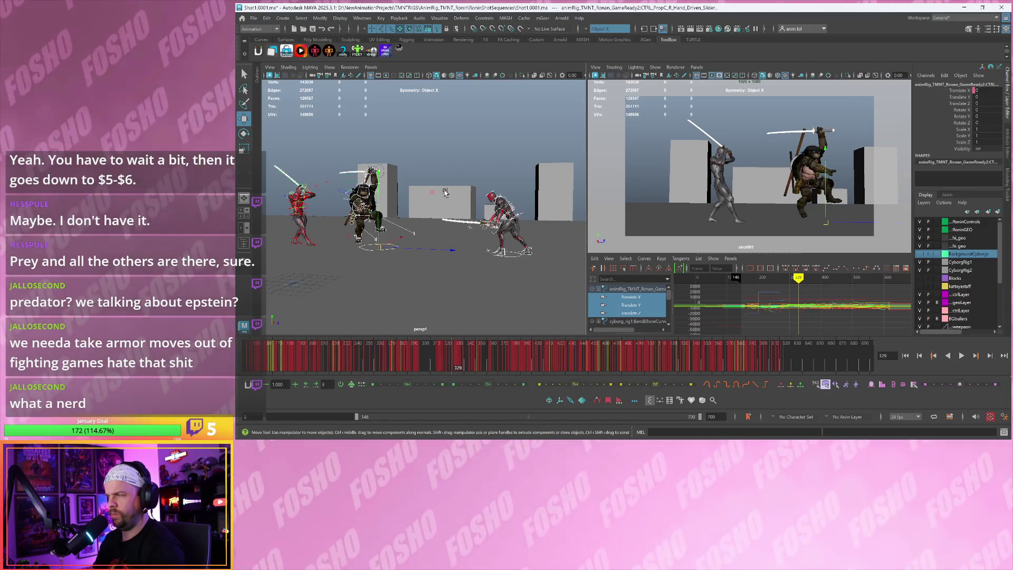
{"action": "left_click_drag", "start_coordinate": [486, 190], "coordinate": [520, 233], "text": "alt"}
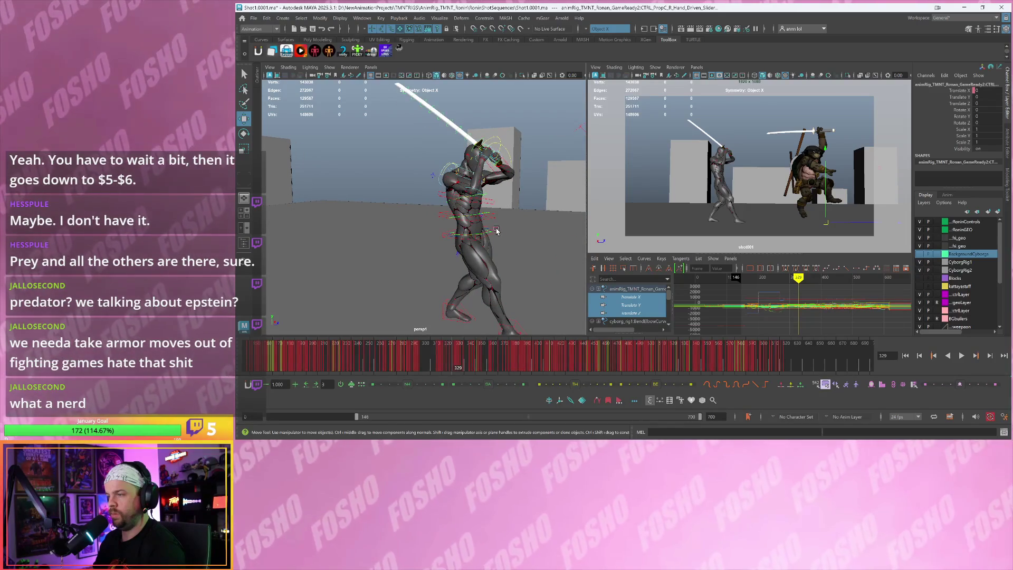
Select the cyborg's RootX_M control, then all of the cyborg's rig controls
{"action": "left_click", "coordinate": [497, 230]}
{"action": "mouse_move", "coordinate": [507, 227]}
{"action": "left_mouse_down", "text": "alt"}
{"action": "mouse_move", "coordinate": [529, 239]}
{"action": "mouse_move", "coordinate": [490, 242]}
{"action": "mouse_move", "coordinate": [490, 266]}
{"action": "mouse_move", "coordinate": [423, 204]}
{"action": "mouse_move", "coordinate": [475, 212]}
{"action": "mouse_move", "coordinate": [458, 226]}
{"action": "left_mouse_up", "text": "alt"}
{"action": "key", "text": "ctrl+a"}
{"action": "scroll", "coordinate": [523, 263], "scroll_direction": "down", "scroll_amount": 5}
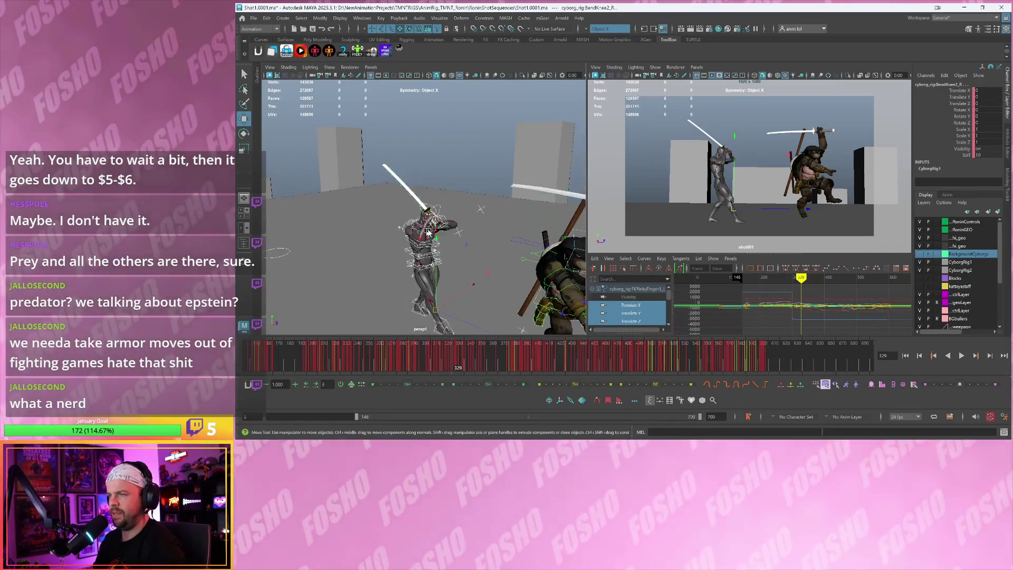
{"action": "scroll", "coordinate": [461, 228], "scroll_direction": "up", "scroll_amount": 4}
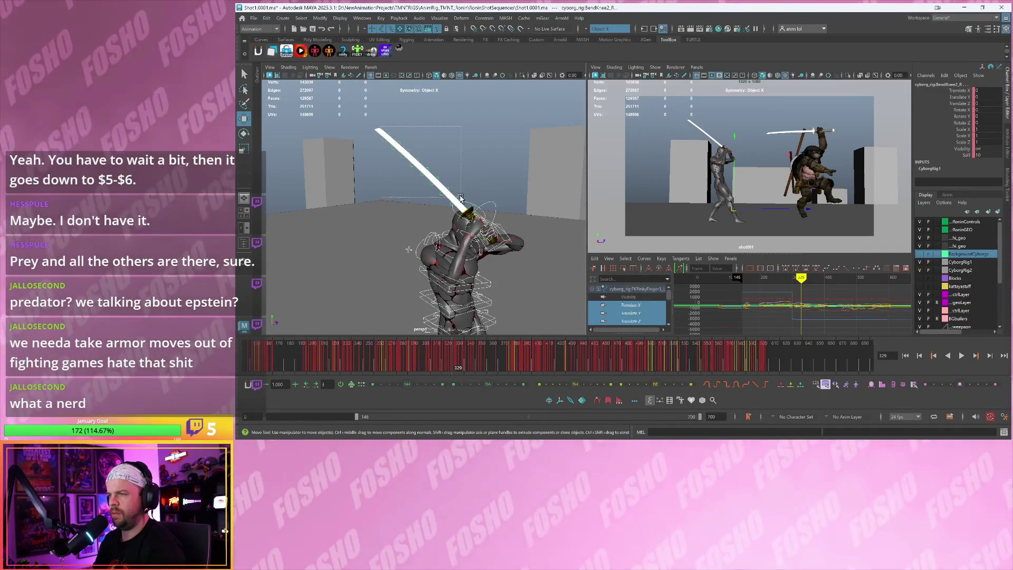
{"action": "left_click", "coordinate": [401, 121]}
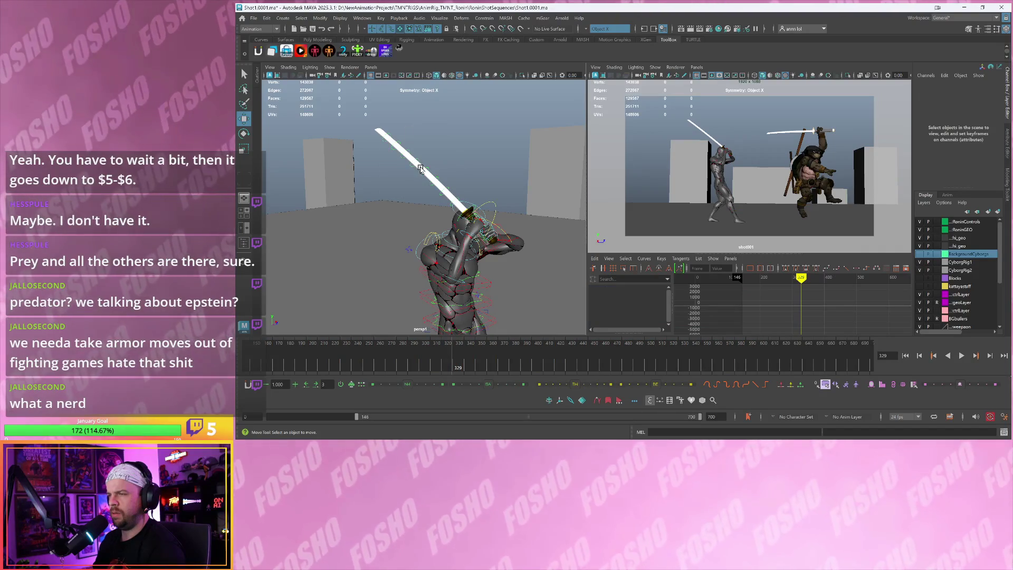
{"action": "left_click", "coordinate": [427, 168]}
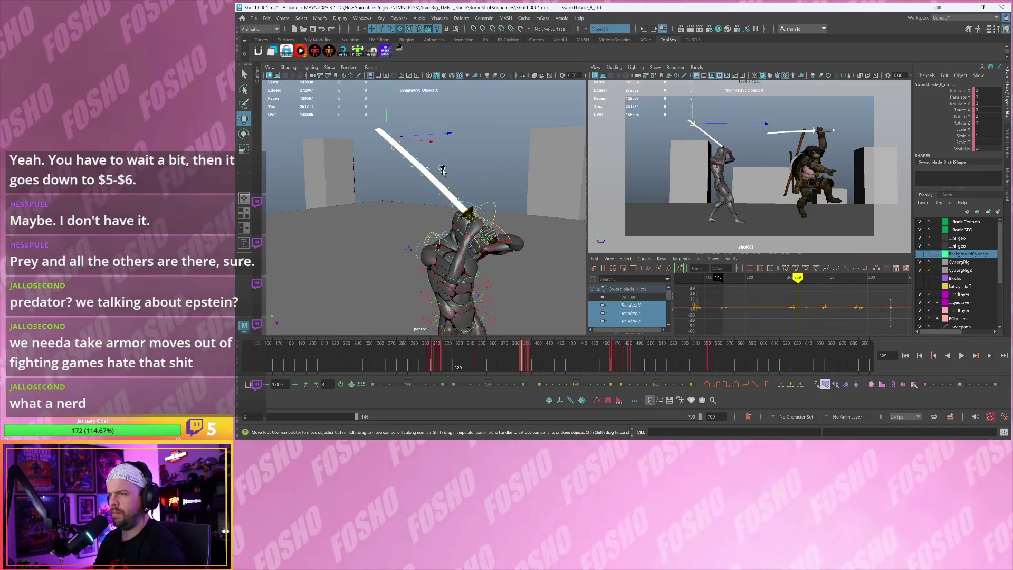
{"action": "scroll", "coordinate": [481, 207], "scroll_direction": "up", "scroll_amount": 5}
{"action": "scroll", "coordinate": [502, 215], "scroll_direction": "up", "scroll_amount": 3}
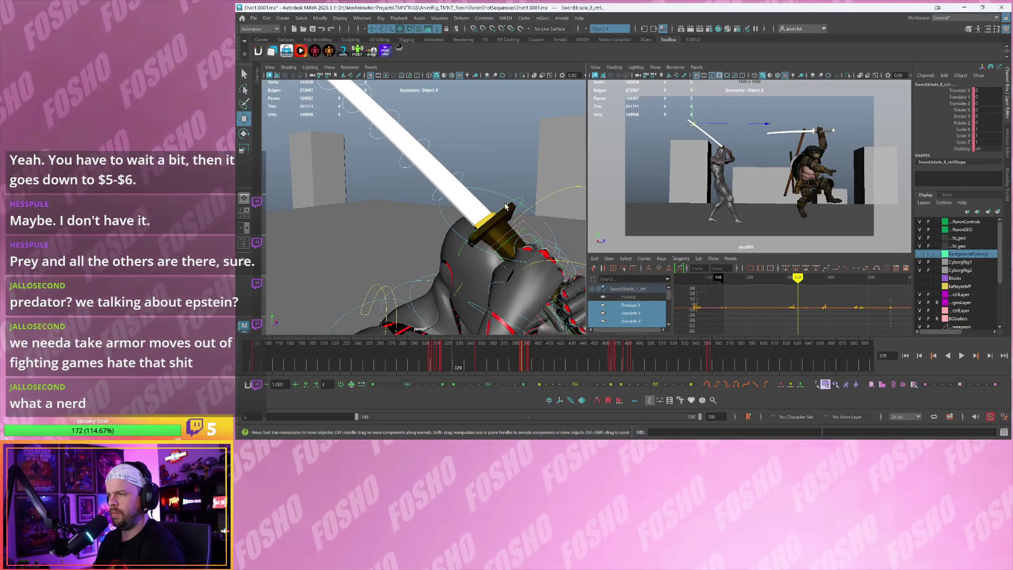
{"action": "left_click", "coordinate": [497, 216]}
{"action": "left_click_drag", "start_coordinate": [487, 221], "coordinate": [485, 220]}
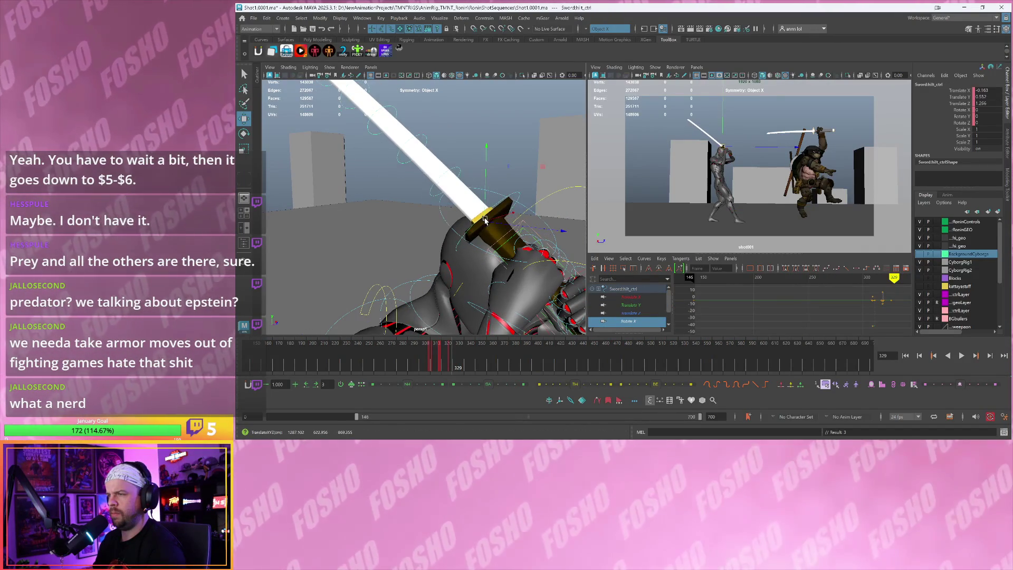
{"action": "key", "text": "ctrl+z"}
{"action": "left_click", "coordinate": [459, 173]}
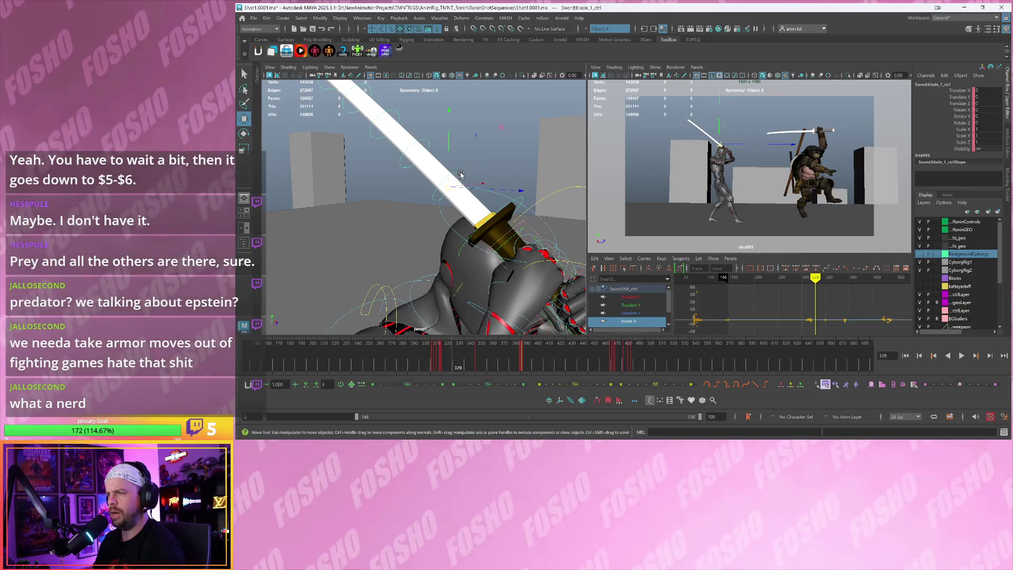
{"action": "left_click_drag", "start_coordinate": [460, 174], "coordinate": [495, 189], "text": "alt"}
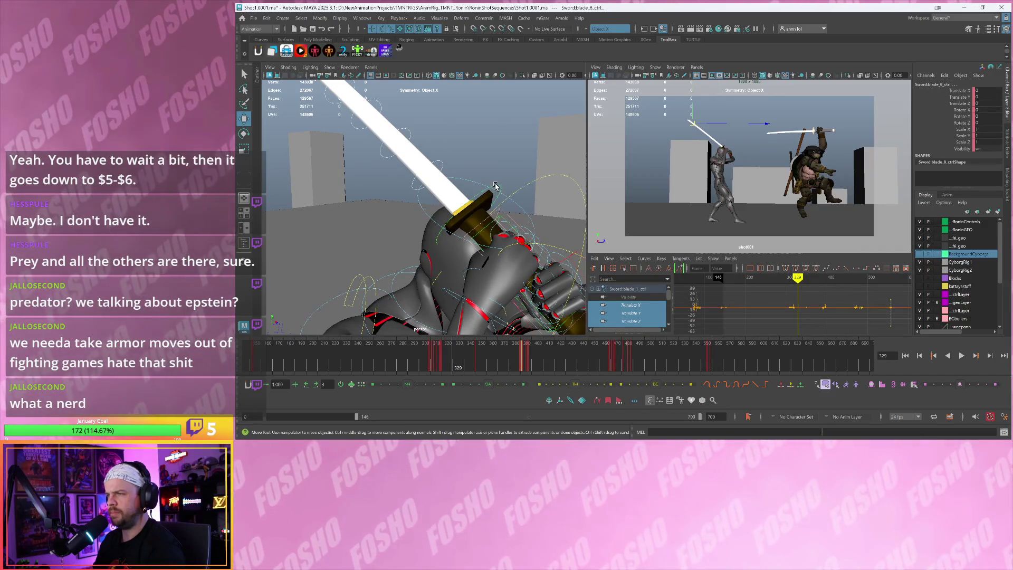
{"action": "left_click", "coordinate": [482, 224]}
{"action": "left_click", "coordinate": [484, 231]}
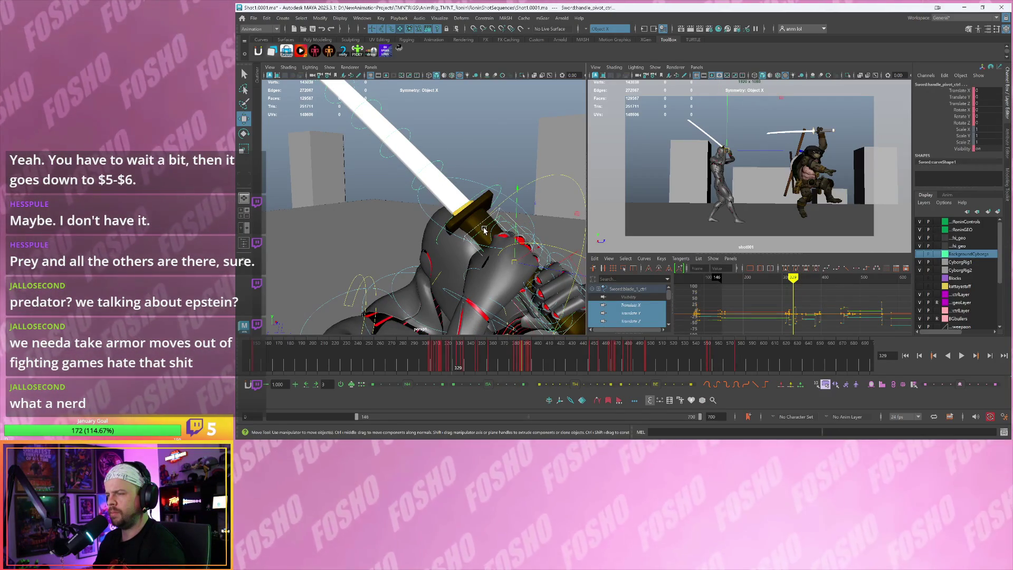
{"action": "left_click_drag", "start_coordinate": [487, 227], "coordinate": [462, 217], "text": "alt"}
{"action": "key", "text": "q"}
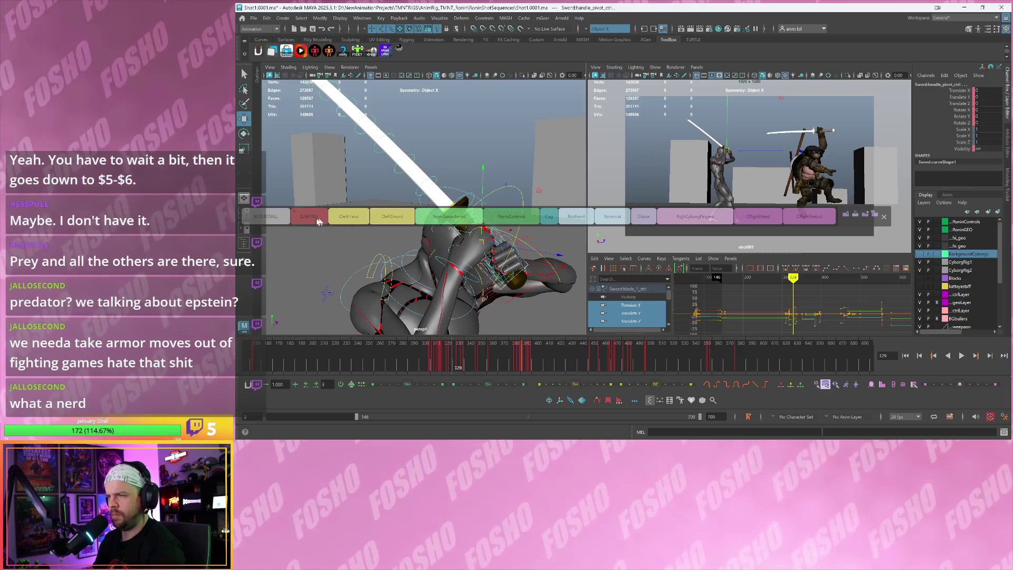
{"action": "right_click", "coordinate": [274, 220]}
{"action": "left_click", "coordinate": [317, 237]}
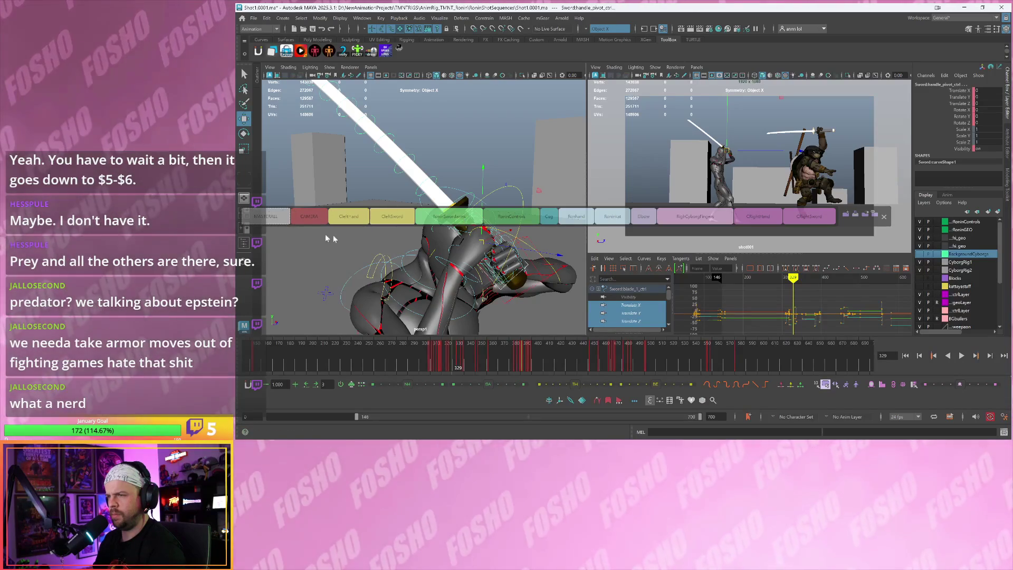
{"action": "left_click", "coordinate": [355, 273]}
{"action": "key", "text": "f"}
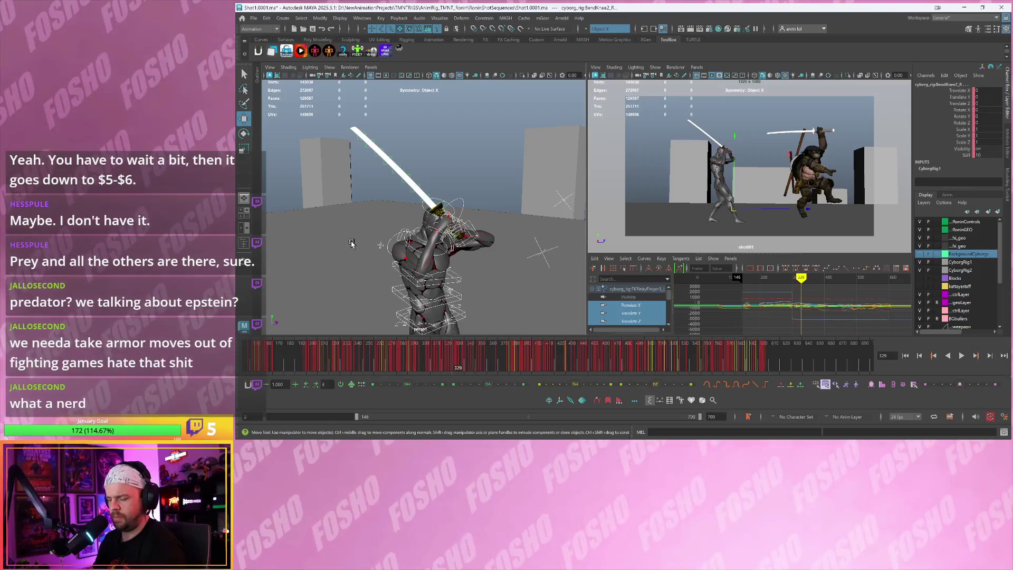
{"action": "key", "text": "alt+a"}
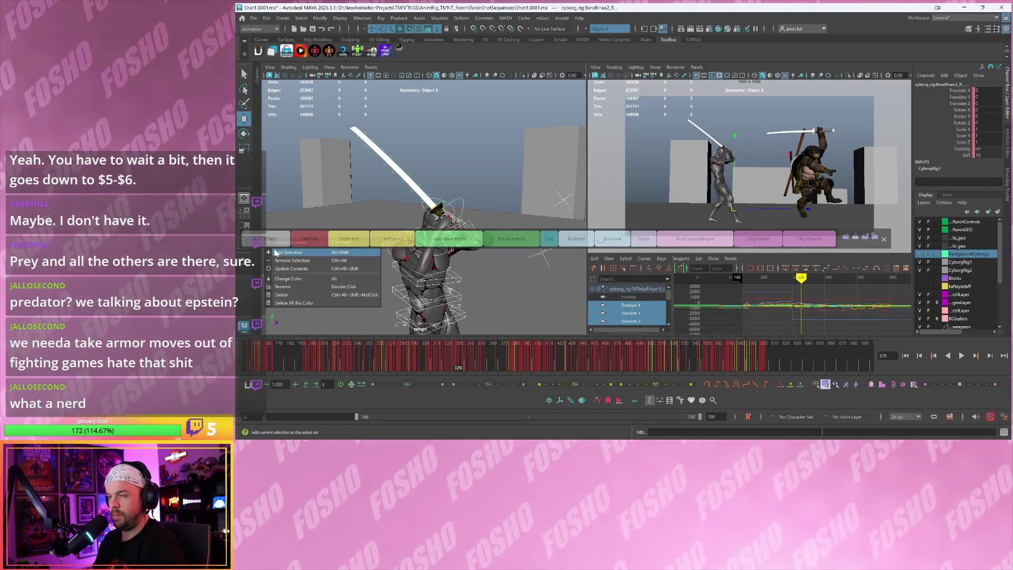
{"action": "left_click", "coordinate": [266, 241]}
{"action": "left_click", "coordinate": [364, 185]}
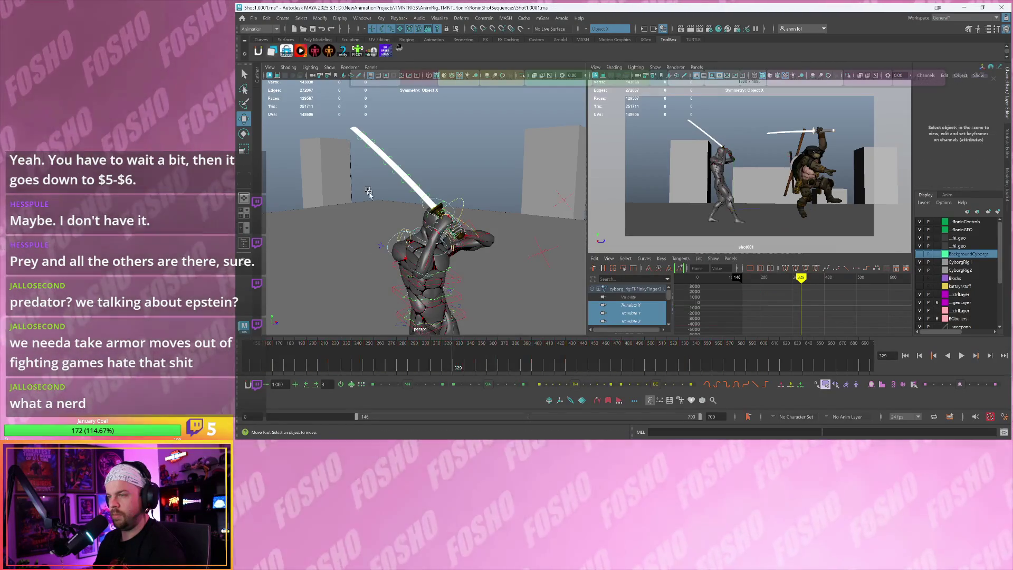
{"action": "scroll", "coordinate": [390, 240], "scroll_direction": "down", "scroll_amount": 6}
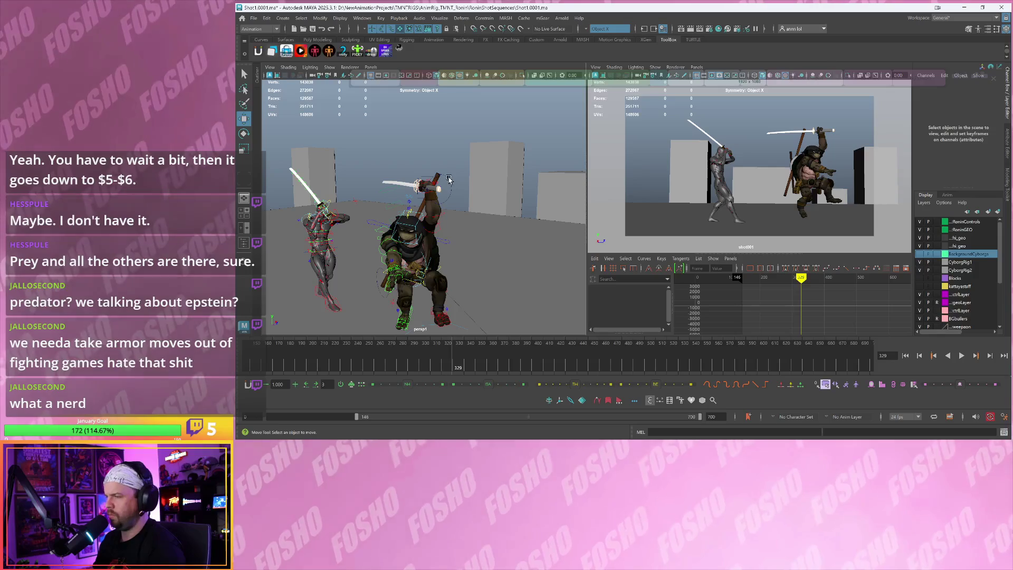
Play the fight with Alt+V, jump back to an earlier frame and close in on the turtle
{"action": "key", "text": "alt+v"}
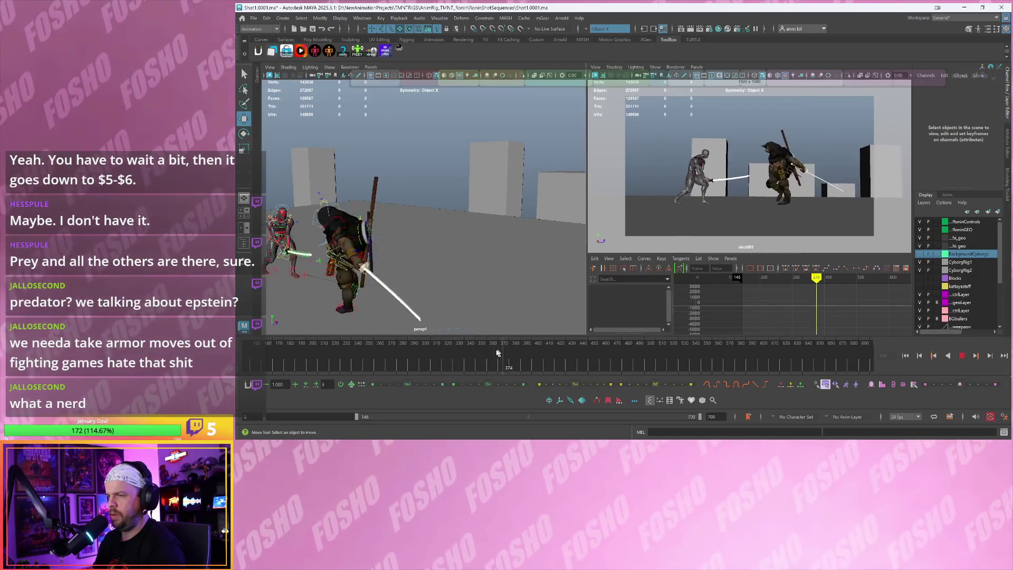
{"action": "left_click", "coordinate": [424, 350]}
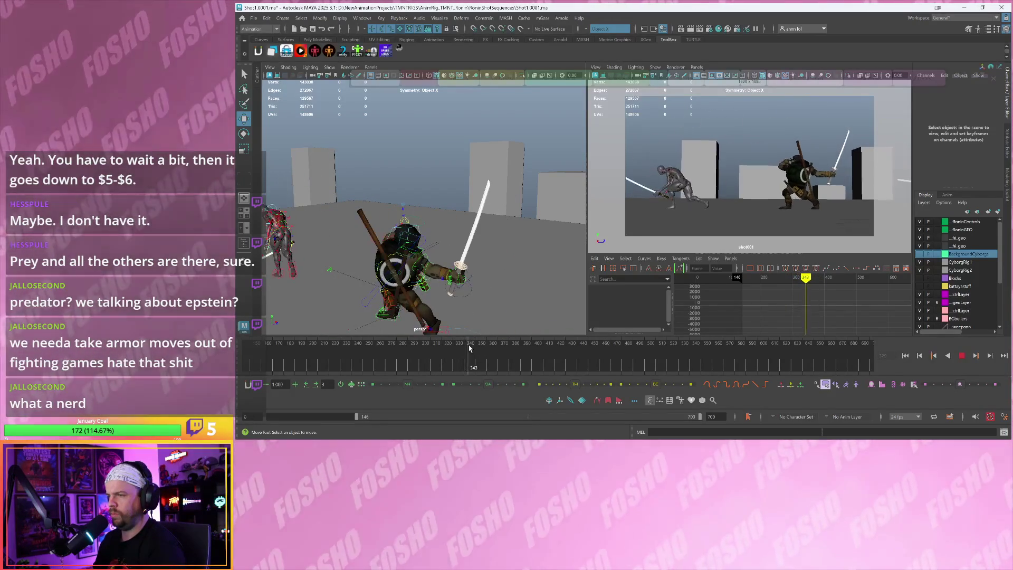
{"action": "left_click_drag", "start_coordinate": [461, 283], "coordinate": [490, 223], "text": "alt"}
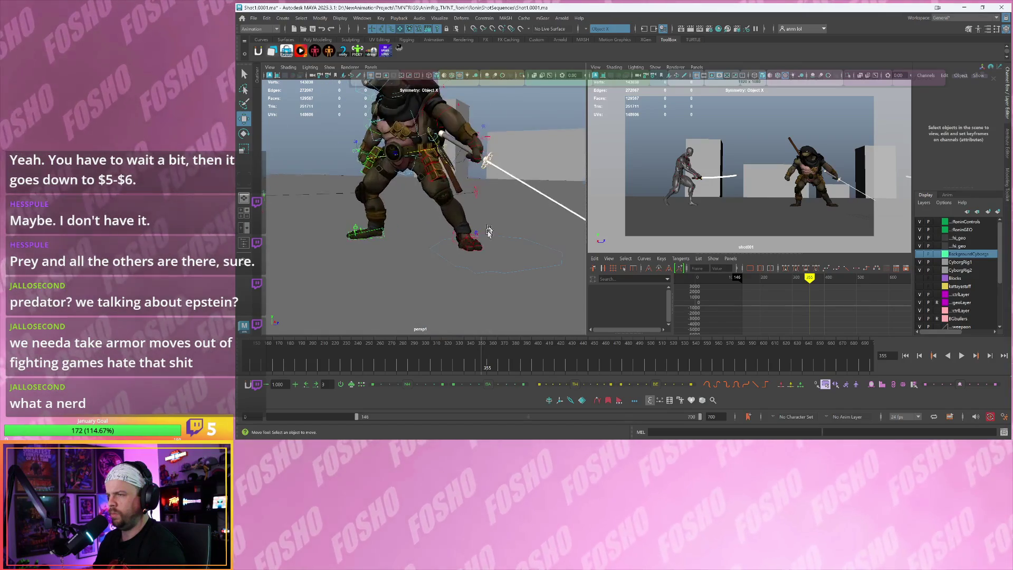
{"action": "scroll", "coordinate": [490, 223], "scroll_direction": "up", "scroll_amount": 5}
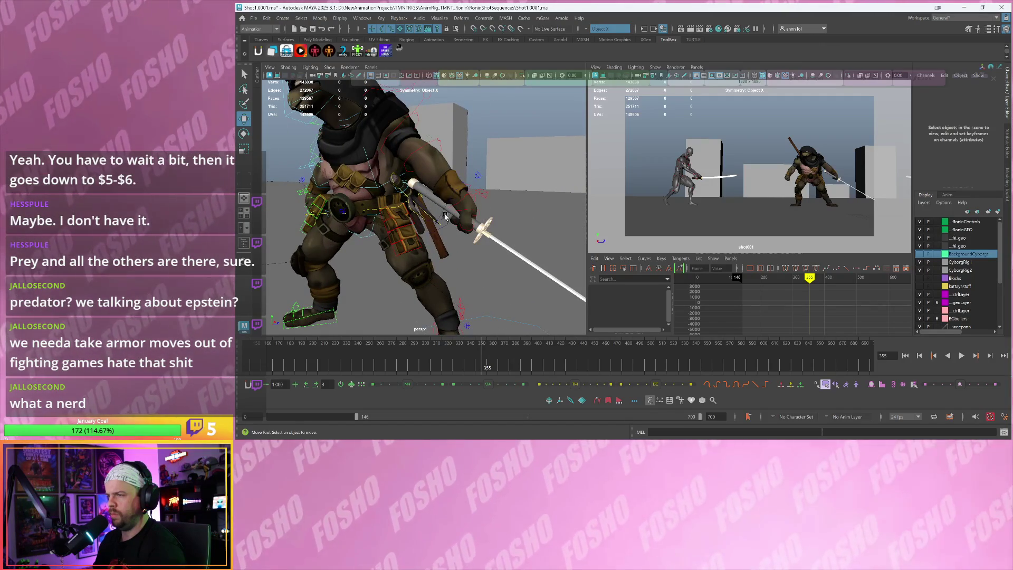
Select the turtle's katana attach control and its parent KatanaHand control
{"action": "left_click", "coordinate": [443, 211]}
{"action": "key", "text": "Up"}
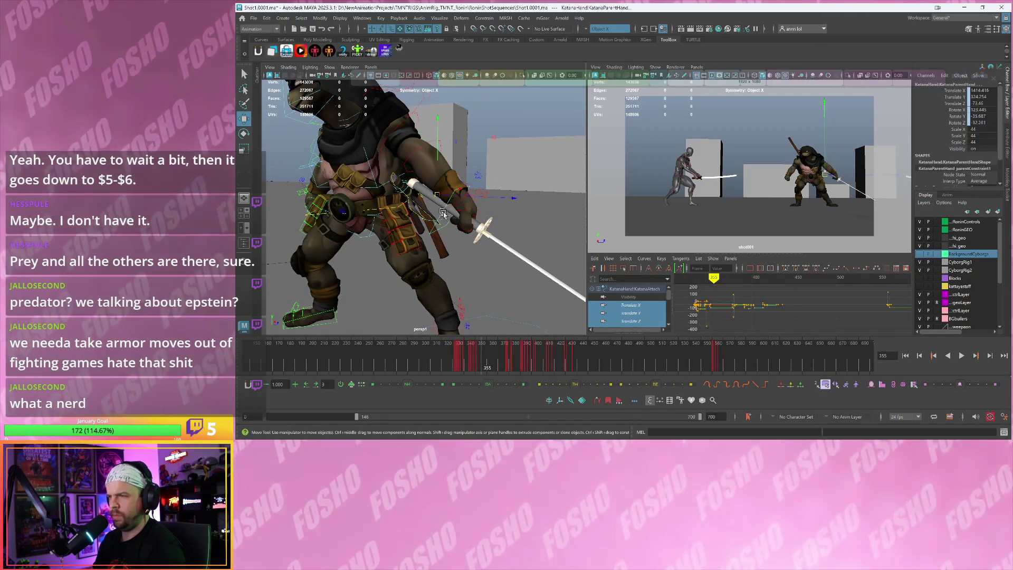
{"action": "scroll", "coordinate": [442, 211], "scroll_direction": "down", "scroll_amount": 5}
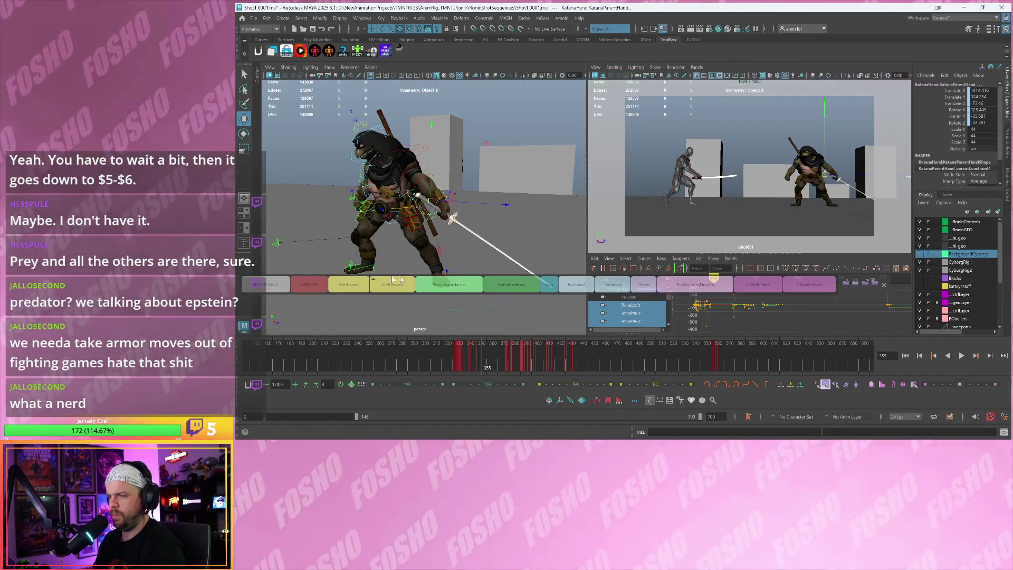
{"action": "right_click", "coordinate": [272, 287]}
{"action": "left_click", "coordinate": [284, 303]}
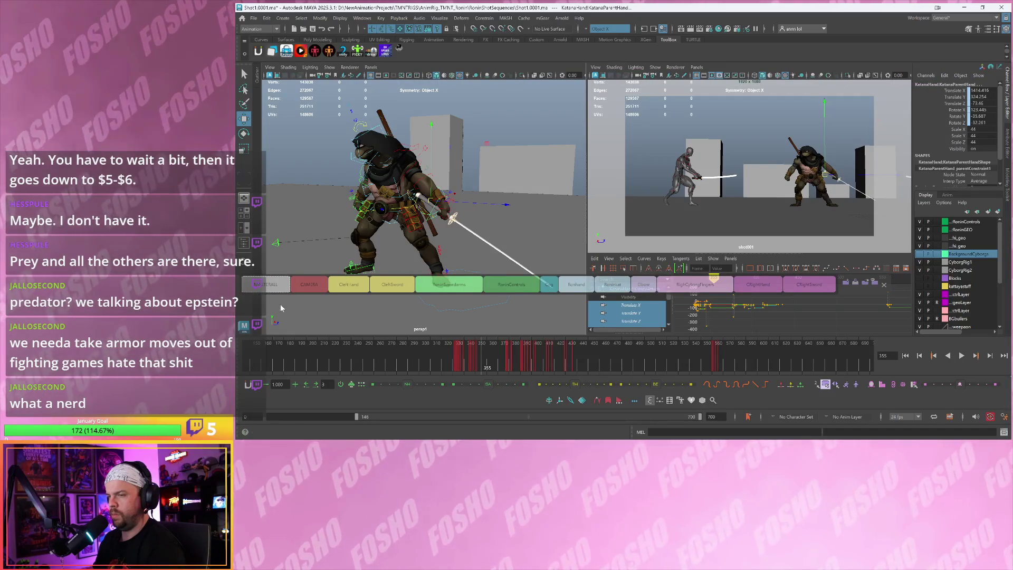
{"action": "scroll", "coordinate": [351, 235], "scroll_direction": "down", "scroll_amount": 3}
Play the animation, pausing near frame 554, and stop at frame 604
{"action": "key", "text": "alt+v"}
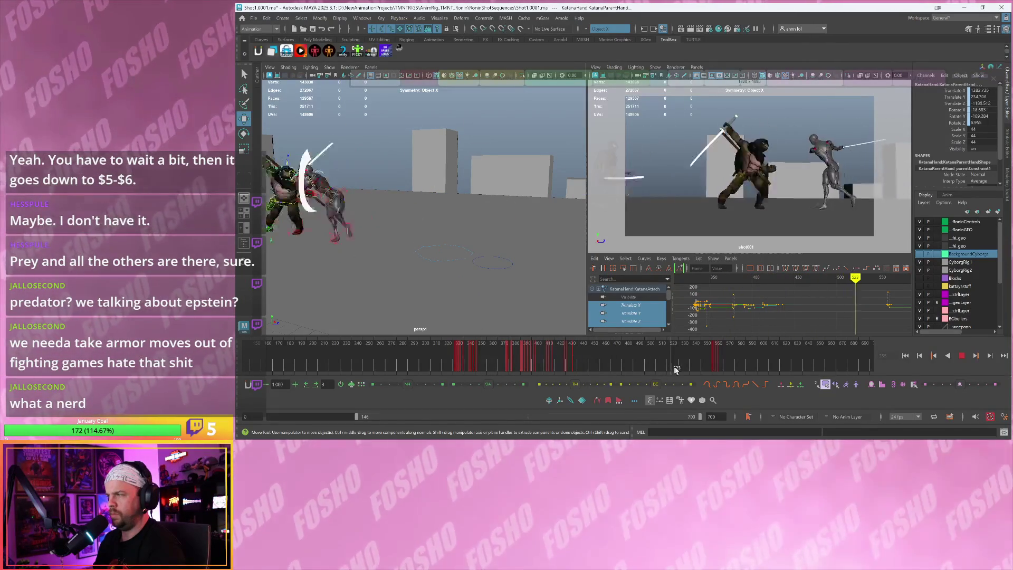
{"action": "left_click", "coordinate": [712, 369]}
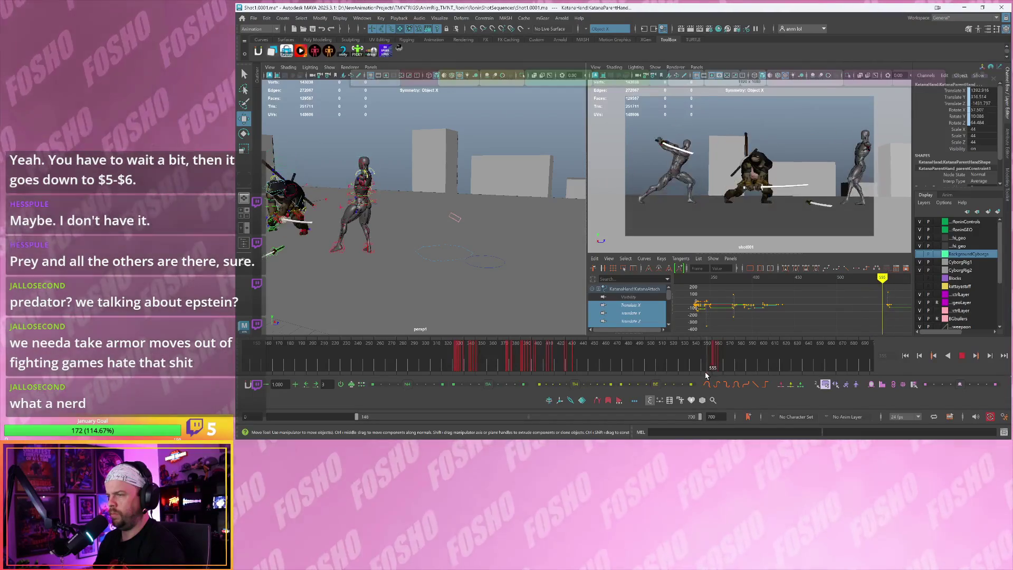
{"action": "key", "text": "alt+v"}
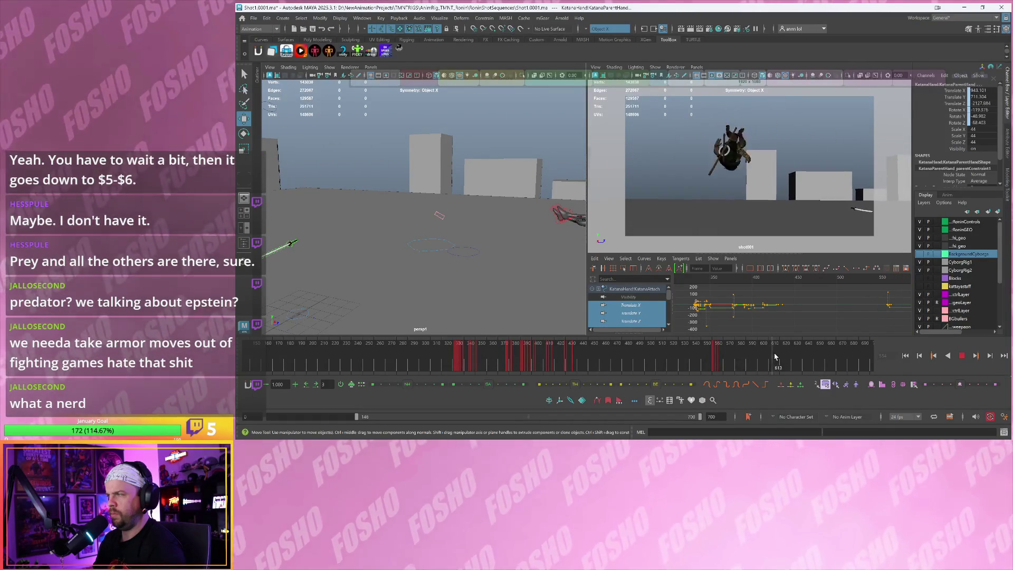
{"action": "left_click", "coordinate": [760, 362]}
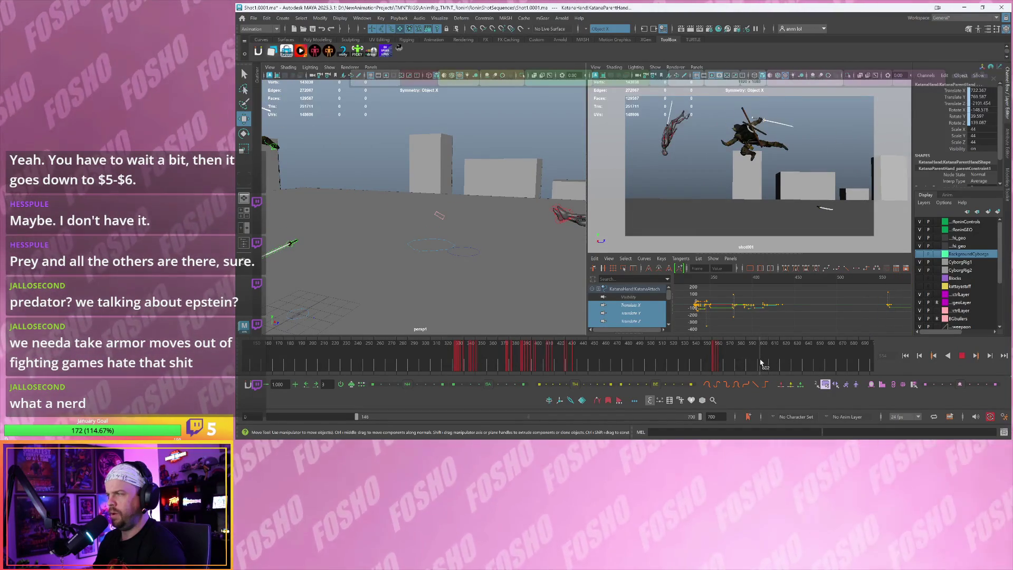
{"action": "key", "text": "alt+v"}
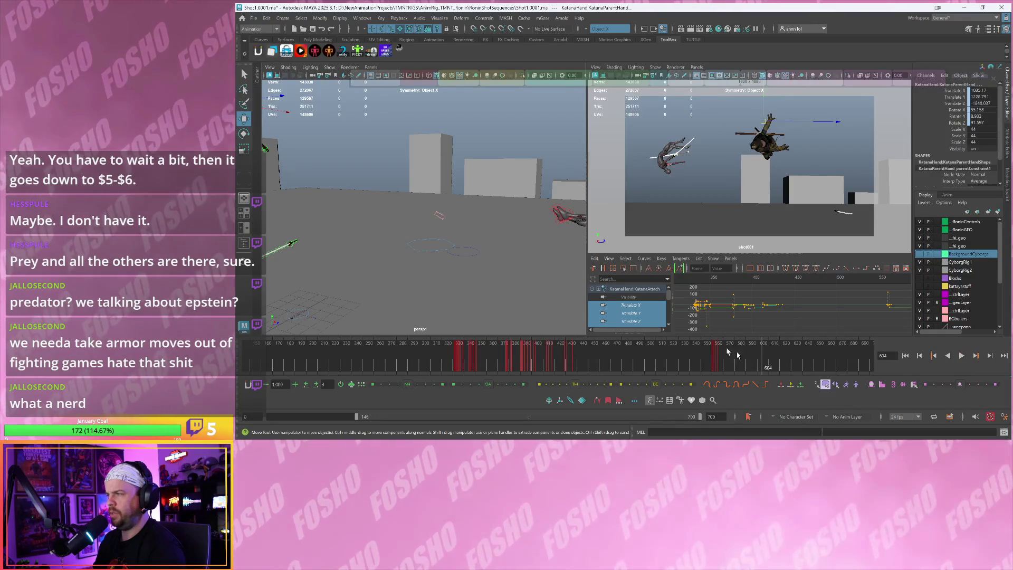
{"action": "mouse_move", "coordinate": [567, 262]}
{"action": "left_mouse_down", "text": "alt"}
{"action": "mouse_move", "coordinate": [451, 250]}
{"action": "mouse_move", "coordinate": [505, 253]}
{"action": "left_mouse_up", "text": "alt"}
Select a cyborg hand control and dolly in closer on it
{"action": "left_click", "coordinate": [464, 197]}
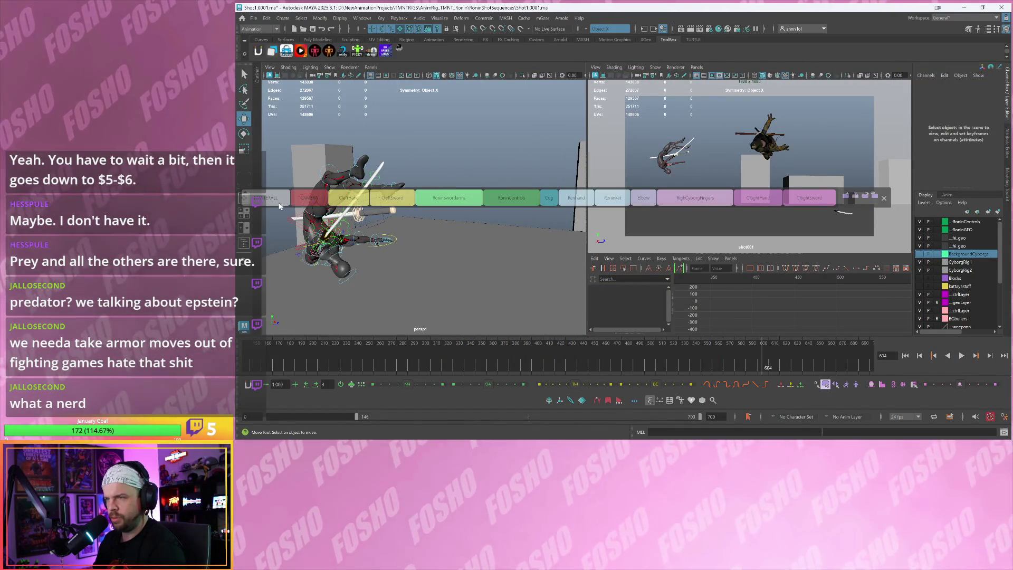
{"action": "left_click", "coordinate": [333, 253]}
{"action": "right_click_drag", "start_coordinate": [333, 253], "coordinate": [376, 251], "text": "alt"}
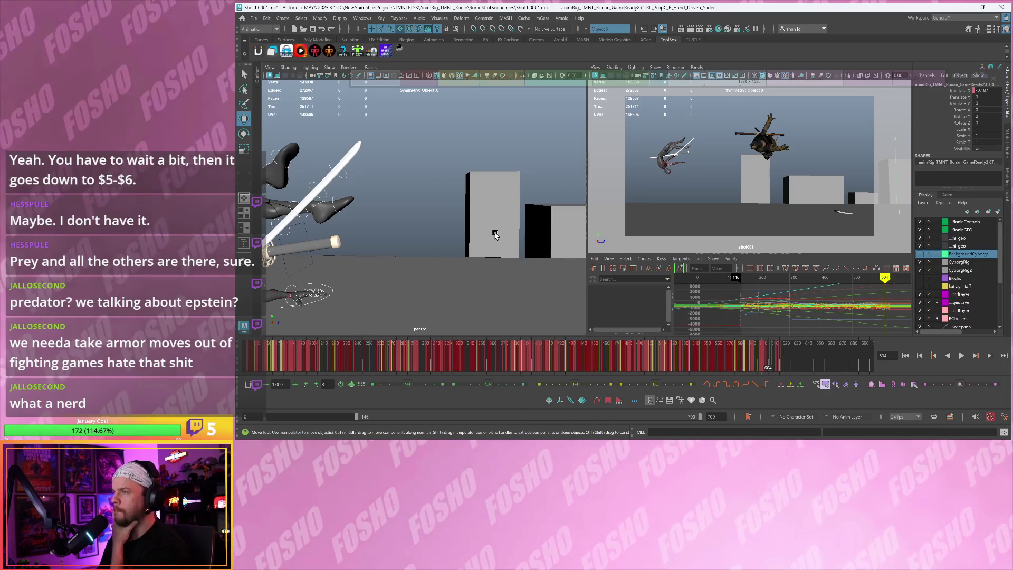
Bring the Shot1RoninUpdate.avi player forward as a small window at the top right over Maya
{"action": "key", "text": "alt+Tab"}
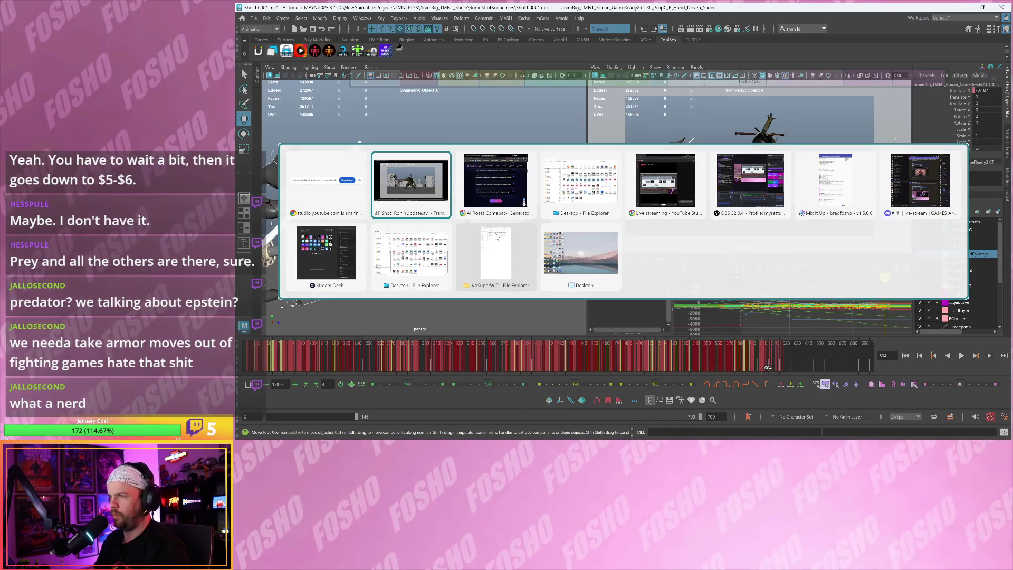
{"action": "left_click", "coordinate": [422, 190]}
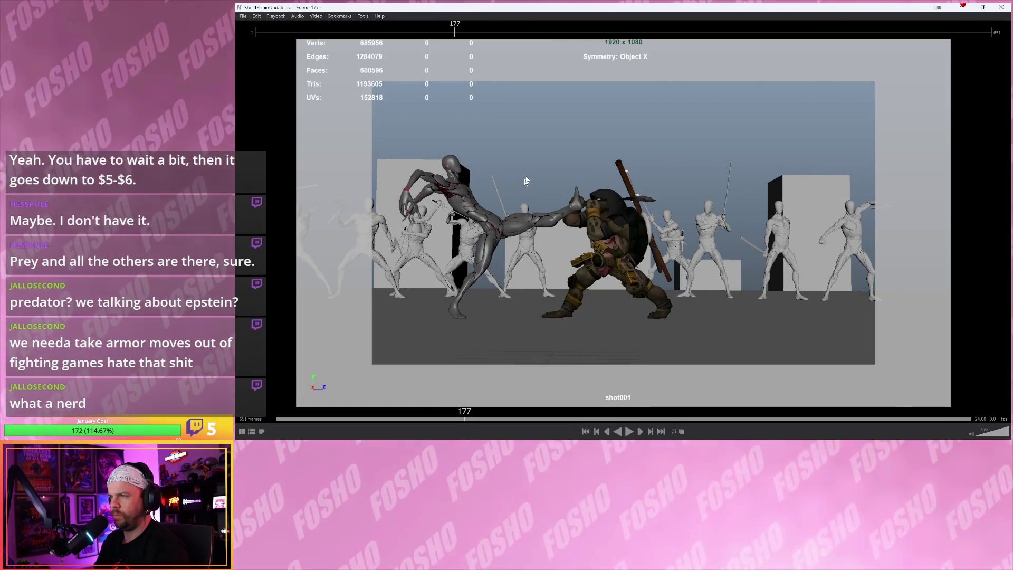
{"action": "mouse_move", "coordinate": [478, 18]}
{"action": "left_mouse_down"}
{"action": "mouse_move", "coordinate": [588, 37]}
{"action": "mouse_move", "coordinate": [800, 16]}
{"action": "mouse_move", "coordinate": [811, 28]}
{"action": "left_mouse_up"}
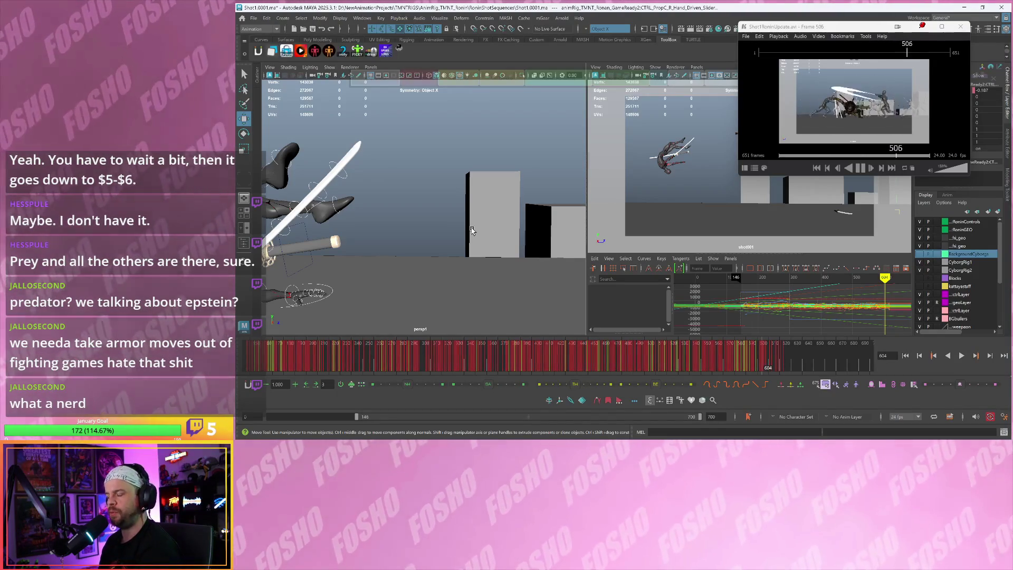
{"action": "key", "text": "ctrl+z"}
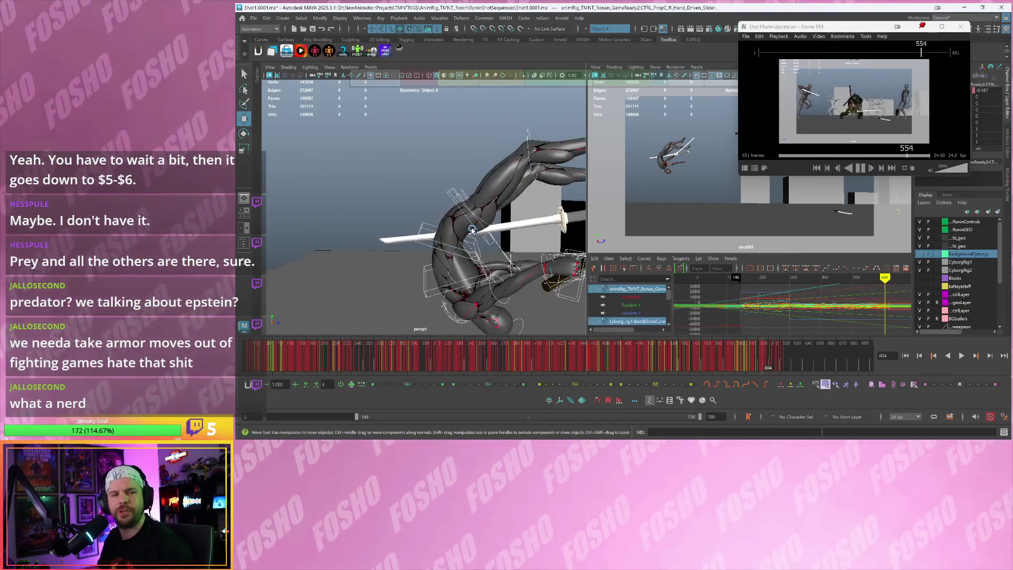
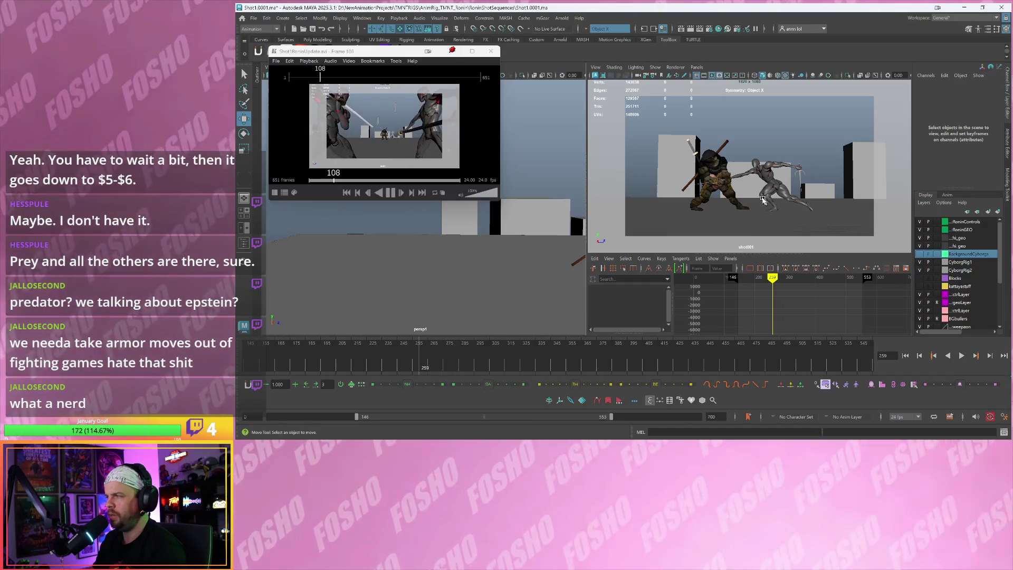
Play back the fight and scrub to around frame 288 to find the turtle's sword swing
{"action": "key", "text": "alt+v"}
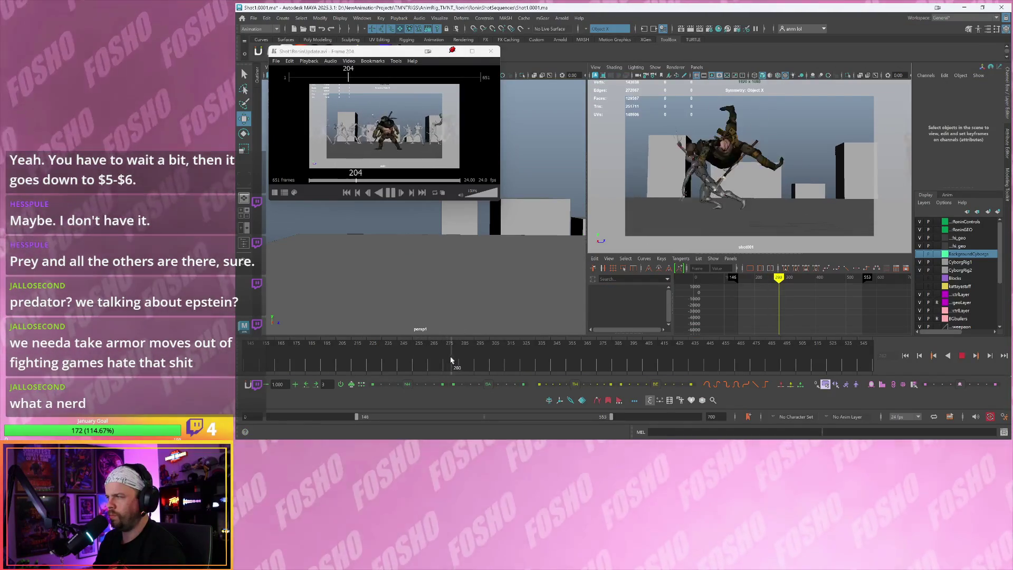
{"action": "key", "text": "alt+v"}
{"action": "left_click_drag", "start_coordinate": [460, 353], "coordinate": [475, 344]}
{"action": "key", "text": "alt+v"}
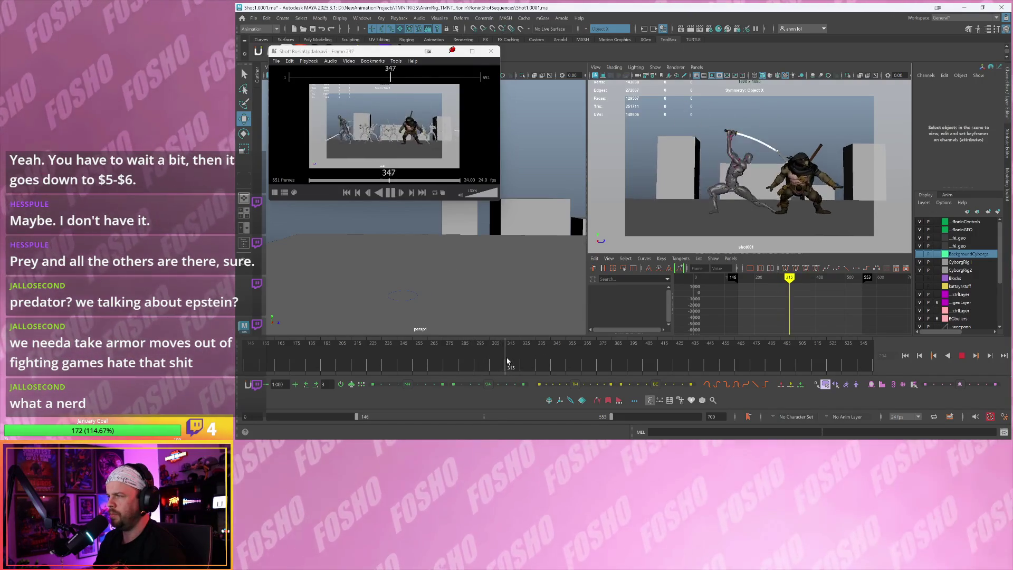
{"action": "key", "text": "alt+v"}
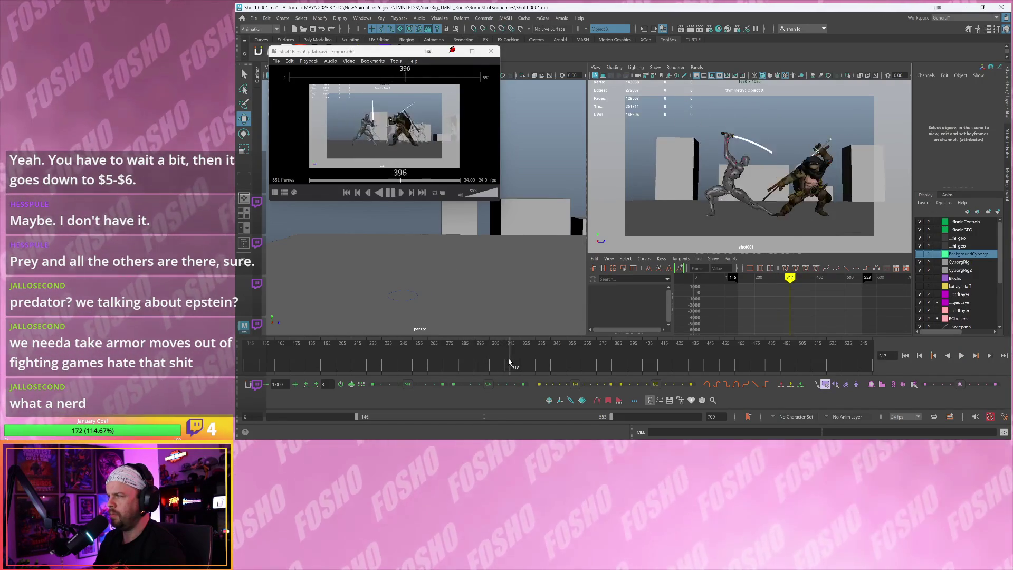
{"action": "key", "text": "period"}
{"action": "key", "text": "period"}
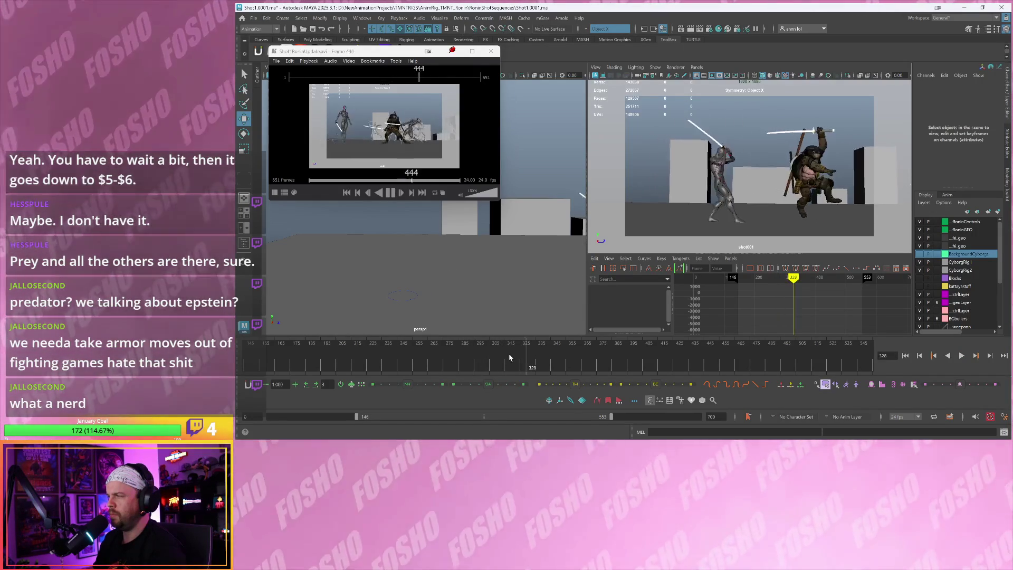
{"action": "key", "text": "alt+comma"}
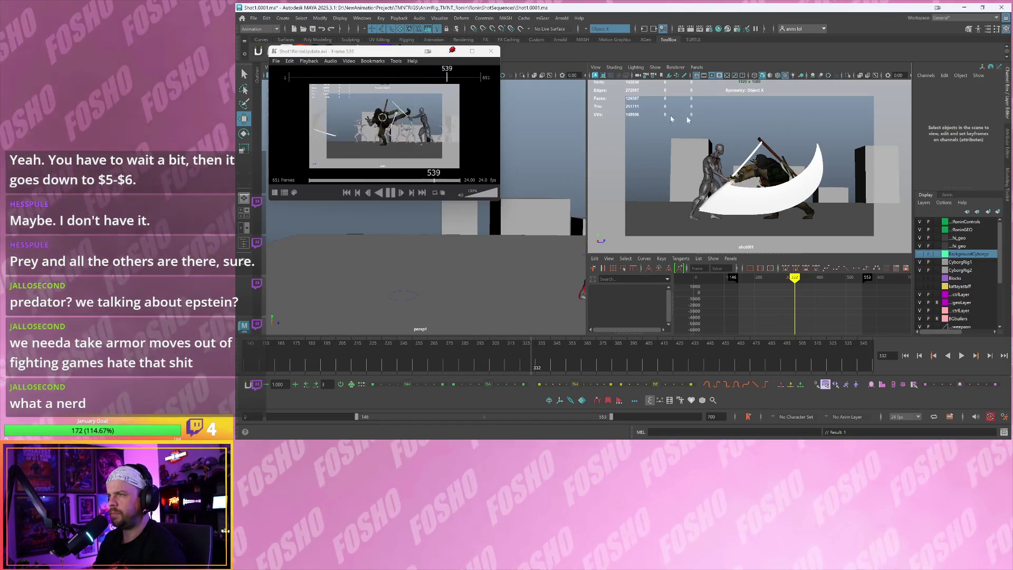
Duplicate the white slash arc DrawnGeo and compare it with DrawnGeo1 on neighbouring frames
{"action": "left_click", "coordinate": [808, 175]}
{"action": "key", "text": "alt+period"}
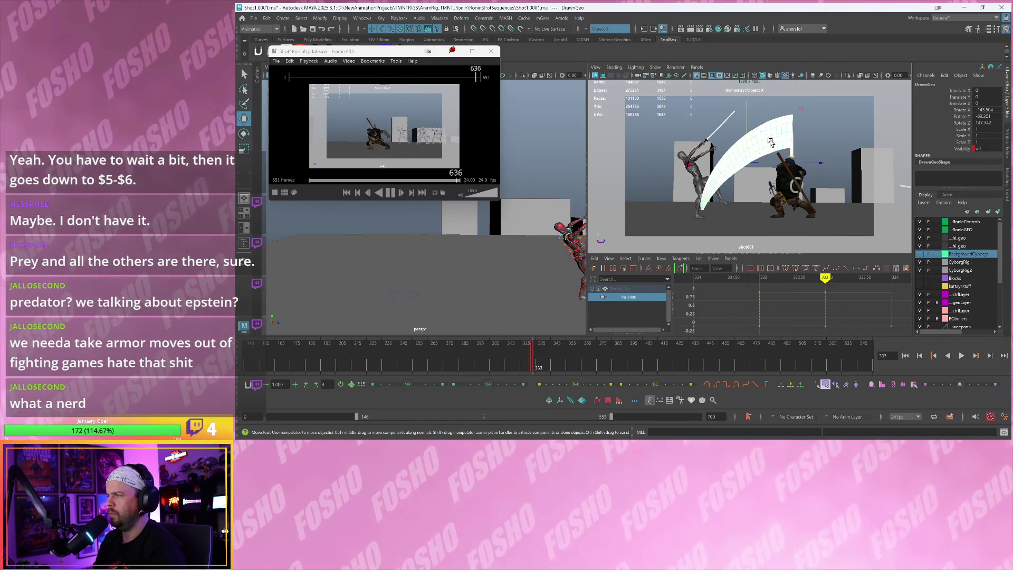
{"action": "key", "text": "ctrl+d"}
{"action": "key", "text": "alt+comma"}
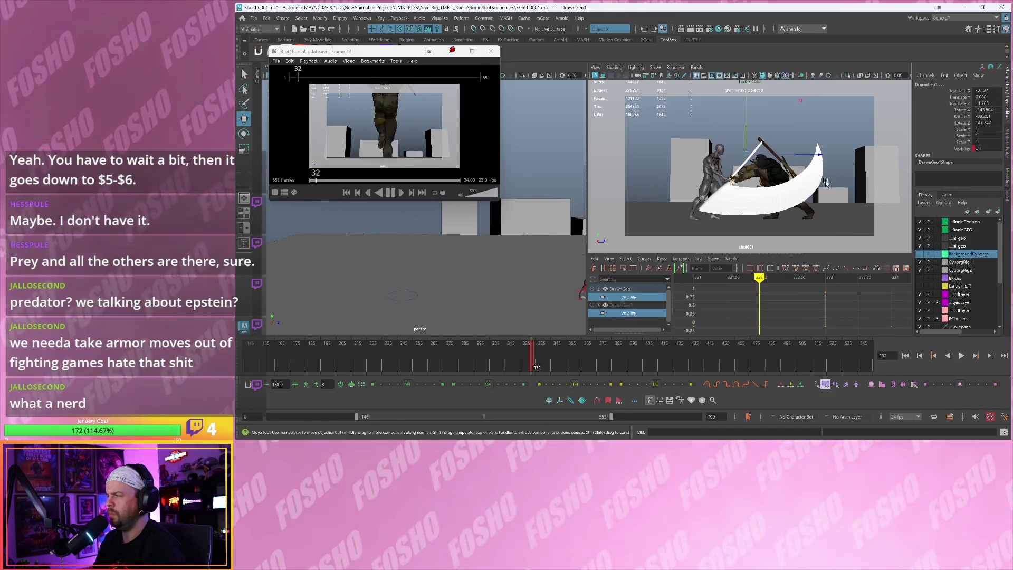
{"action": "left_click", "coordinate": [816, 177]}
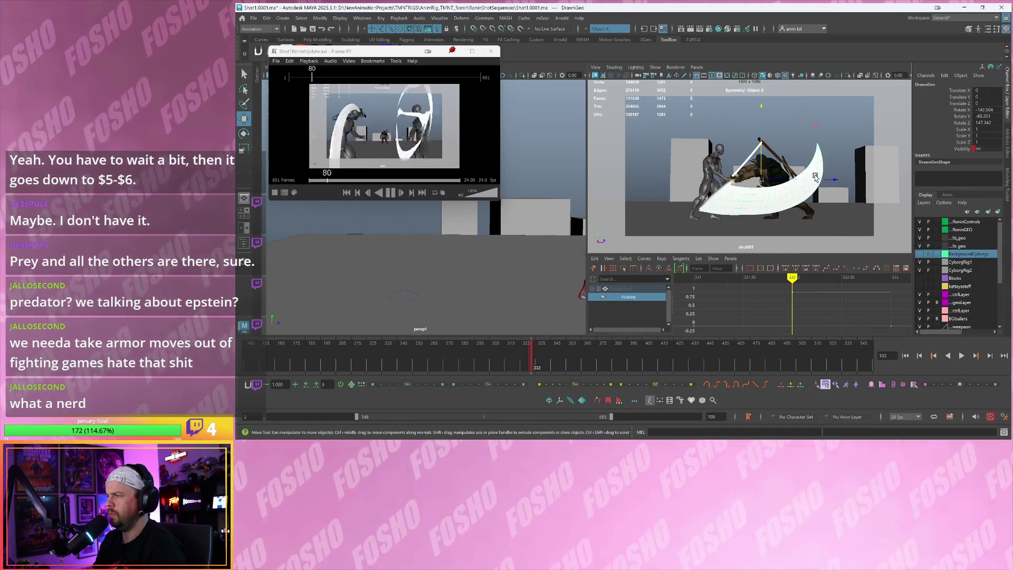
{"action": "key", "text": "alt+period"}
{"action": "key", "text": "alt+comma"}
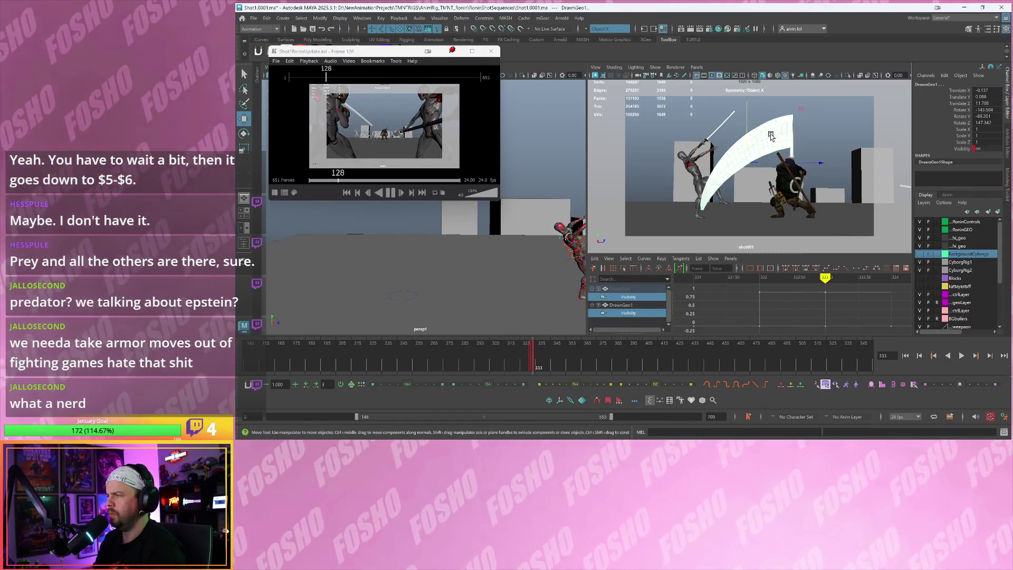
{"action": "left_click", "coordinate": [772, 136], "text": "shift"}
Orbit the view and step forward frame by frame, selecting arcs DrawnGeo14 and DrawnGeo15
{"action": "mouse_move", "coordinate": [546, 239]}
{"action": "left_mouse_down", "text": "alt"}
{"action": "mouse_move", "coordinate": [518, 261]}
{"action": "mouse_move", "coordinate": [548, 255]}
{"action": "left_mouse_up", "text": "alt"}
{"action": "key", "text": "alt+period"}
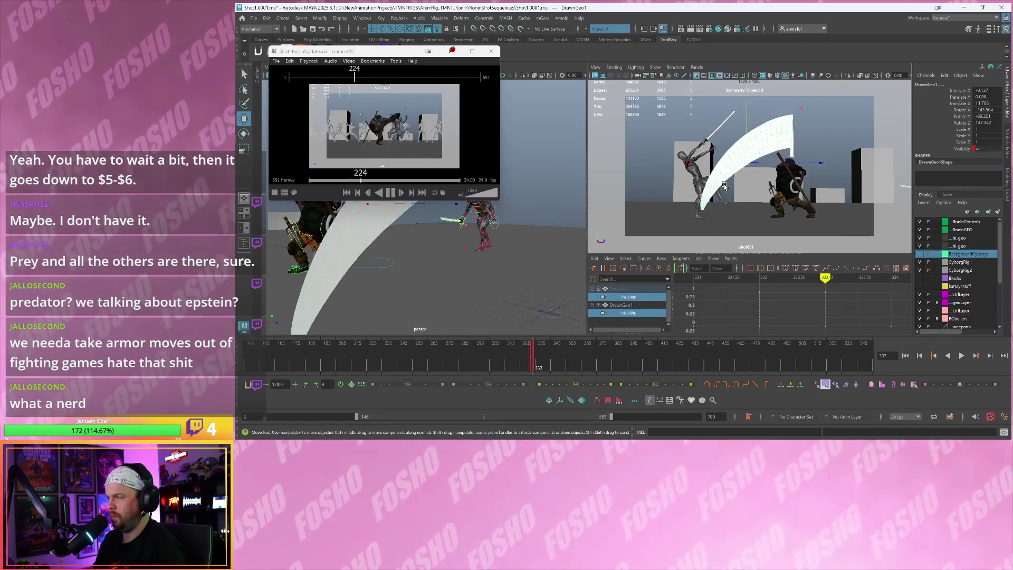
{"action": "key", "text": "alt+period"}
{"action": "key", "text": "alt+period"}
{"action": "left_click", "coordinate": [819, 136], "text": "shift"}
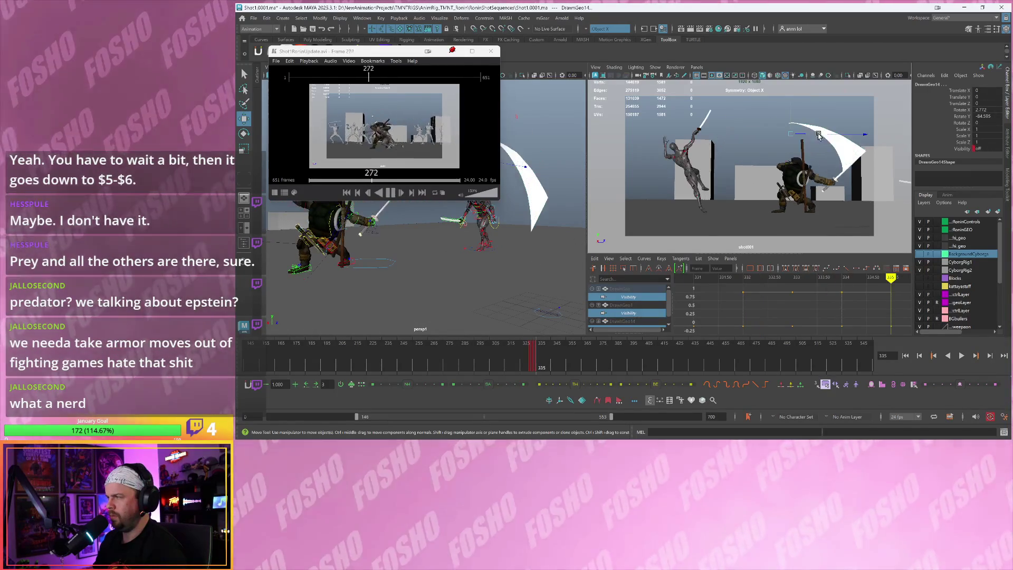
{"action": "key", "text": "alt+period"}
{"action": "key", "text": "alt+period"}
{"action": "key", "text": "alt+period"}
{"action": "left_click", "coordinate": [850, 165], "text": "shift"}
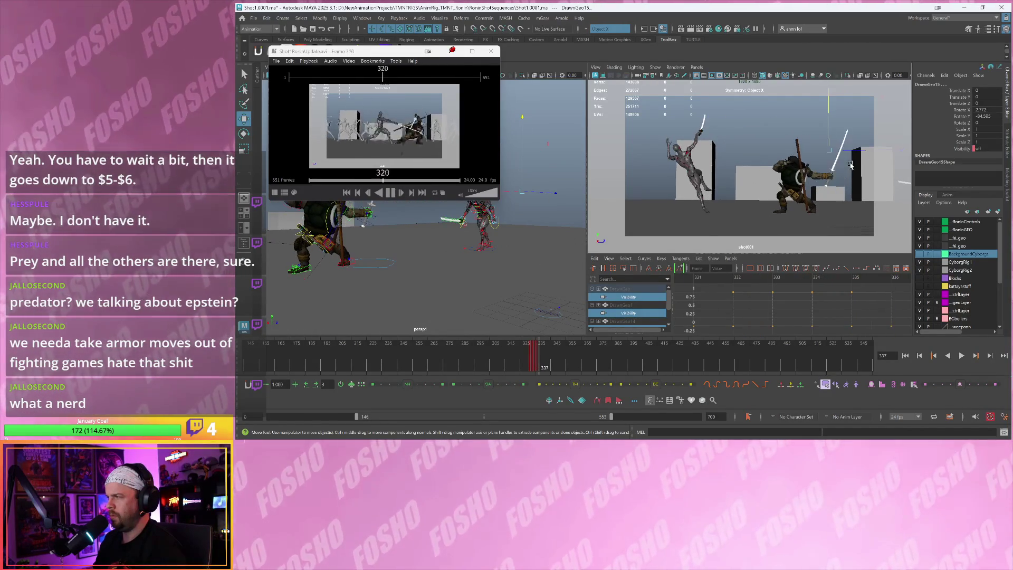
Continue through the swing, selecting arcs DrawnGeo16, DrawnGeo17 and DrawnGeo18 on successive frames
{"action": "key", "text": "alt+period"}
{"action": "key", "text": "alt+period"}
{"action": "key", "text": "alt+period"}
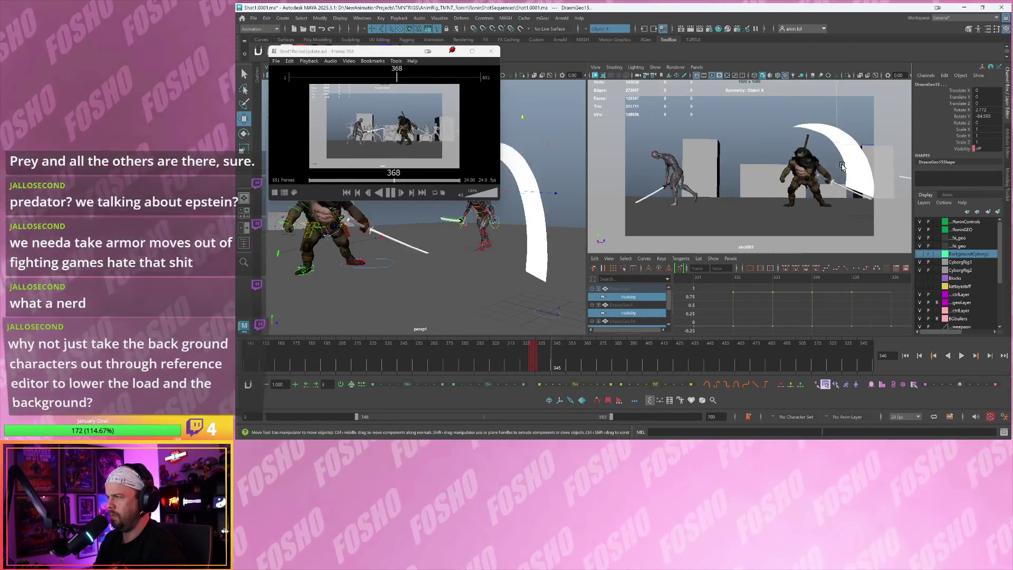
{"action": "key", "text": "alt+period"}
{"action": "key", "text": "alt+period"}
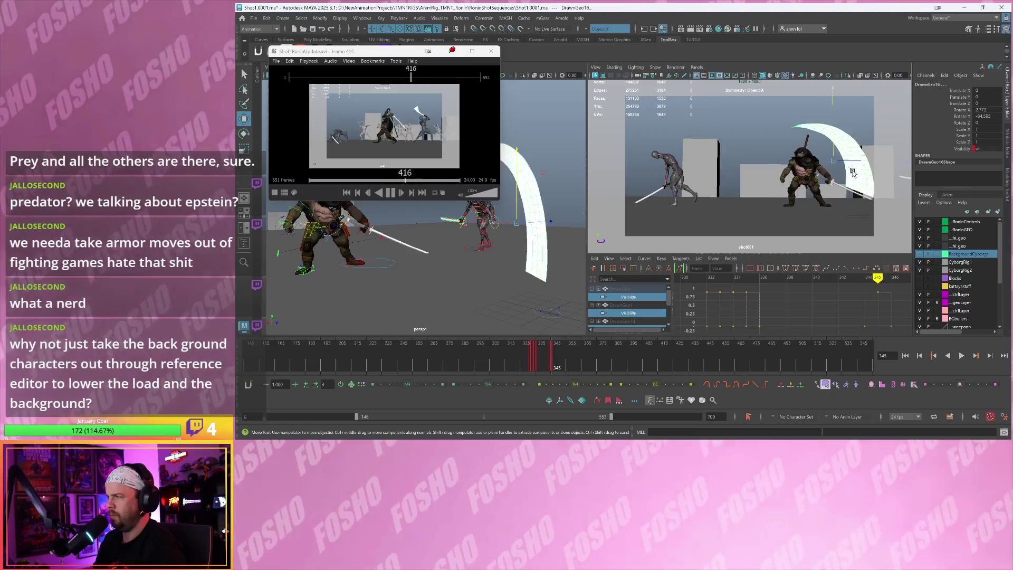
{"action": "left_click", "coordinate": [845, 174], "text": "shift"}
{"action": "key", "text": "alt+period"}
{"action": "key", "text": "alt+period"}
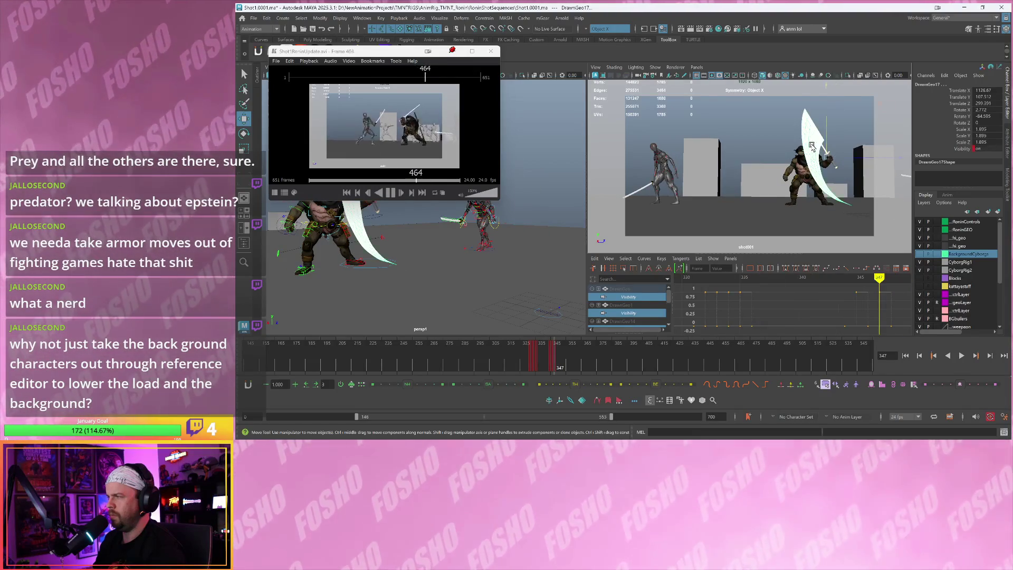
{"action": "left_click", "coordinate": [828, 163], "text": "shift"}
{"action": "key", "text": "alt+period"}
{"action": "key", "text": "alt+period"}
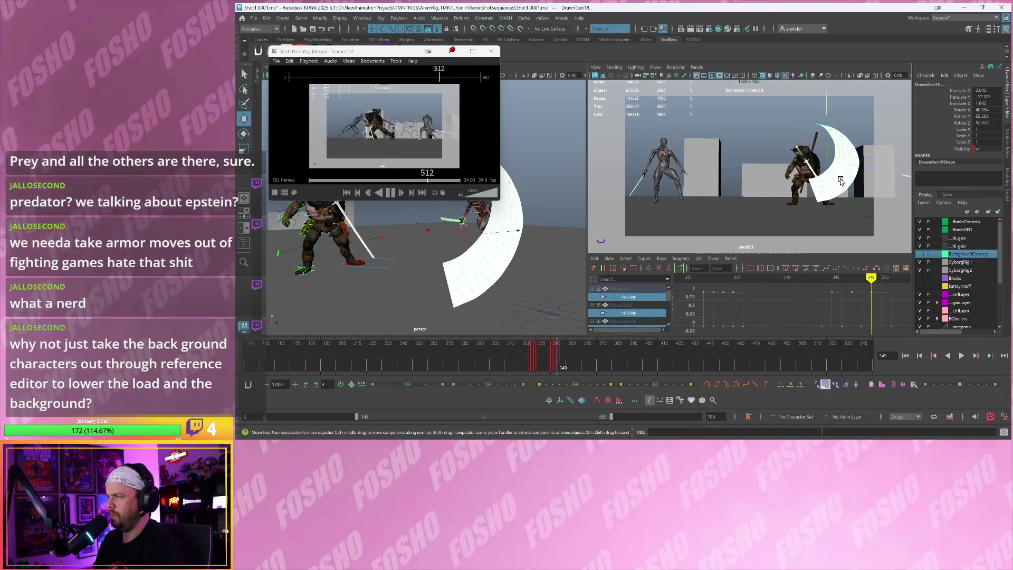
{"action": "left_click", "coordinate": [845, 149], "text": "shift"}
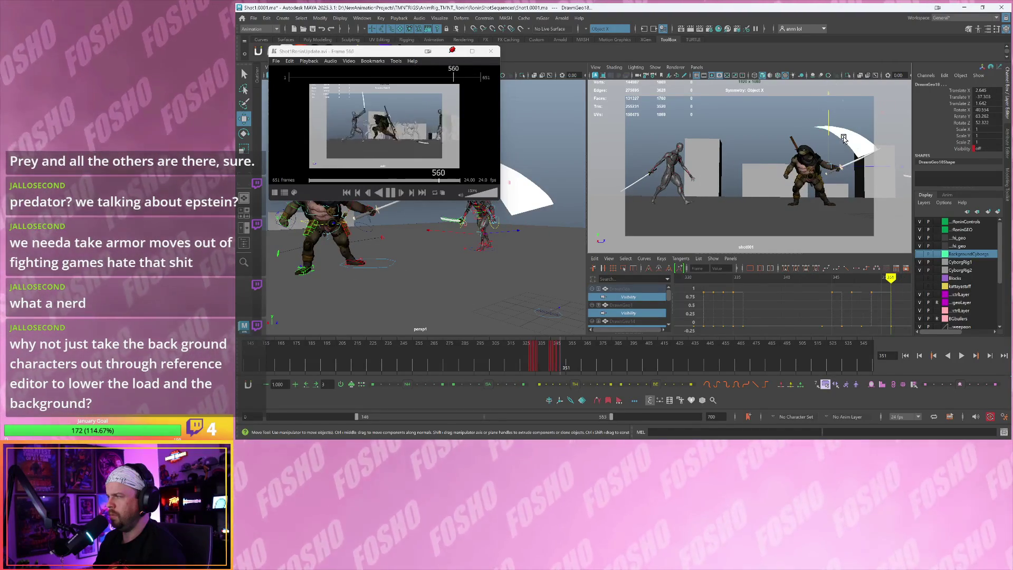
Select the large DrawnGeo19 arc and flip between adjacent frames to compare the arcs
{"action": "key", "text": "alt+comma"}
{"action": "key", "text": "alt+period"}
{"action": "key", "text": "alt+comma"}
{"action": "left_click", "coordinate": [844, 138]}
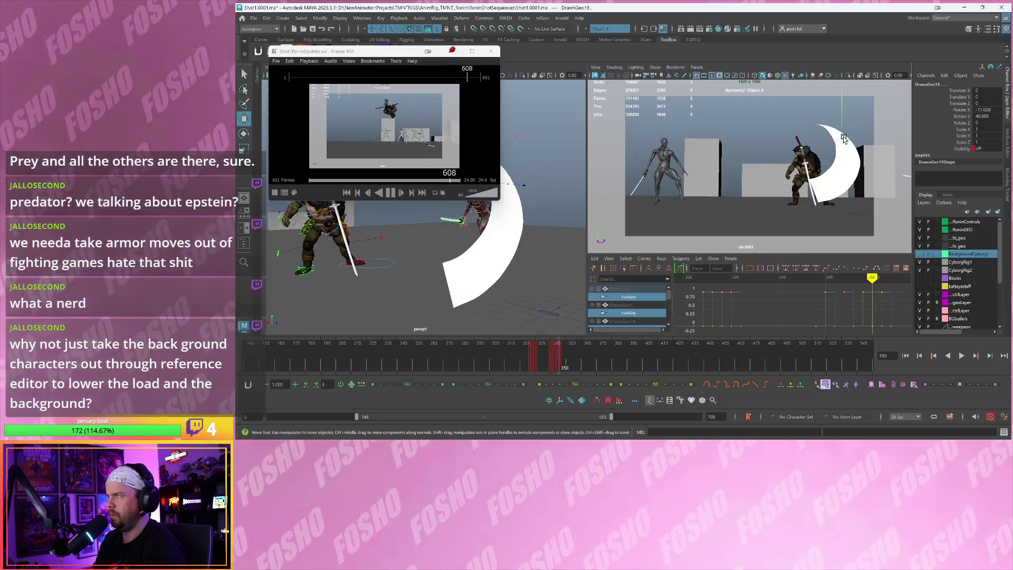
{"action": "key", "text": "alt+period"}
{"action": "key", "text": "alt+comma"}
{"action": "key", "text": "alt+period"}
{"action": "key", "text": "alt+comma"}
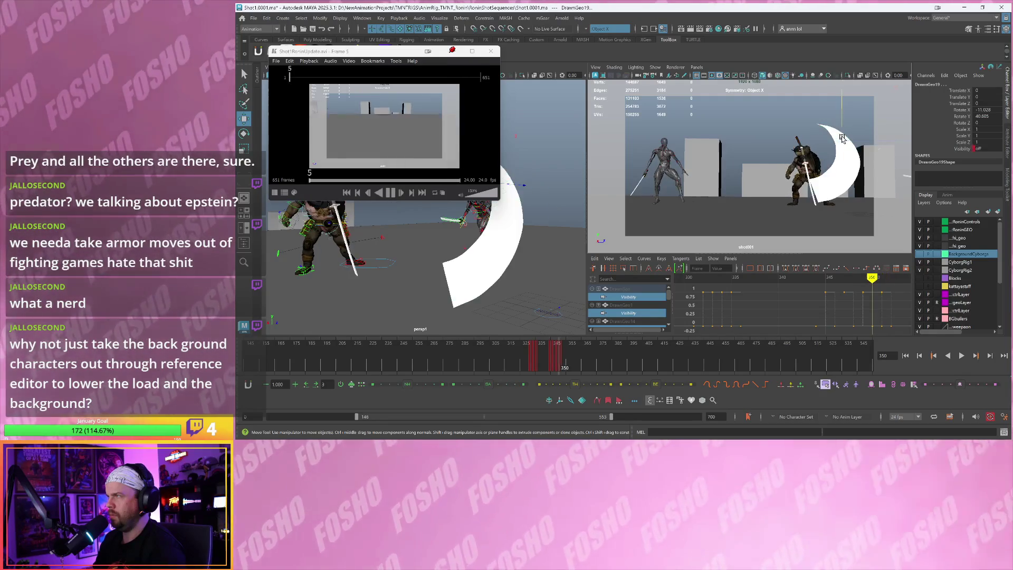
{"action": "key", "text": "alt+period"}
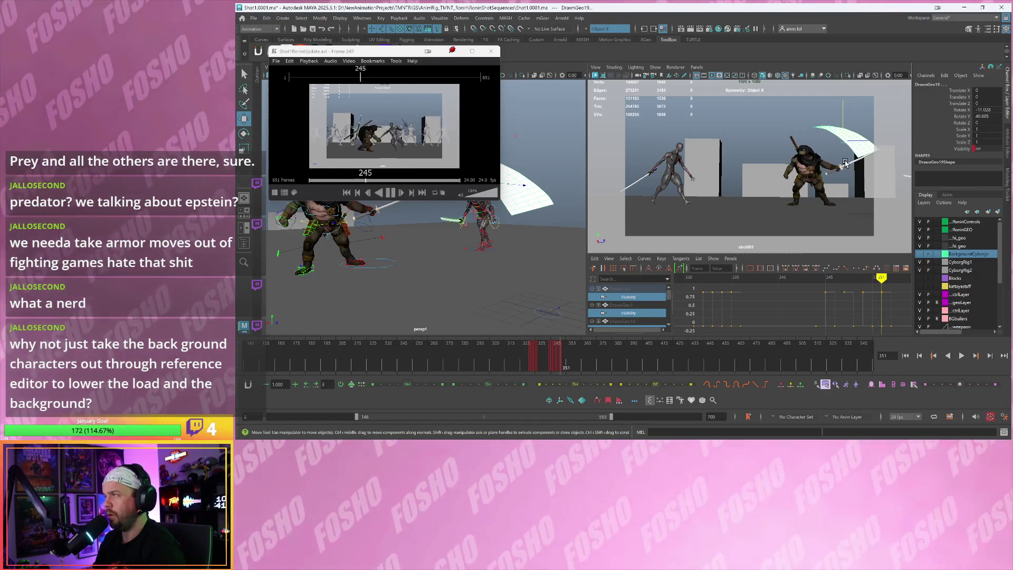
Step past the swing to confirm the arc shows at frames 350–351 and hides by 352
{"action": "key", "text": "alt+period"}
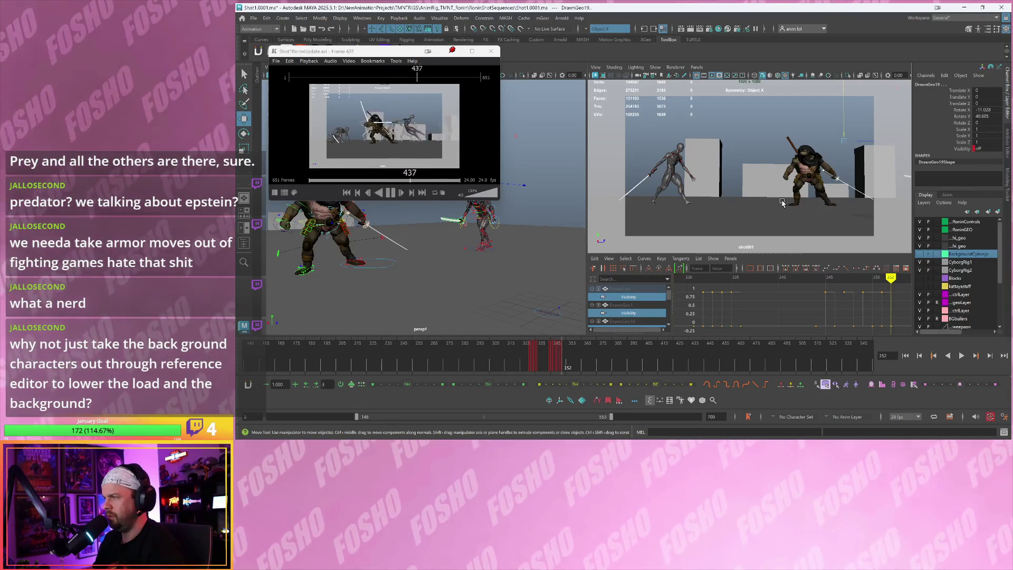
{"action": "key", "text": "alt+comma"}
{"action": "key", "text": "alt+comma"}
{"action": "key", "text": "alt+comma"}
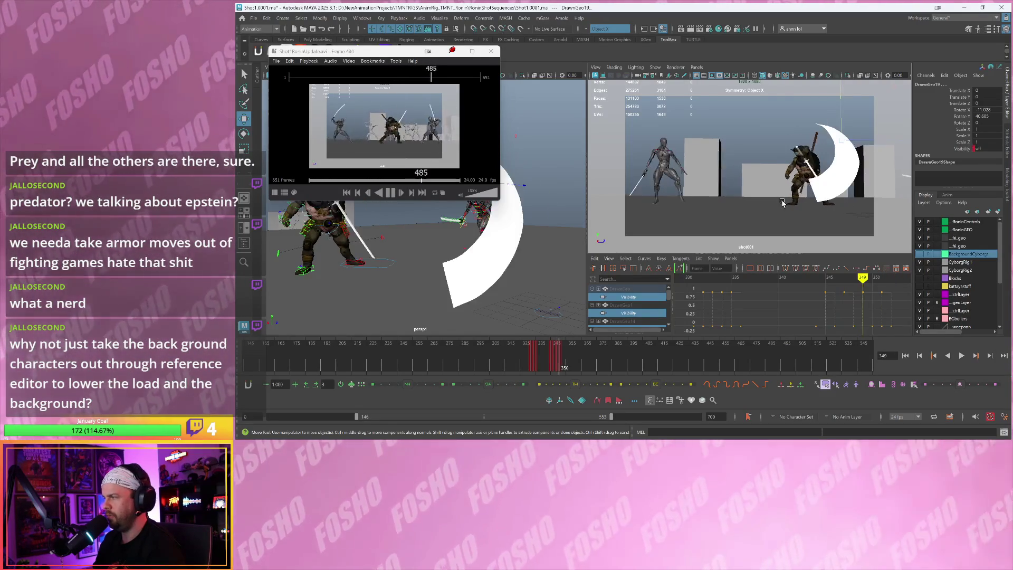
{"action": "key", "text": "alt+period"}
{"action": "key", "text": "alt+period"}
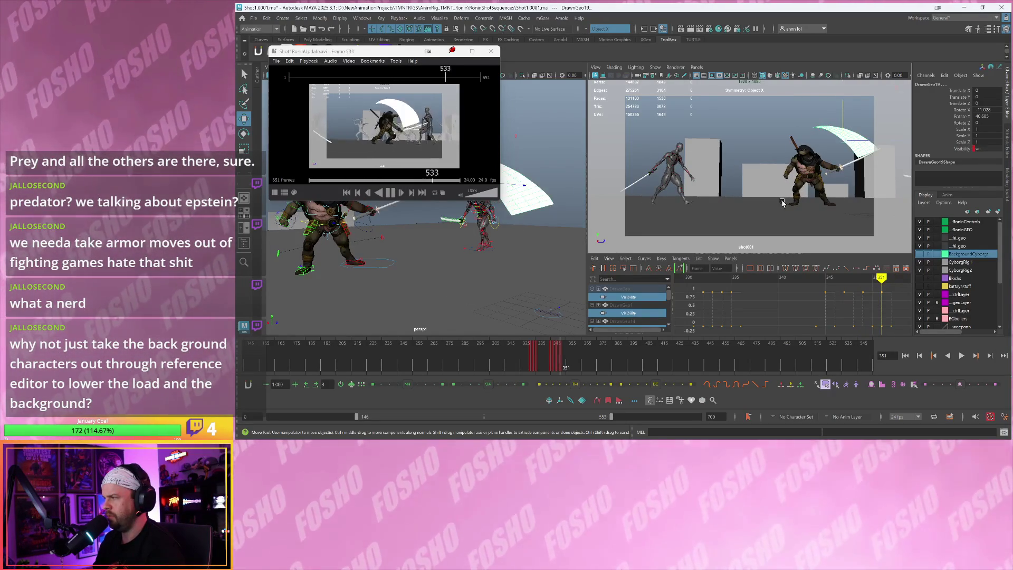
{"action": "key", "text": "alt+period"}
{"action": "key", "text": "alt+period"}
{"action": "key", "text": "alt+period"}
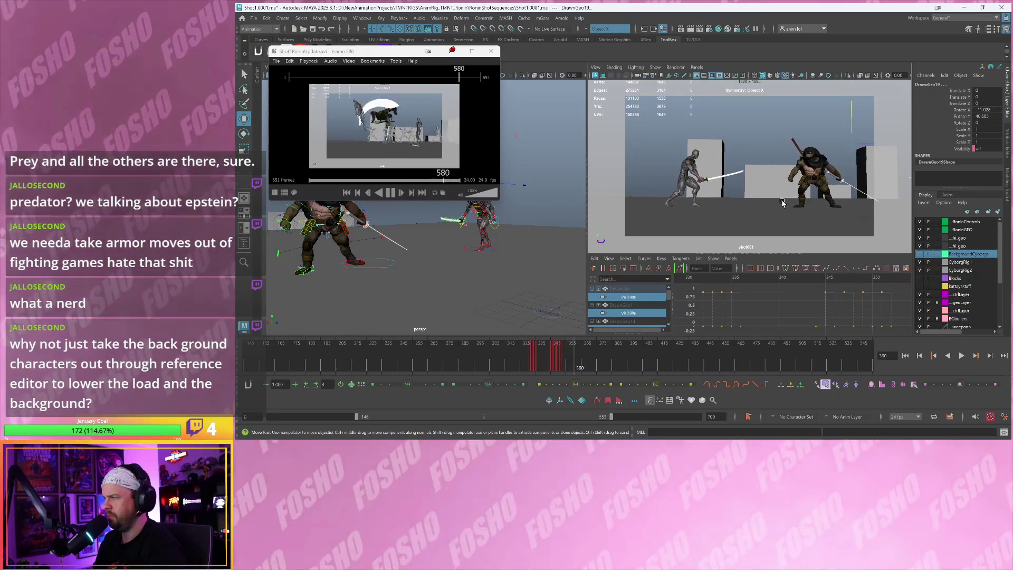
{"action": "key", "text": "alt+period"}
{"action": "key", "text": "alt+period"}
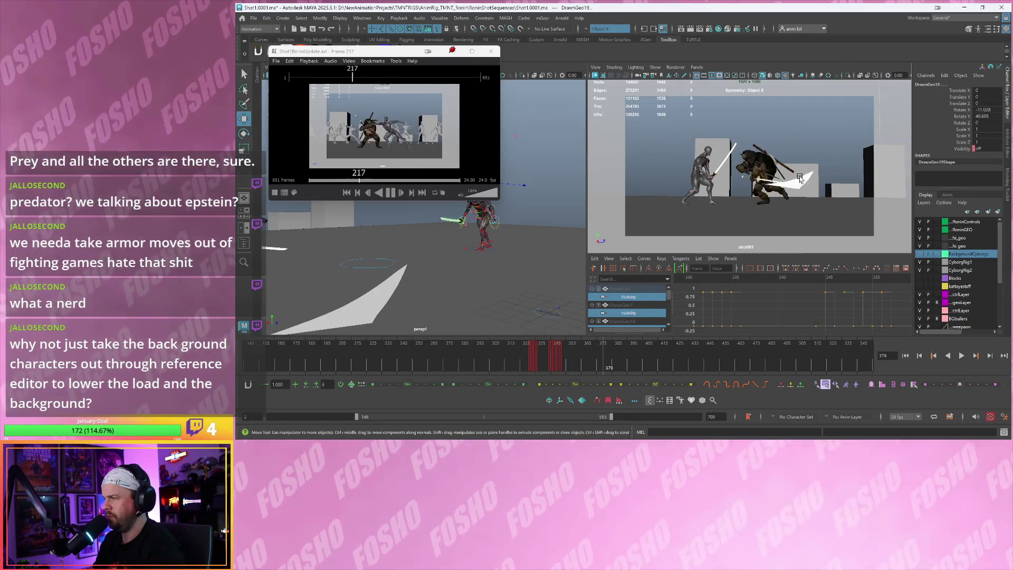
{"action": "left_click", "coordinate": [730, 128]}
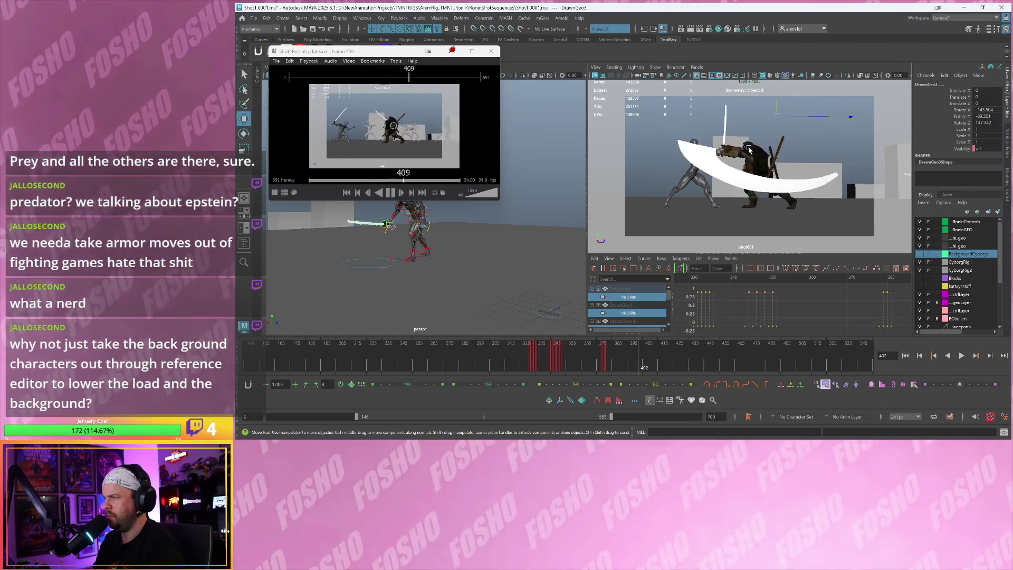
{"action": "left_click", "coordinate": [803, 185]}
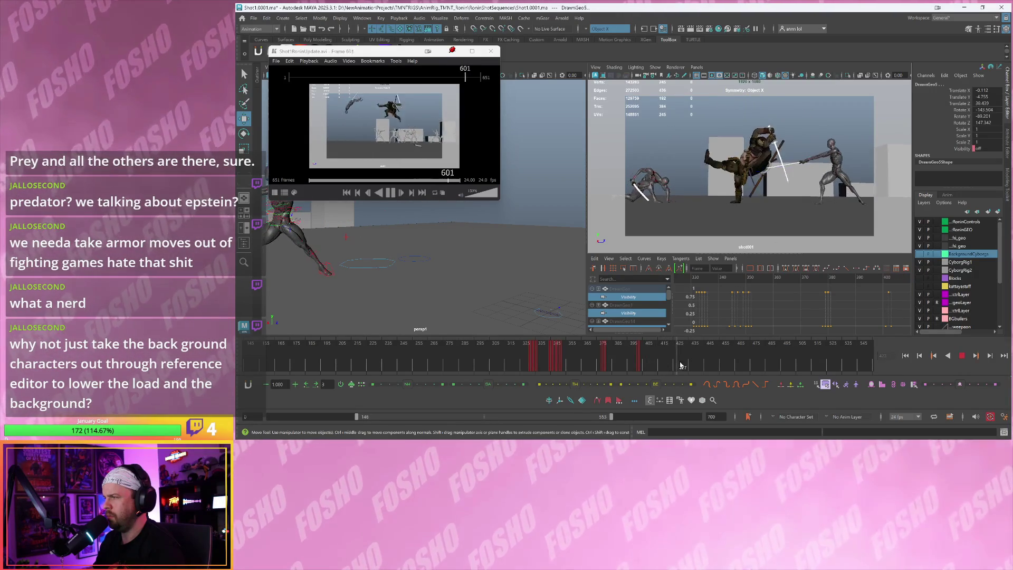
{"action": "left_click_drag", "start_coordinate": [703, 368], "coordinate": [729, 359]}
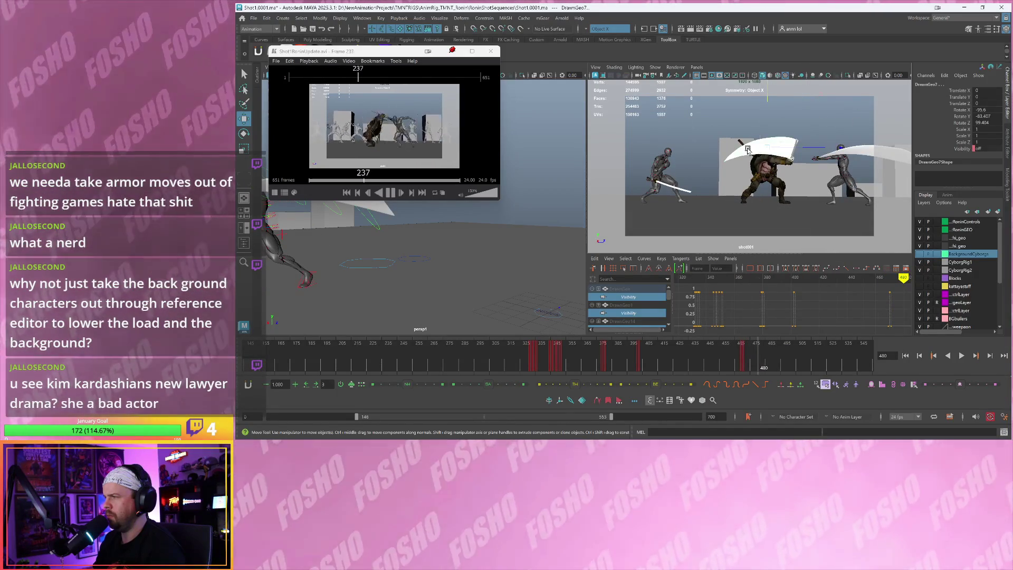
Check slash arcs DrawnGeo6, DrawnGeo8, DrawnGeo11 and DrawnGeo9 around frames 490–494
{"action": "left_click", "coordinate": [748, 150]}
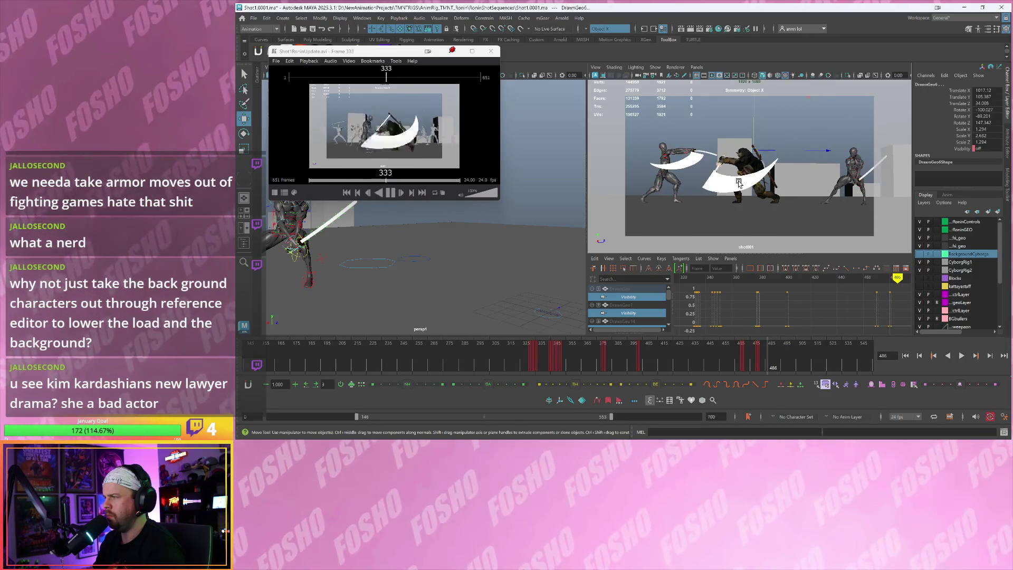
{"action": "left_click", "coordinate": [739, 183]}
{"action": "left_click", "coordinate": [689, 165]}
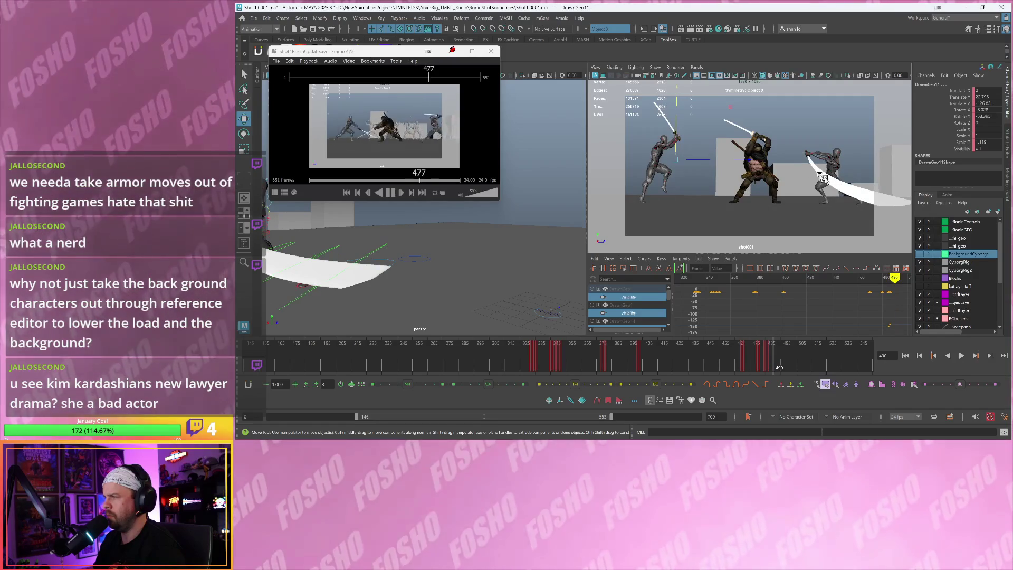
{"action": "left_click", "coordinate": [774, 131]}
{"action": "key", "text": "alt+comma"}
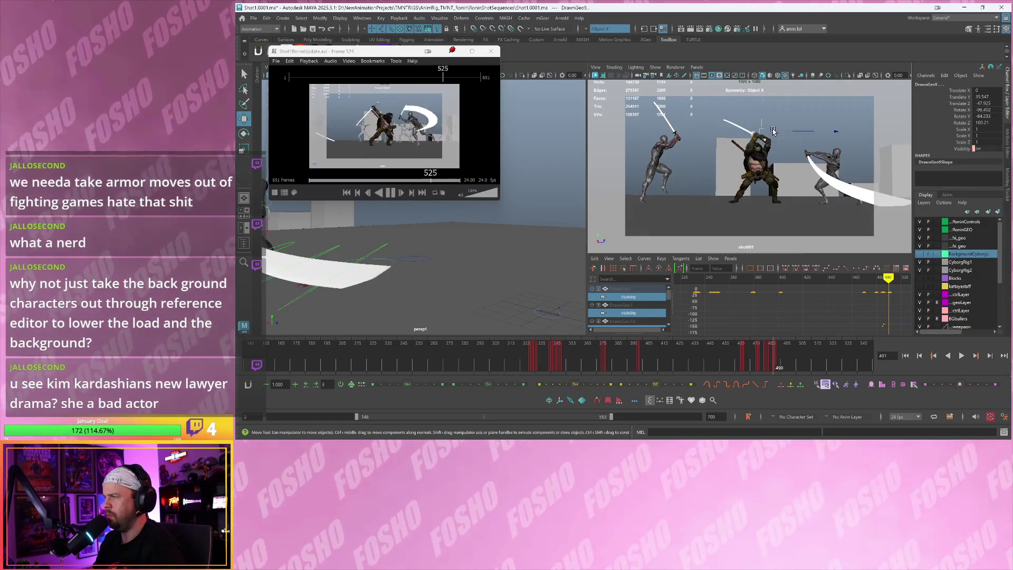
{"action": "key", "text": "alt+period"}
{"action": "key", "text": "alt+period"}
{"action": "key", "text": "alt+period"}
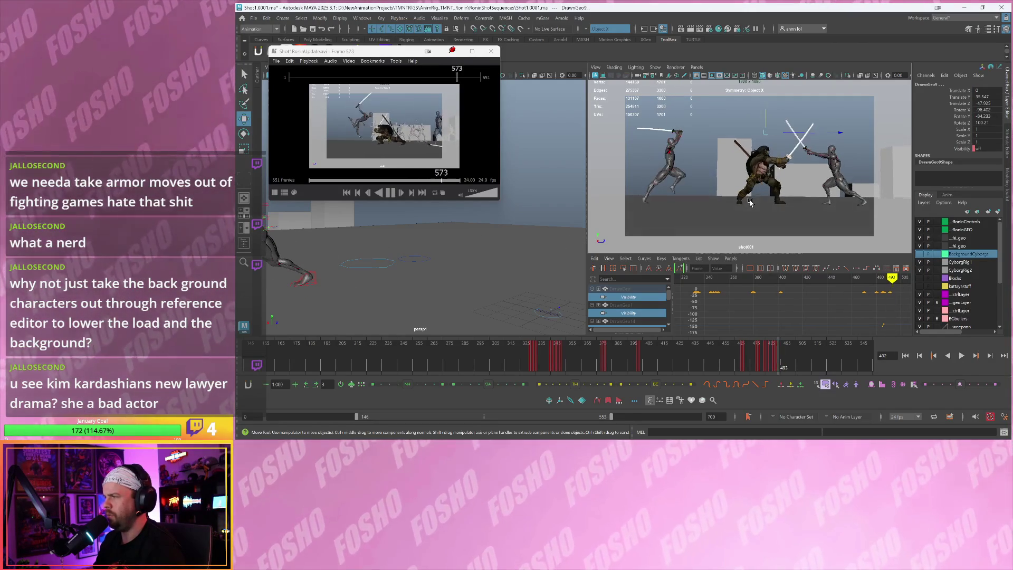
Step from frame 499 to 530, checking arcs DrawnGeo10 and DrawnGeo21
{"action": "left_click", "coordinate": [736, 182]}
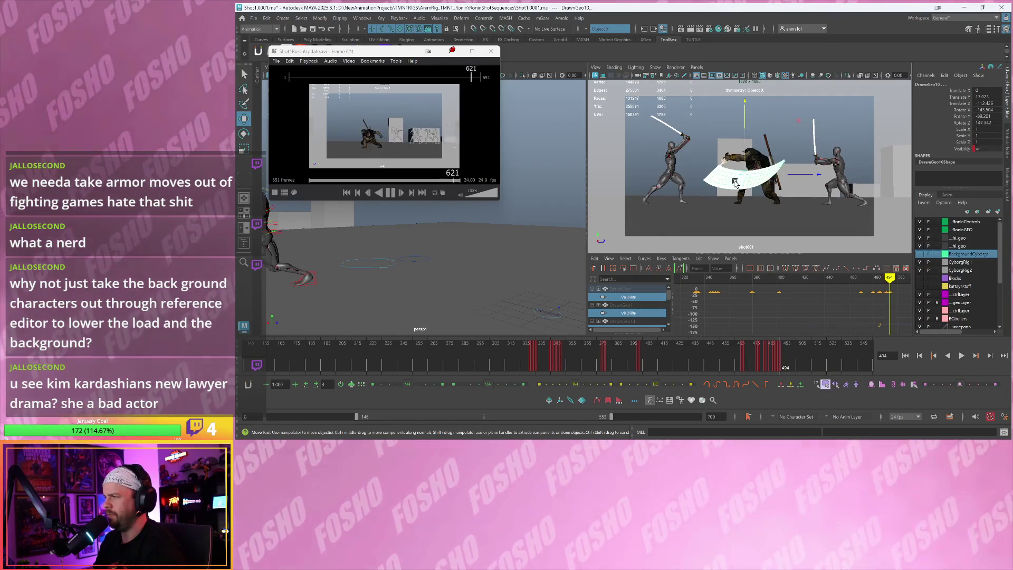
{"action": "key", "text": "alt+period"}
{"action": "key", "text": "alt+period"}
{"action": "key", "text": "alt+period"}
{"action": "key", "text": "alt+period"}
{"action": "key", "text": "alt+period"}
{"action": "key", "text": "alt+period"}
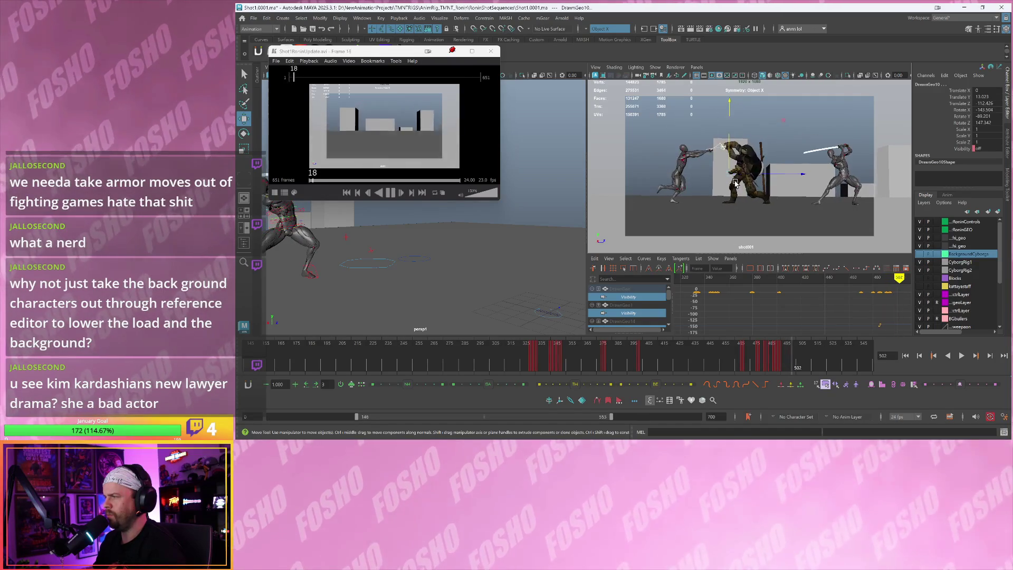
{"action": "key", "text": "alt+period"}
{"action": "key", "text": "alt+period"}
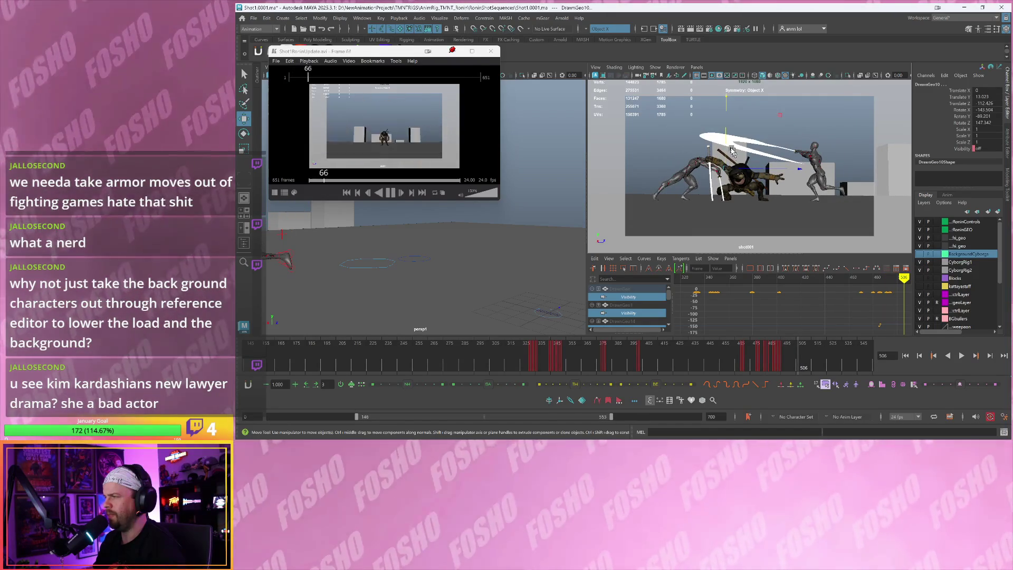
{"action": "key", "text": "alt+period"}
{"action": "key", "text": "alt+period"}
{"action": "key", "text": "alt+period"}
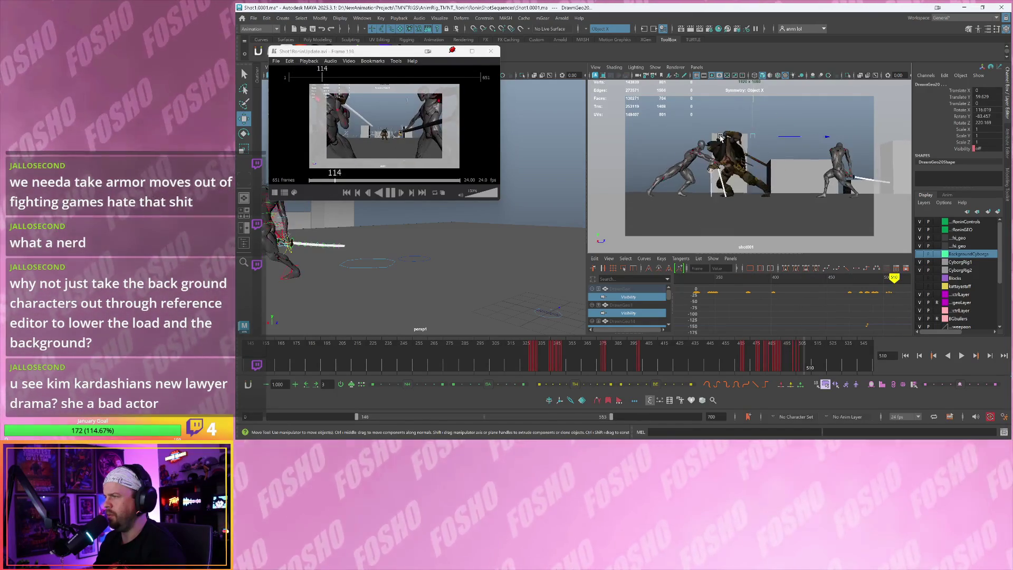
{"action": "key", "text": "alt+period"}
{"action": "key", "text": "alt+period"}
{"action": "key", "text": "alt+period"}
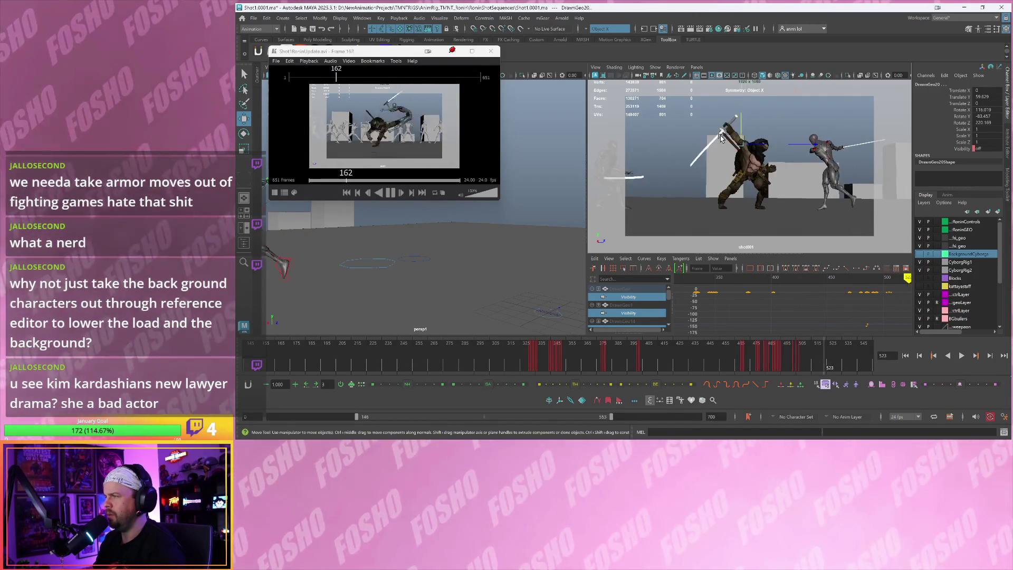
{"action": "key", "text": "alt+comma"}
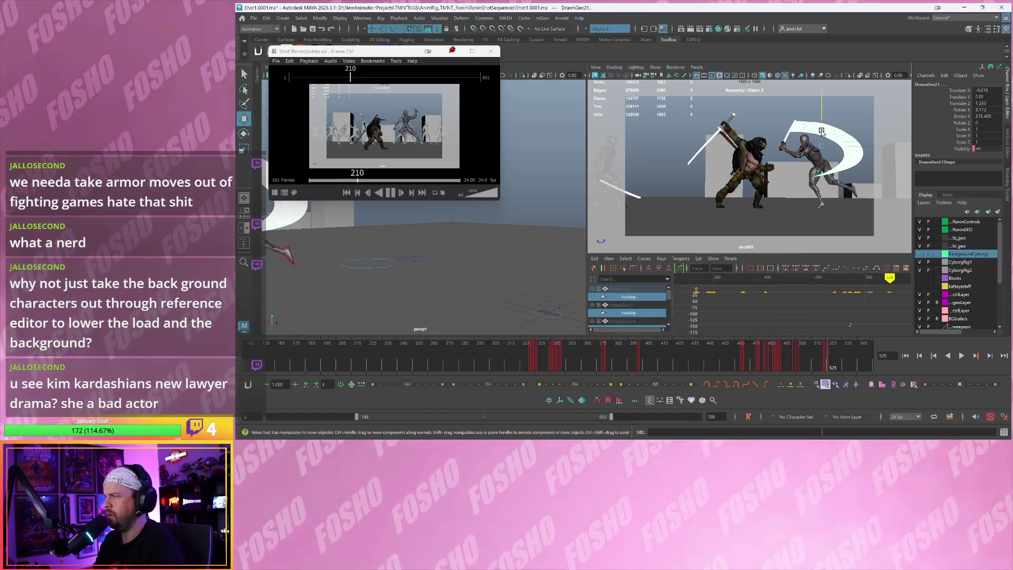
{"action": "left_click", "coordinate": [794, 131]}
{"action": "key", "text": "alt+period"}
{"action": "key", "text": "alt+period"}
{"action": "key", "text": "alt+period"}
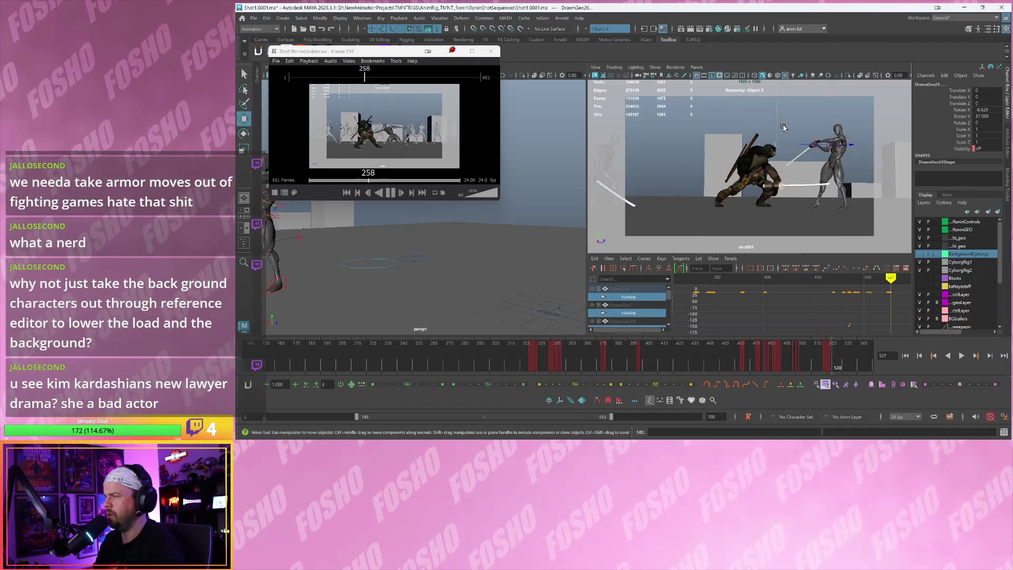
Check arcs DrawnGeo26, DrawnGeo23 and DrawnGeo24 across frames 534–553
{"action": "left_click", "coordinate": [784, 126]}
{"action": "key", "text": "alt+period"}
{"action": "key", "text": "alt+period"}
{"action": "key", "text": "alt+period"}
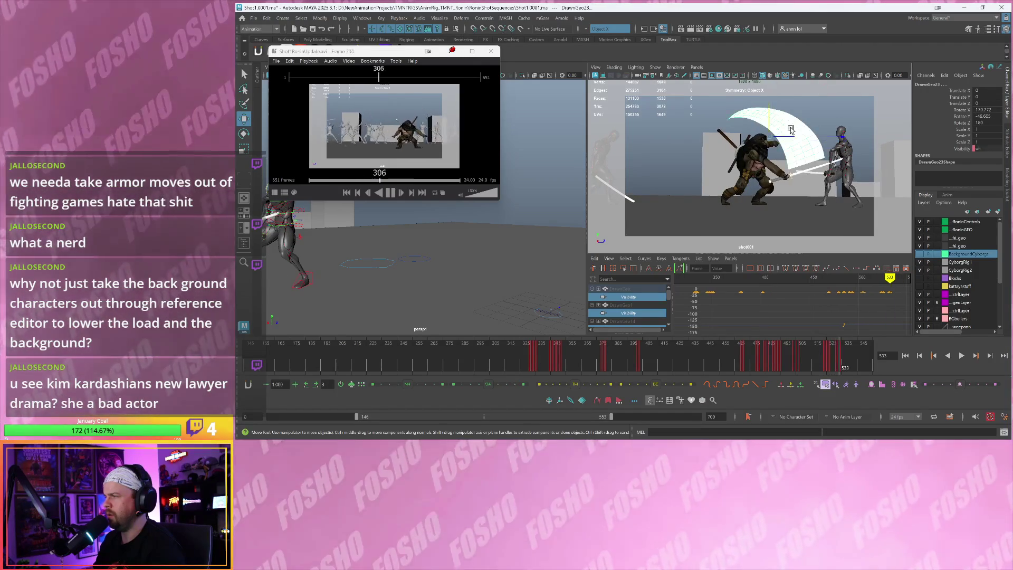
{"action": "left_click", "coordinate": [791, 129]}
{"action": "key", "text": "alt+period"}
{"action": "key", "text": "alt+period"}
{"action": "key", "text": "alt+period"}
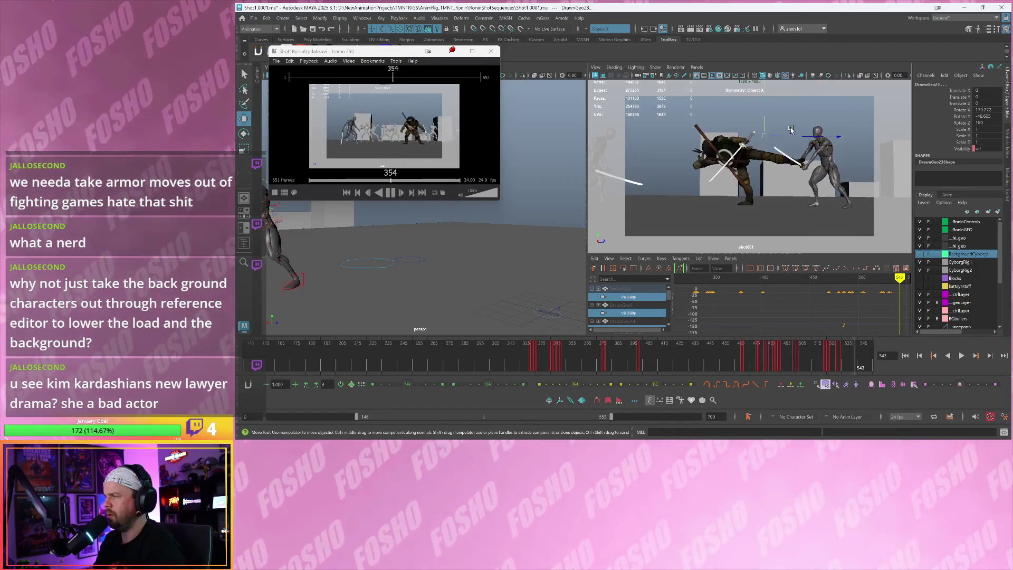
{"action": "key", "text": "alt+comma"}
{"action": "key", "text": "alt+comma"}
{"action": "key", "text": "alt+period"}
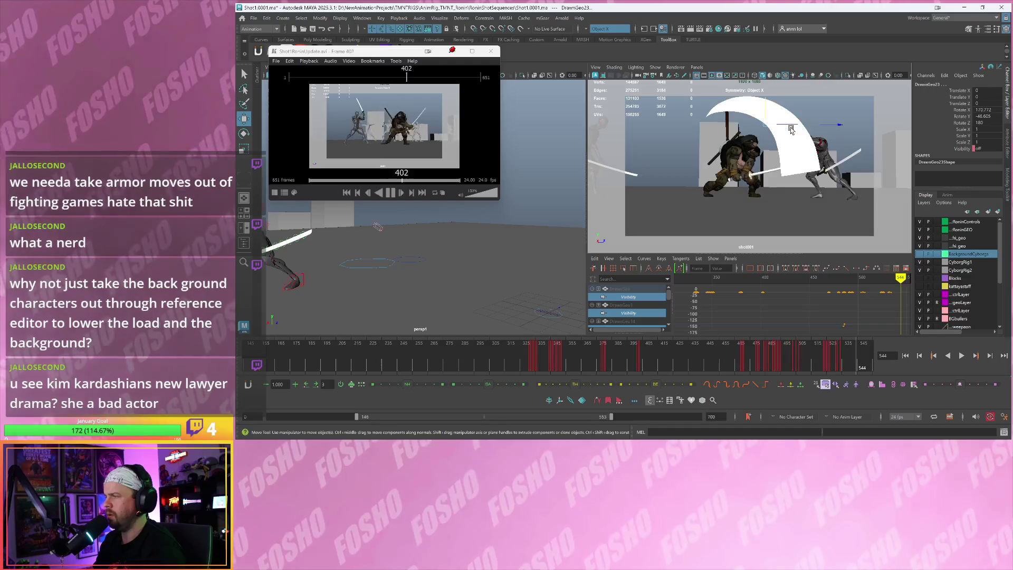
{"action": "key", "text": "alt+period"}
{"action": "key", "text": "alt+period"}
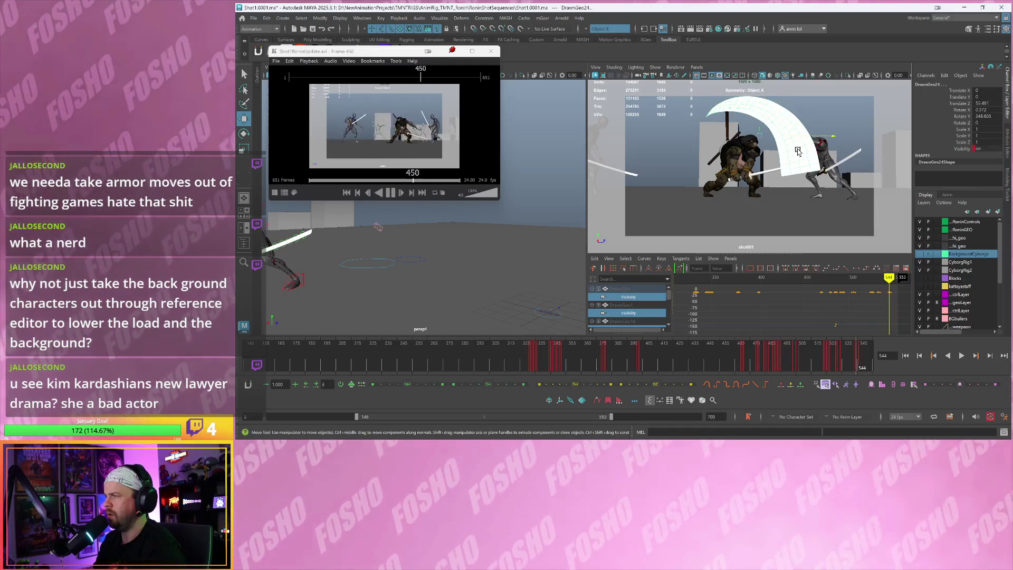
{"action": "left_click", "coordinate": [798, 152]}
{"action": "key", "text": "alt+period"}
{"action": "key", "text": "alt+period"}
{"action": "key", "text": "alt+period"}
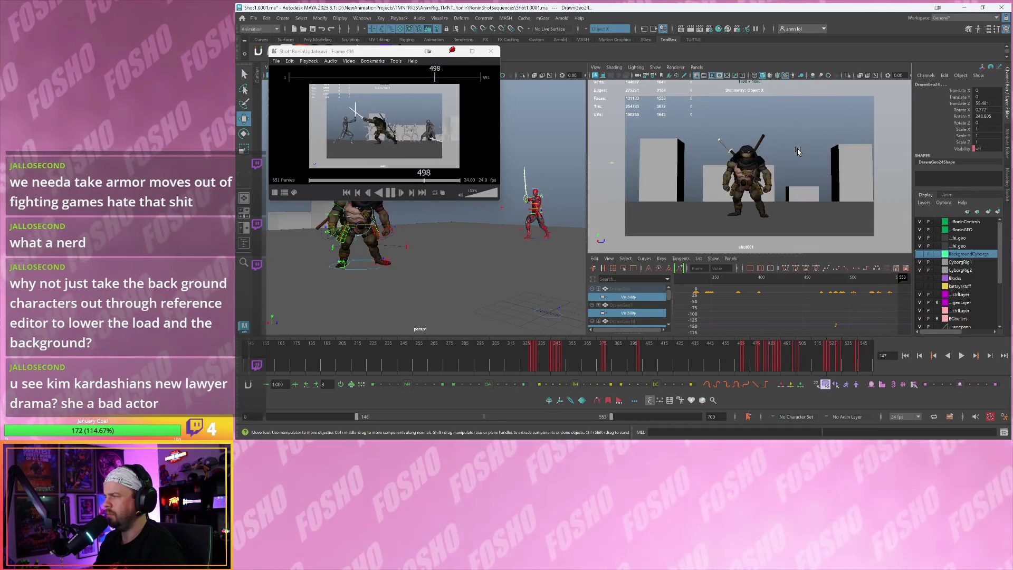
Shift the visible timeline to frames 293–700 and play back from around frame 549
{"action": "left_click_drag", "start_coordinate": [559, 416], "coordinate": [647, 417]}
{"action": "left_click", "coordinate": [638, 356]}
{"action": "key", "text": "alt+v"}
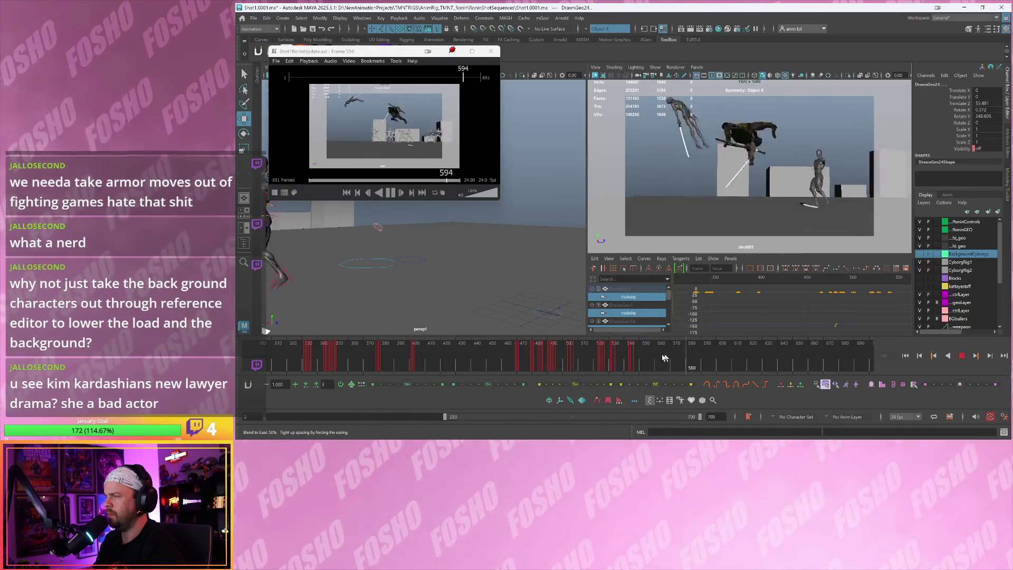
{"action": "mouse_move", "coordinate": [646, 356]}
{"action": "left_mouse_down"}
{"action": "mouse_move", "coordinate": [618, 356]}
{"action": "mouse_move", "coordinate": [647, 358]}
{"action": "left_mouse_up"}
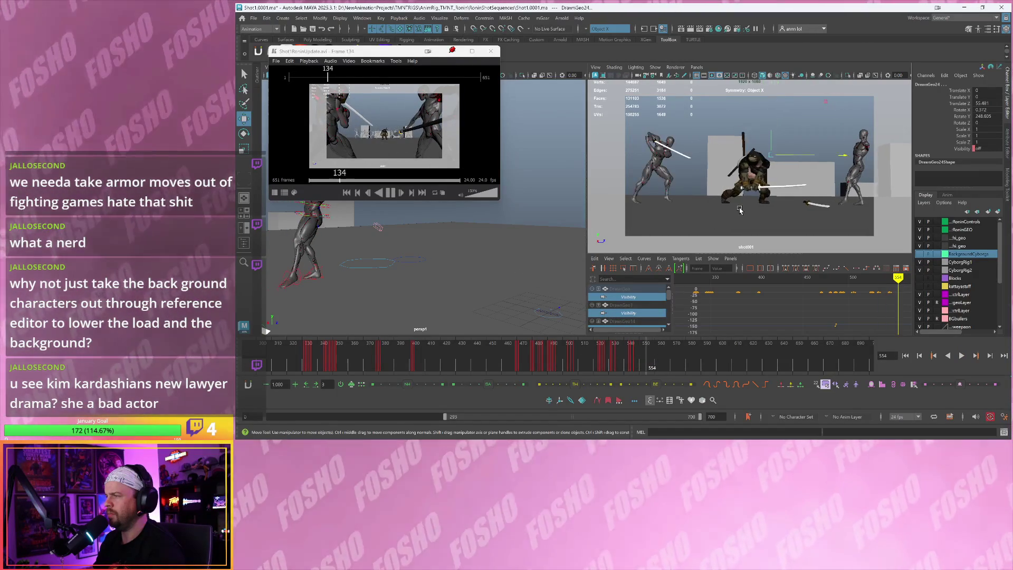
Select DrawnGeo27 and step from frame 558 to 586, checking the arc flashes
{"action": "key", "text": "period"}
{"action": "left_click", "coordinate": [754, 171]}
{"action": "key", "text": "comma"}
{"action": "key", "text": "period"}
{"action": "key", "text": "period"}
{"action": "key", "text": "period"}
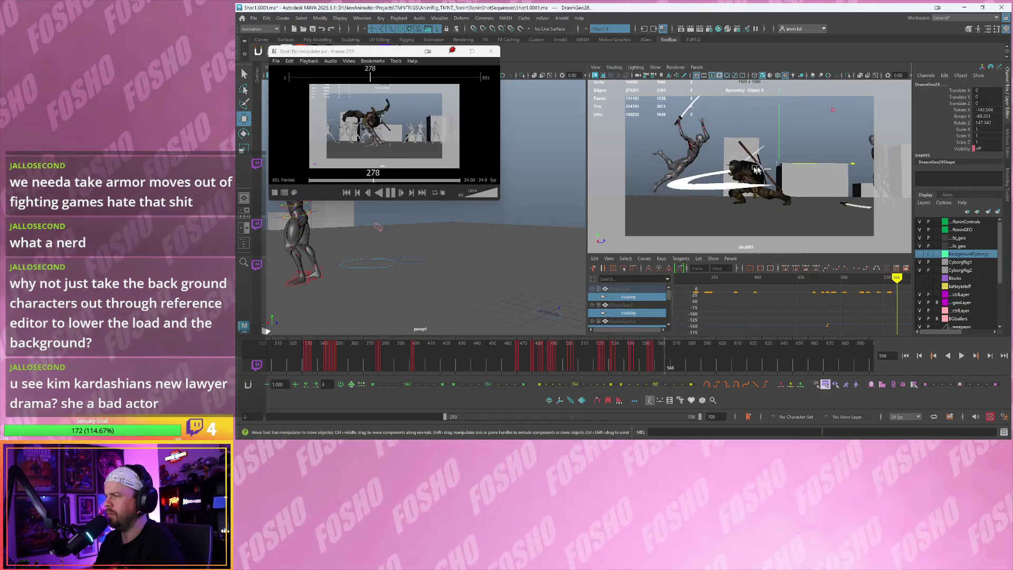
{"action": "key", "text": "comma"}
{"action": "key", "text": "period"}
{"action": "key", "text": "period"}
{"action": "key", "text": "period"}
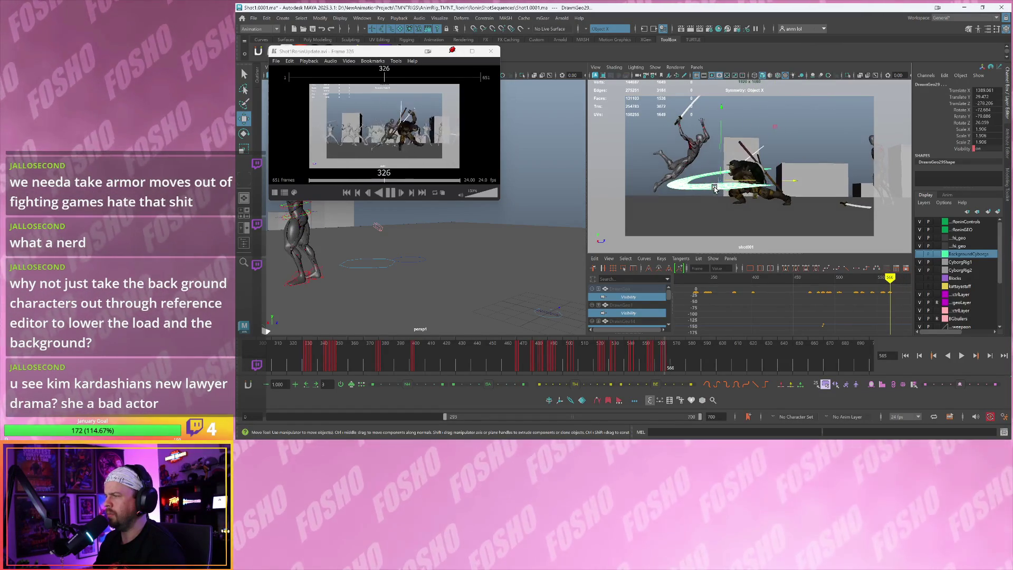
{"action": "key", "text": "period"}
{"action": "key", "text": "period"}
{"action": "key", "text": "period"}
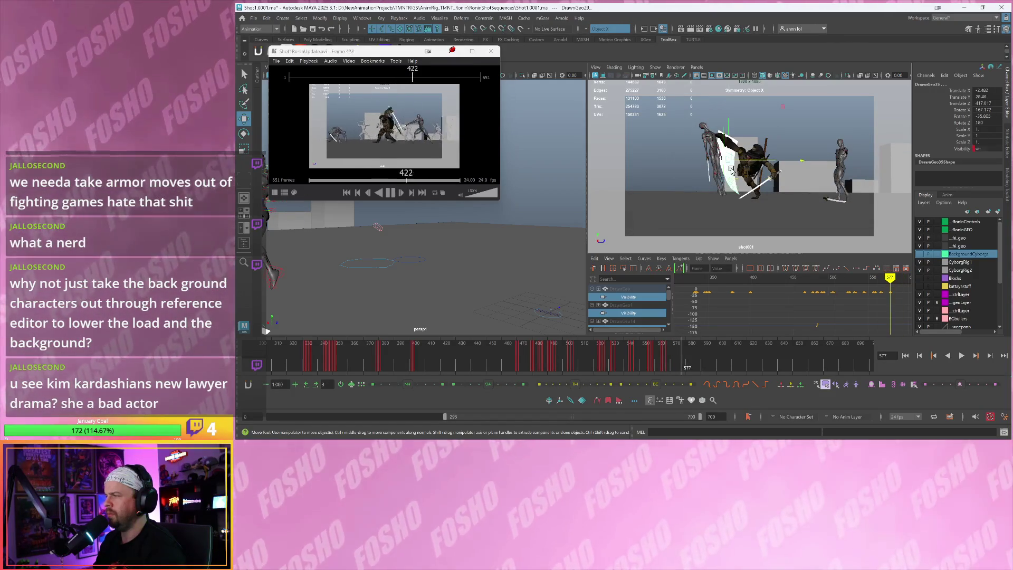
{"action": "key", "text": "period"}
{"action": "key", "text": "period"}
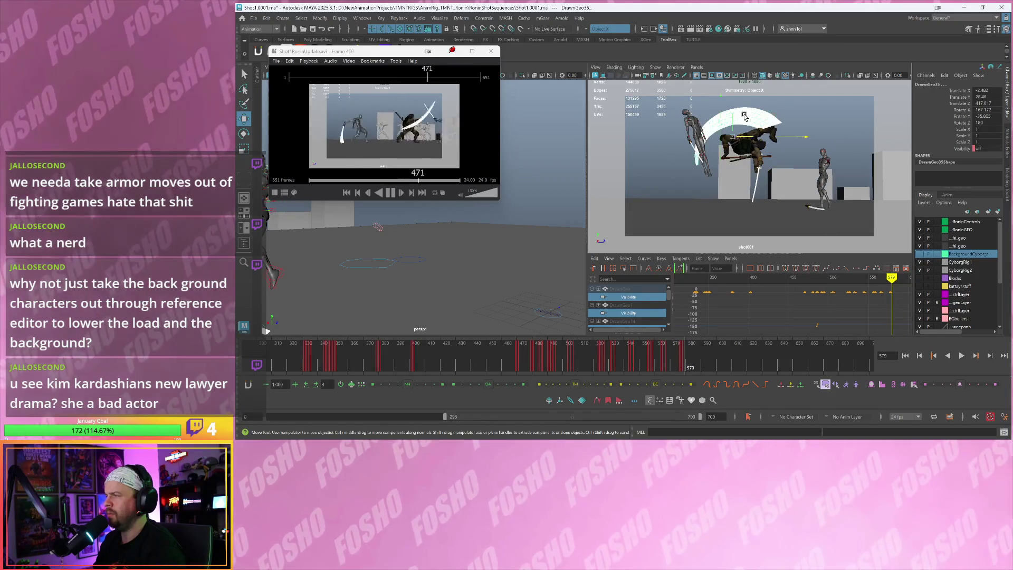
{"action": "key", "text": "period"}
{"action": "key", "text": "period"}
{"action": "key", "text": "period"}
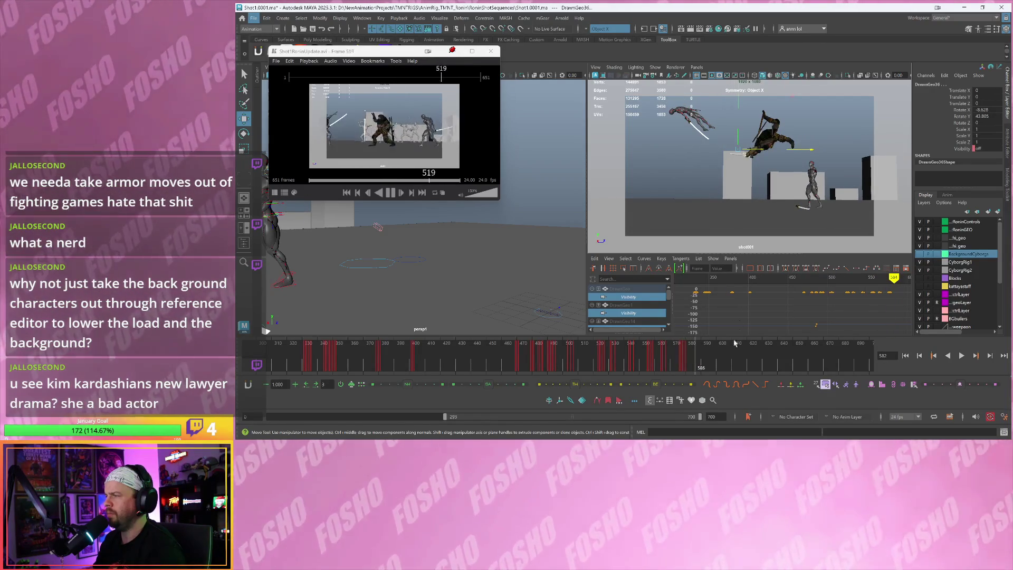
{"action": "key", "text": "alt+v"}
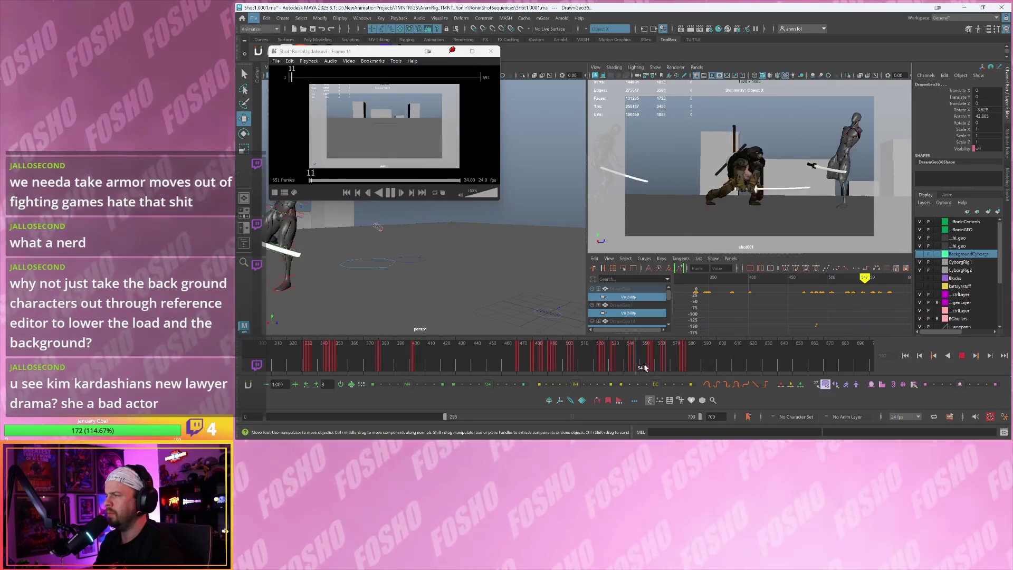
Stop at frame 571, select arcs DrawnGeo31 and DrawnGeo30, and advance to frame 573
{"action": "left_click", "coordinate": [673, 367]}
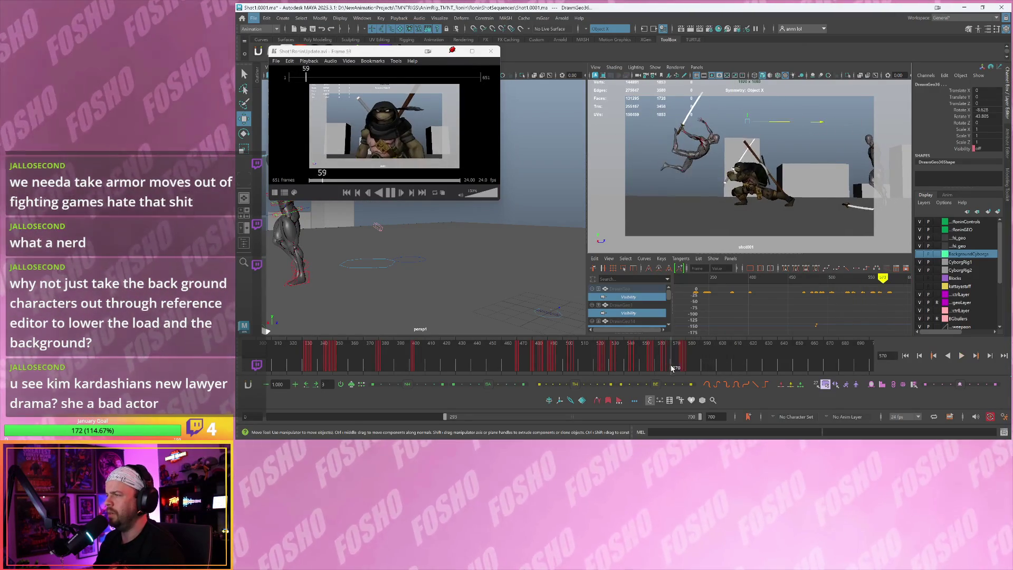
{"action": "left_click_drag", "start_coordinate": [673, 368], "coordinate": [674, 367]}
{"action": "left_click", "coordinate": [733, 142]}
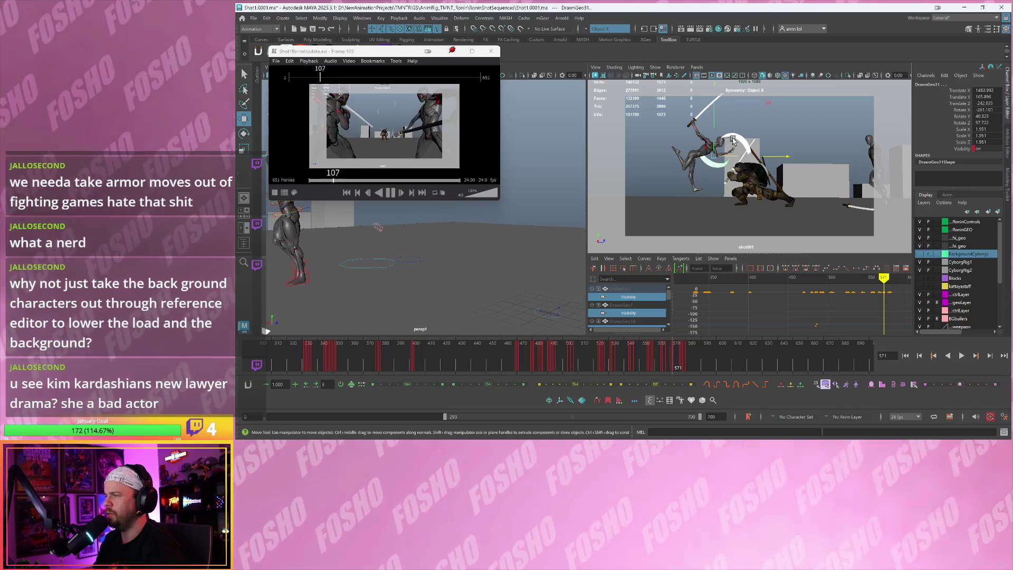
{"action": "left_click", "coordinate": [718, 143]}
{"action": "key", "text": "alt+period"}
{"action": "key", "text": "alt+period"}
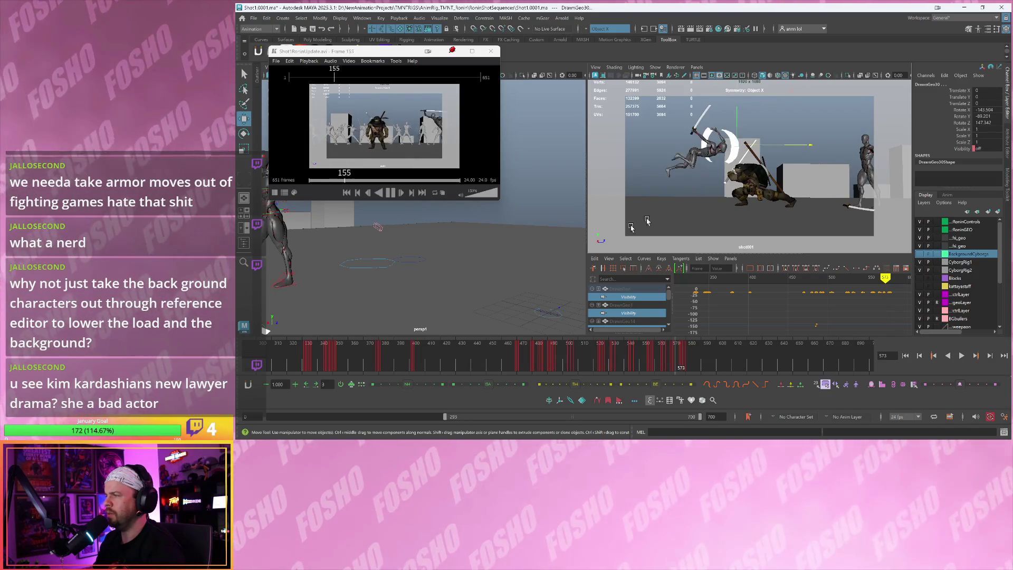
Orbit and dolly the perspective view closer, and zoom the shot camera in on the fighters
{"action": "mouse_move", "coordinate": [571, 279]}
{"action": "left_mouse_down", "text": "alt"}
{"action": "mouse_move", "coordinate": [423, 267]}
{"action": "mouse_move", "coordinate": [468, 289]}
{"action": "left_mouse_up", "text": "alt"}
{"action": "right_click_drag", "start_coordinate": [467, 290], "coordinate": [489, 278], "text": "alt"}
{"action": "scroll", "coordinate": [719, 164], "scroll_direction": "up", "scroll_amount": 2}
{"action": "right_click_drag", "start_coordinate": [721, 162], "coordinate": [824, 222]}
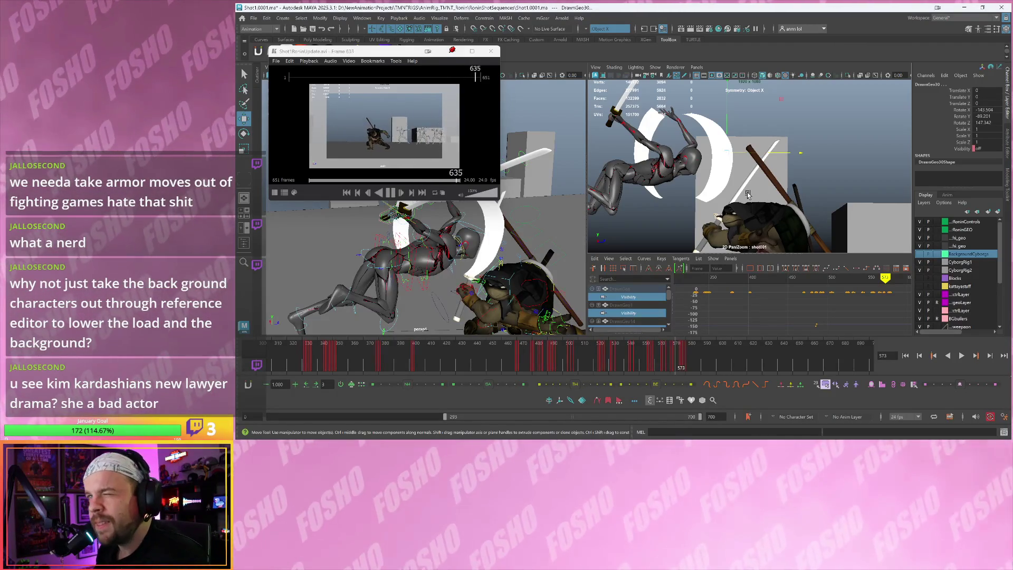
Select crescent arcs DrawnGeo33, DrawnGeo32 and DrawnGeo34 while stepping to frame 577
{"action": "left_click", "coordinate": [718, 166]}
{"action": "left_click", "coordinate": [665, 153]}
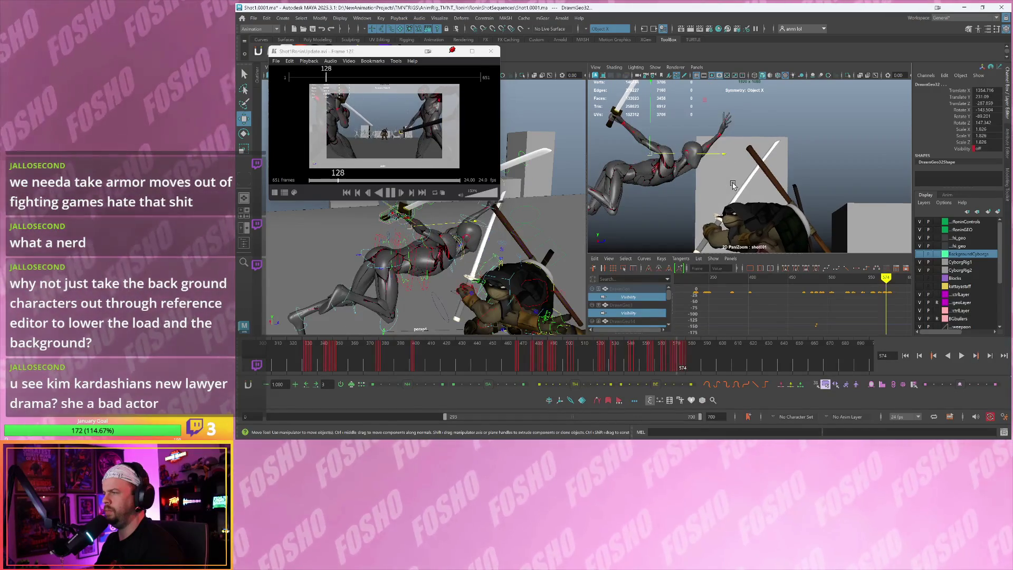
{"action": "key", "text": "period"}
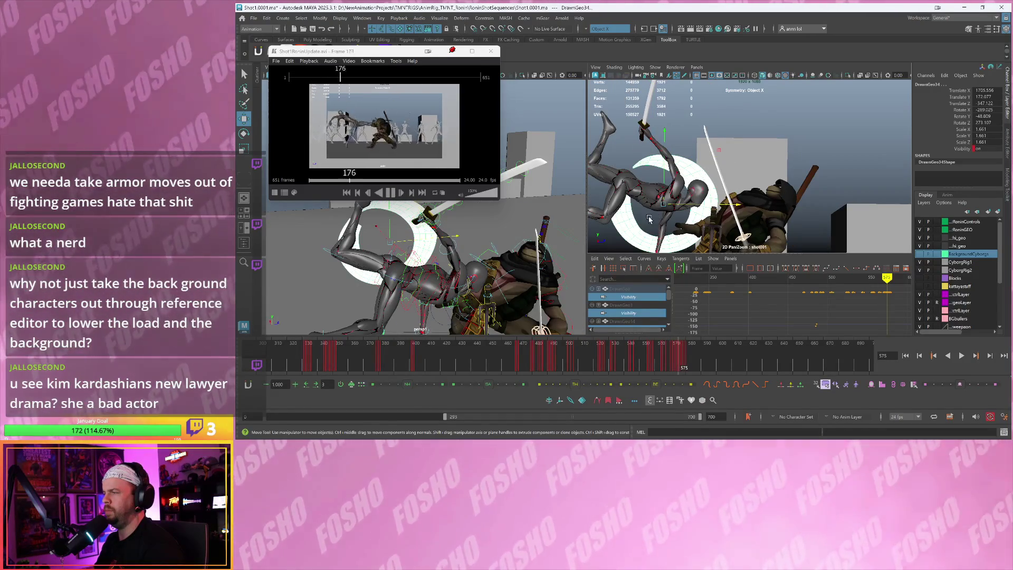
{"action": "left_click", "coordinate": [644, 218]}
{"action": "key", "text": "period"}
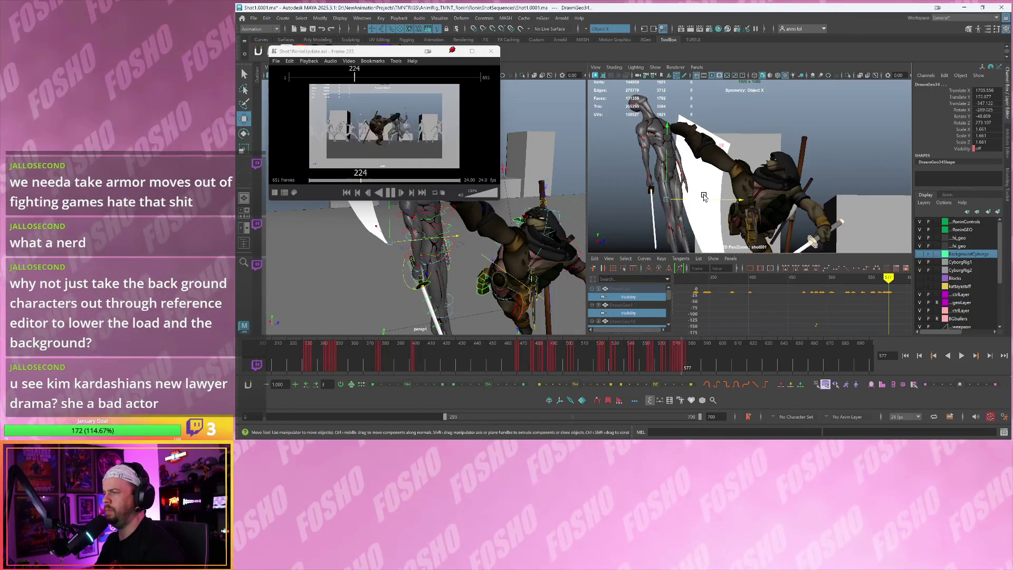
Orbit the perspective view, bring up the quick selection sets, and clear the selection
{"action": "left_click_drag", "start_coordinate": [526, 231], "coordinate": [439, 249], "text": "alt"}
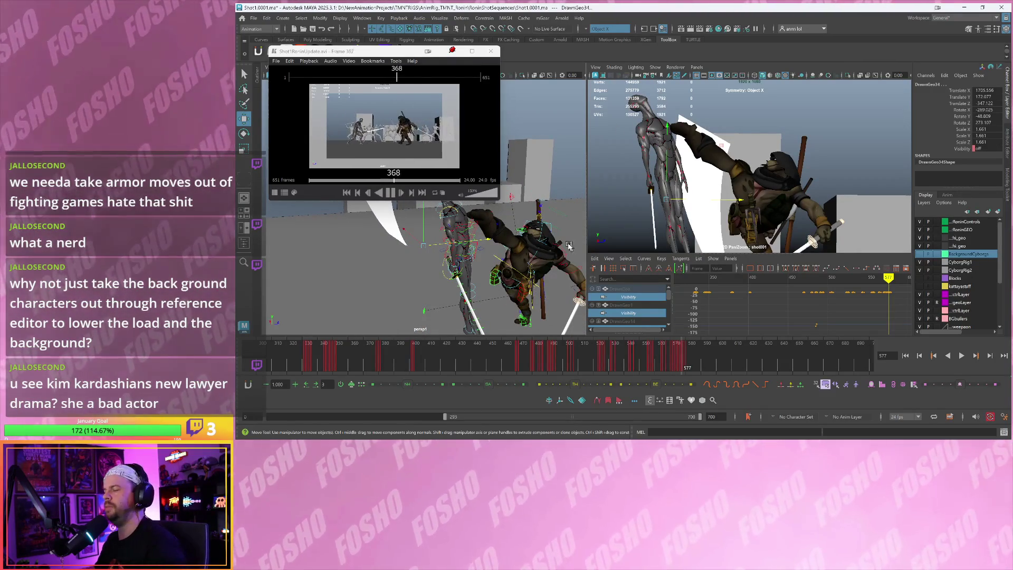
{"action": "key", "text": "shift+s"}
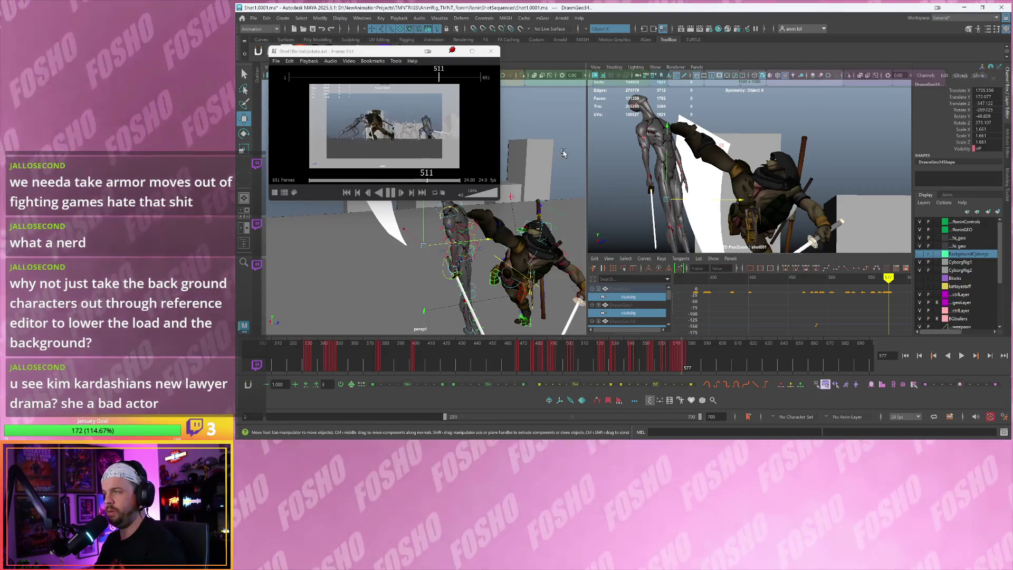
{"action": "left_click", "coordinate": [565, 153]}
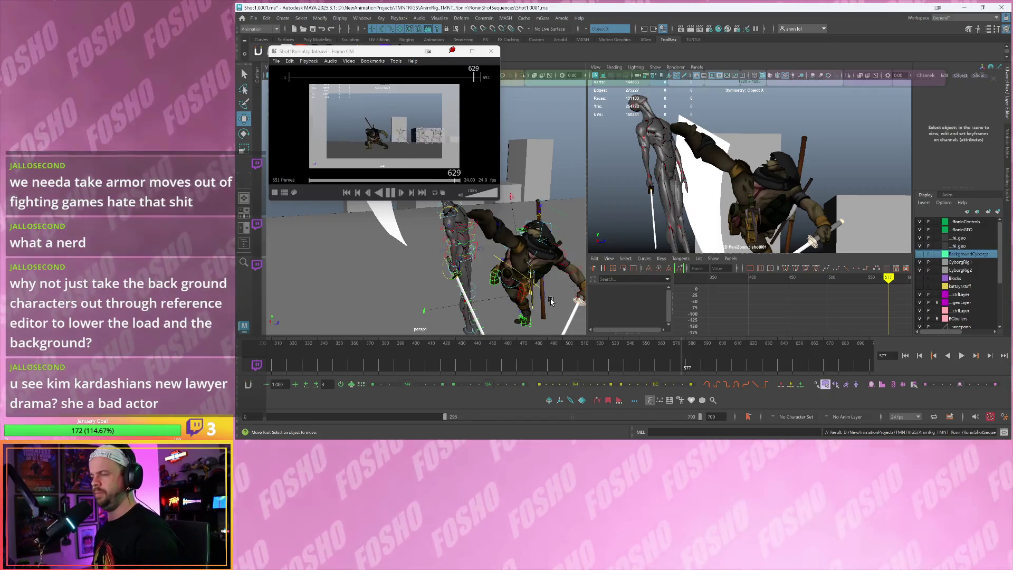
Play the sword clash from around frame 400 and stop it at frame 439
{"action": "left_click", "coordinate": [432, 360]}
{"action": "key", "text": "alt+v"}
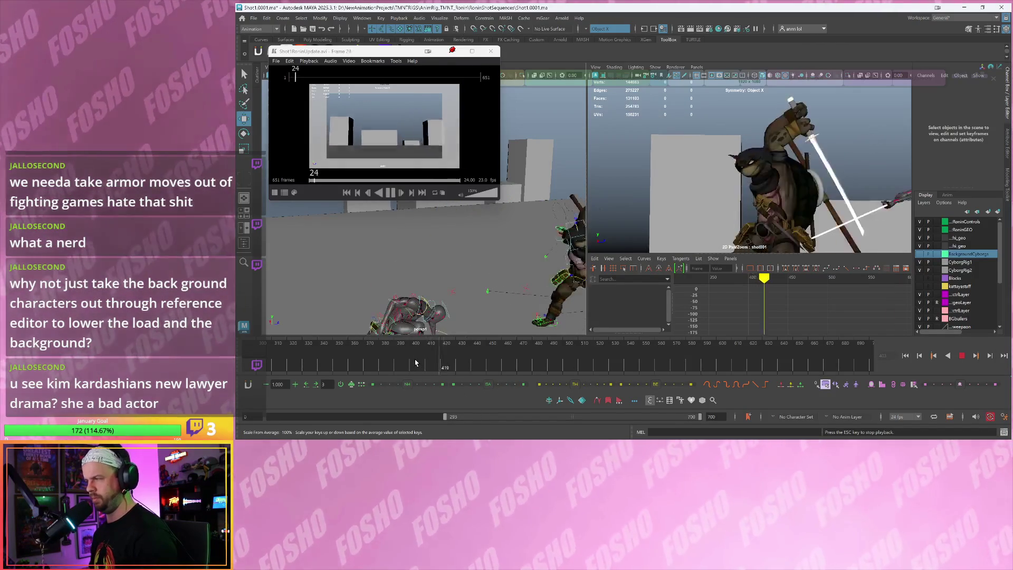
{"action": "key", "text": "Escape"}
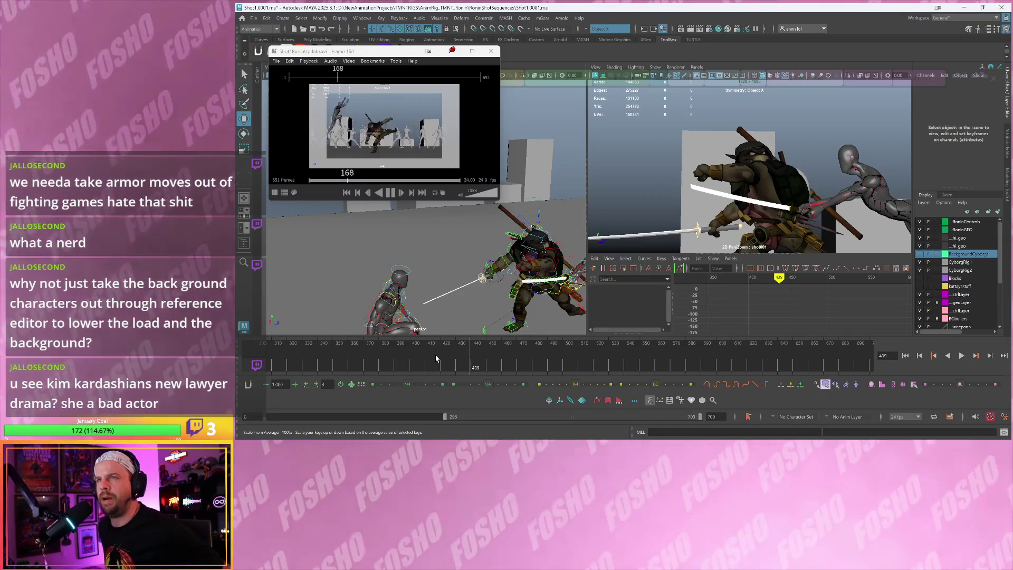
{"action": "mouse_move", "coordinate": [711, 75]}
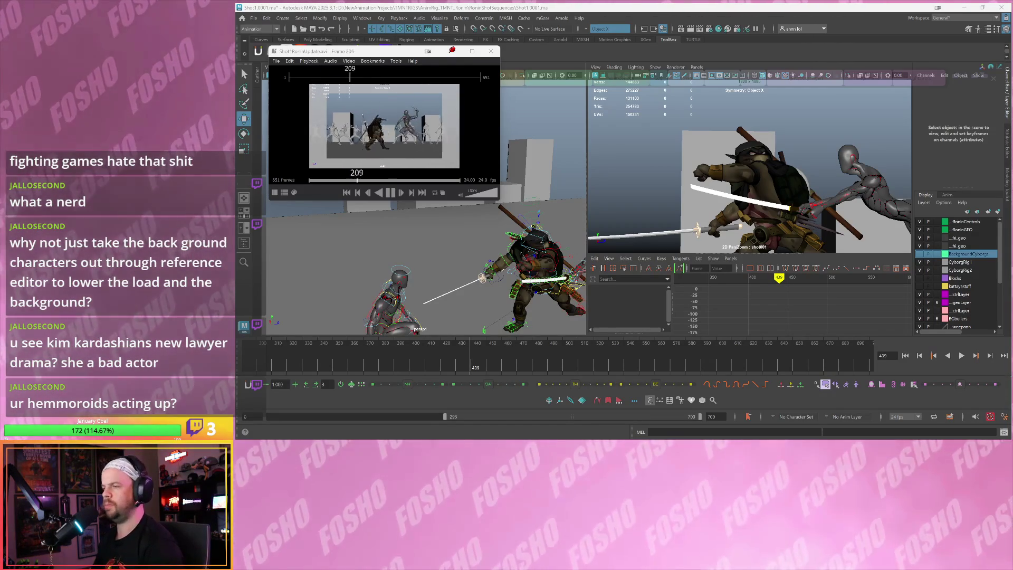
Move the reference video right, widen the panes, and frame and play the turtle's left shoulder control
{"action": "mouse_move", "coordinate": [390, 57]}
{"action": "left_mouse_down"}
{"action": "mouse_move", "coordinate": [650, 70]}
{"action": "mouse_move", "coordinate": [890, 63]}
{"action": "mouse_move", "coordinate": [905, 51]}
{"action": "left_mouse_up"}
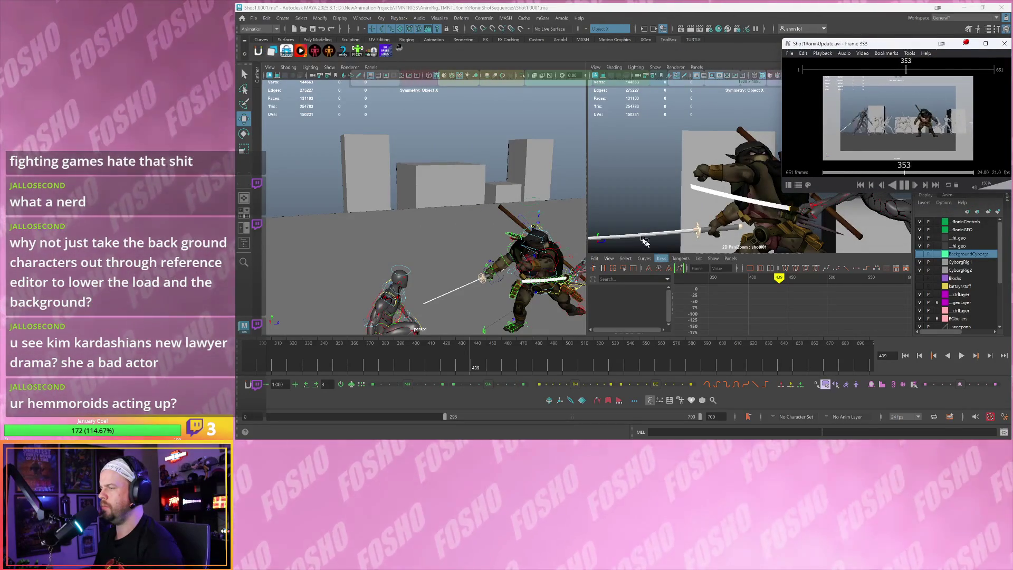
{"action": "mouse_move", "coordinate": [580, 214]}
{"action": "left_mouse_down"}
{"action": "mouse_move", "coordinate": [501, 216]}
{"action": "mouse_move", "coordinate": [426, 201]}
{"action": "left_mouse_up"}
{"action": "scroll", "coordinate": [426, 201], "scroll_direction": "up", "scroll_amount": 3}
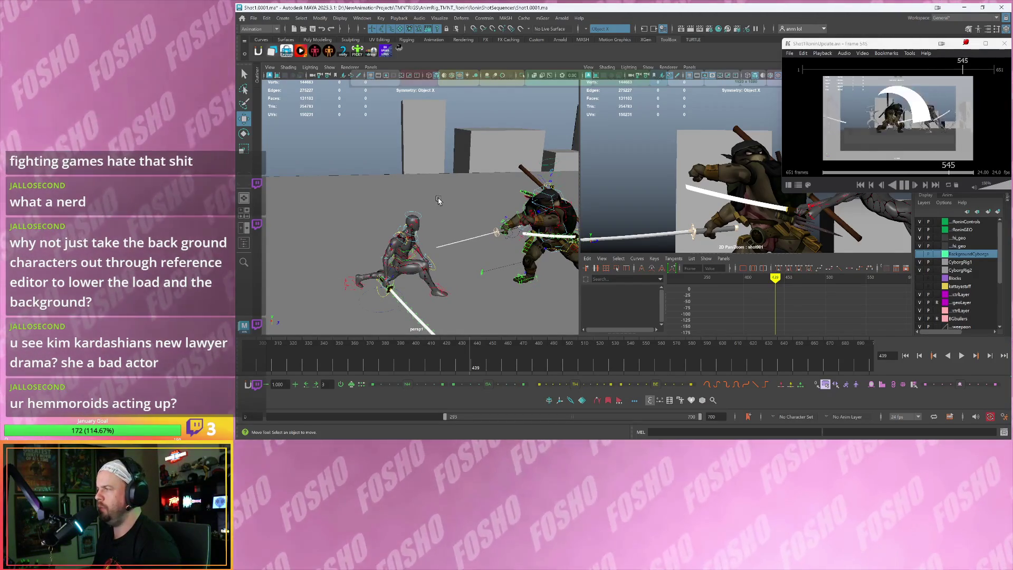
{"action": "left_click", "coordinate": [565, 213]}
{"action": "key", "text": "f"}
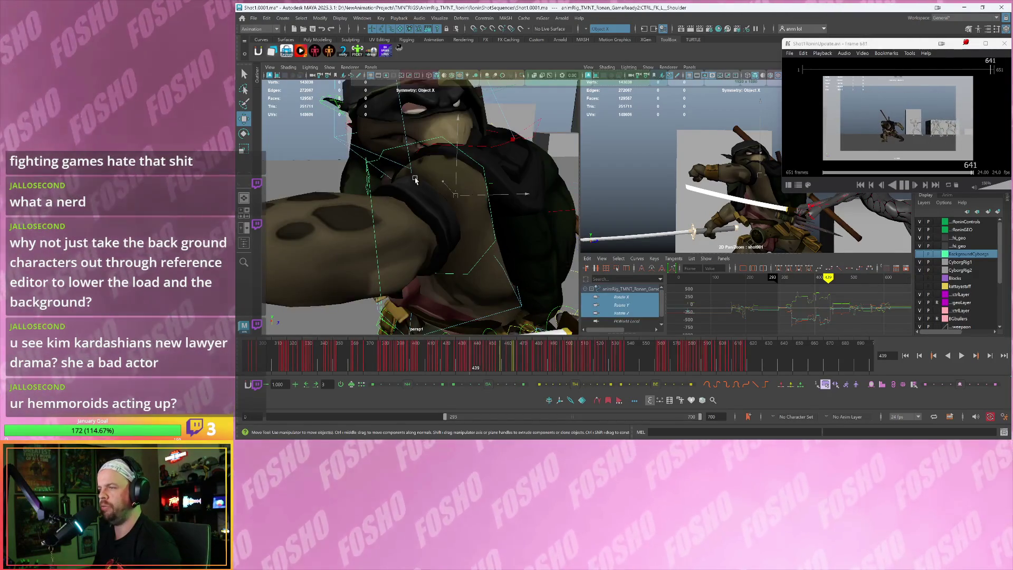
{"action": "scroll", "coordinate": [537, 193], "scroll_direction": "down", "scroll_amount": 5}
{"action": "scroll", "coordinate": [492, 186], "scroll_direction": "down", "scroll_amount": 2}
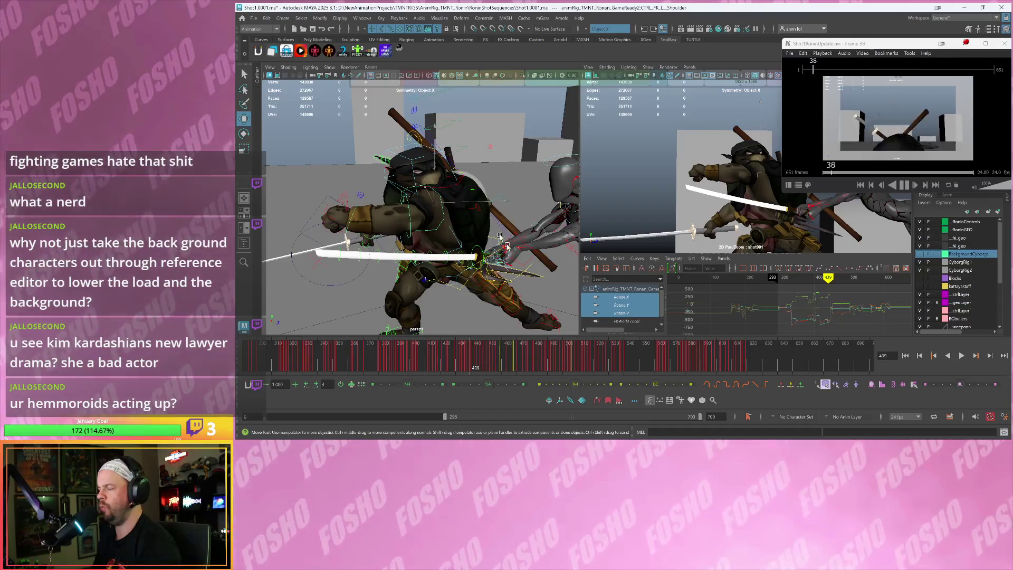
{"action": "key", "text": "alt+v"}
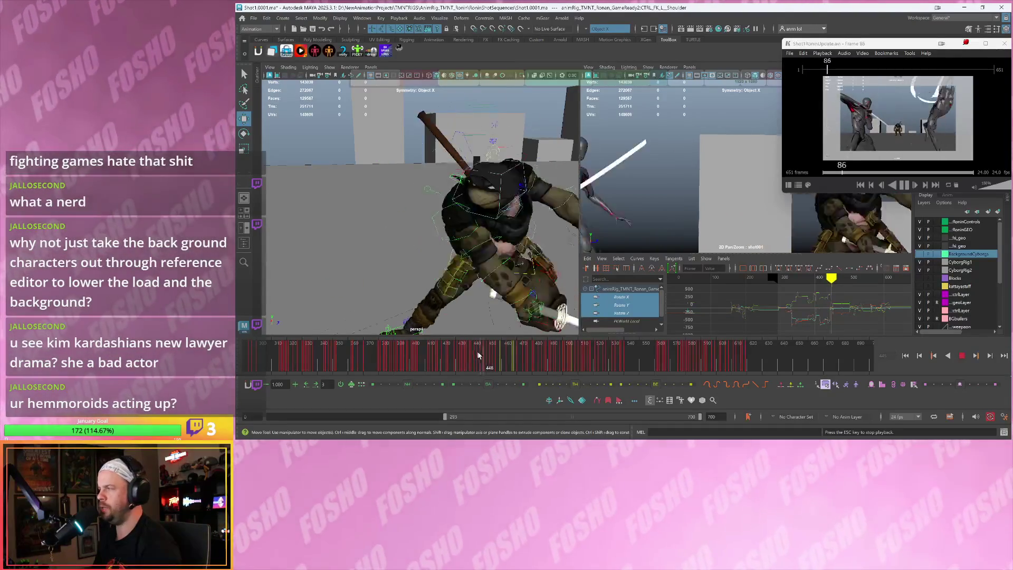
{"action": "key", "text": "Escape"}
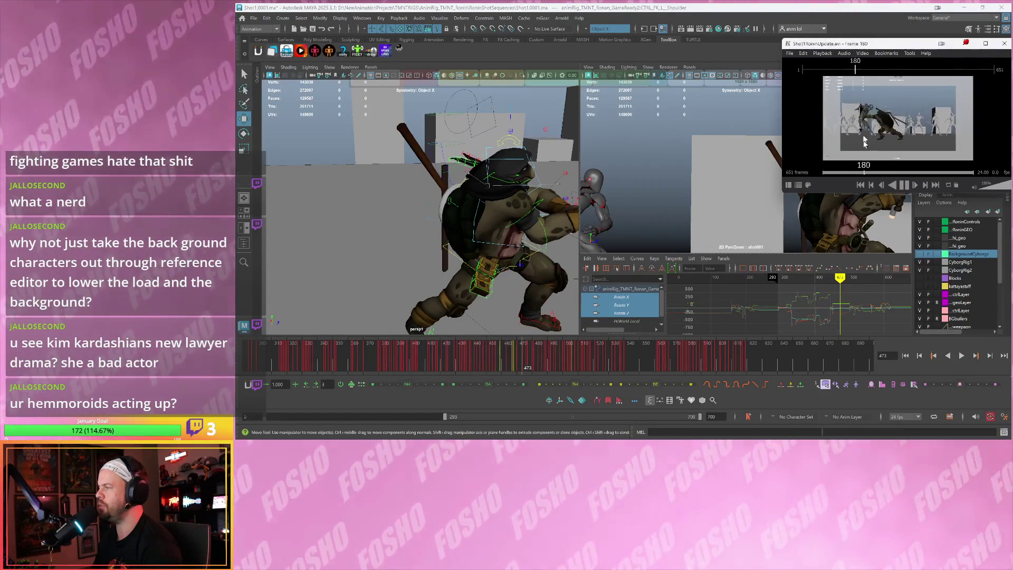
Set the visible frame range to 0–407 and replay the shot from frame 39
{"action": "left_click_drag", "start_coordinate": [848, 44], "coordinate": [842, 31]}
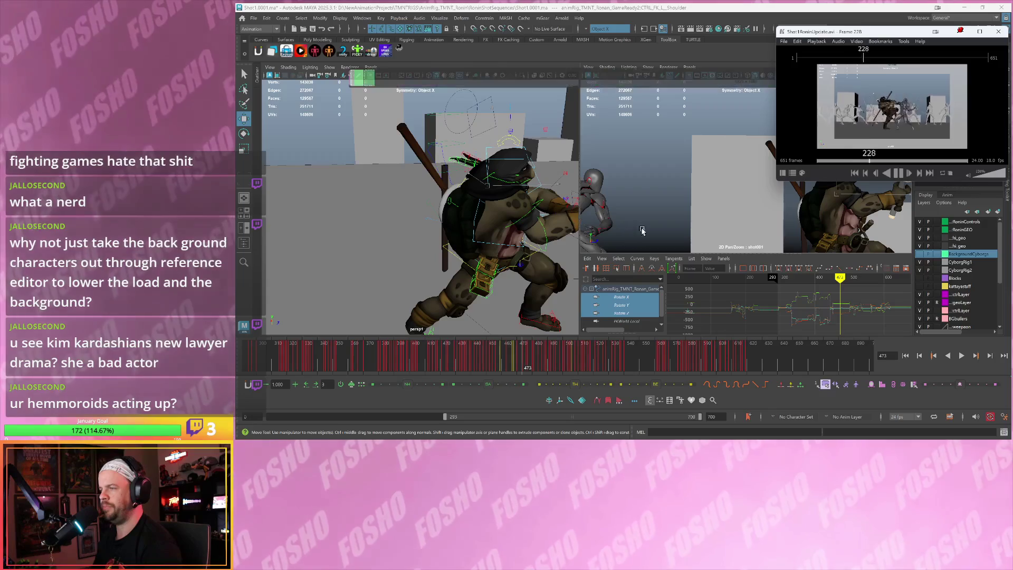
{"action": "left_click", "coordinate": [390, 354]}
{"action": "key", "text": "alt+v"}
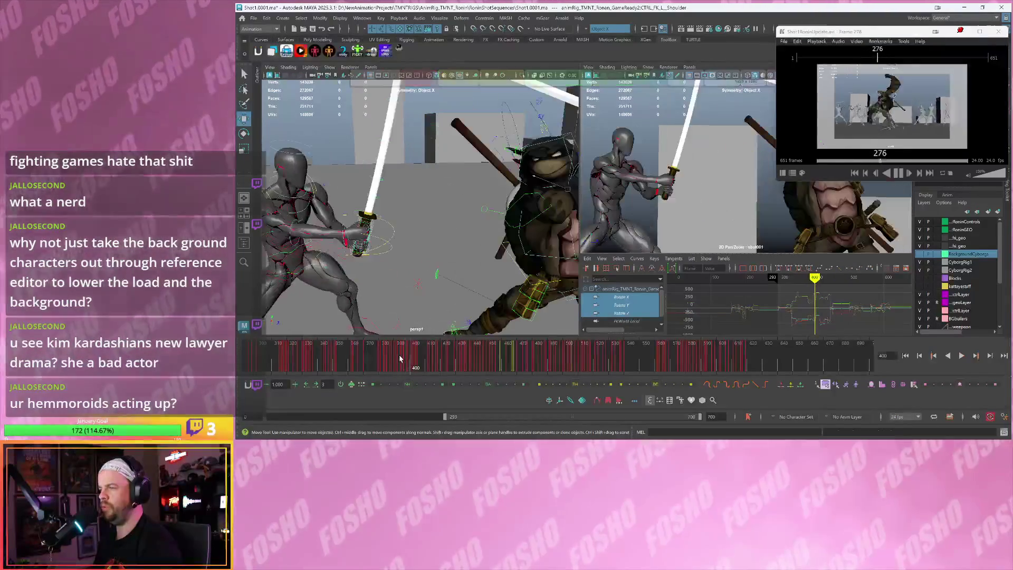
{"action": "left_click", "coordinate": [305, 364]}
{"action": "left_click_drag", "start_coordinate": [452, 417], "coordinate": [275, 417]}
{"action": "left_click", "coordinate": [307, 364]}
{"action": "key", "text": "alt+v"}
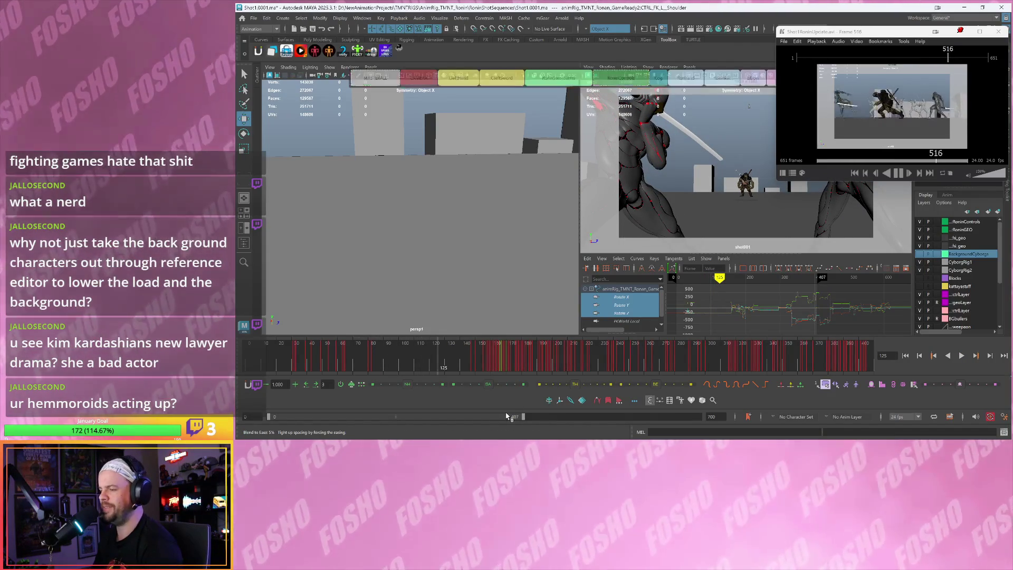
Trim the visible range to end at frame 248 and replay around frames 50–75
{"action": "left_click_drag", "start_coordinate": [522, 417], "coordinate": [452, 417]}
{"action": "left_click", "coordinate": [338, 364]}
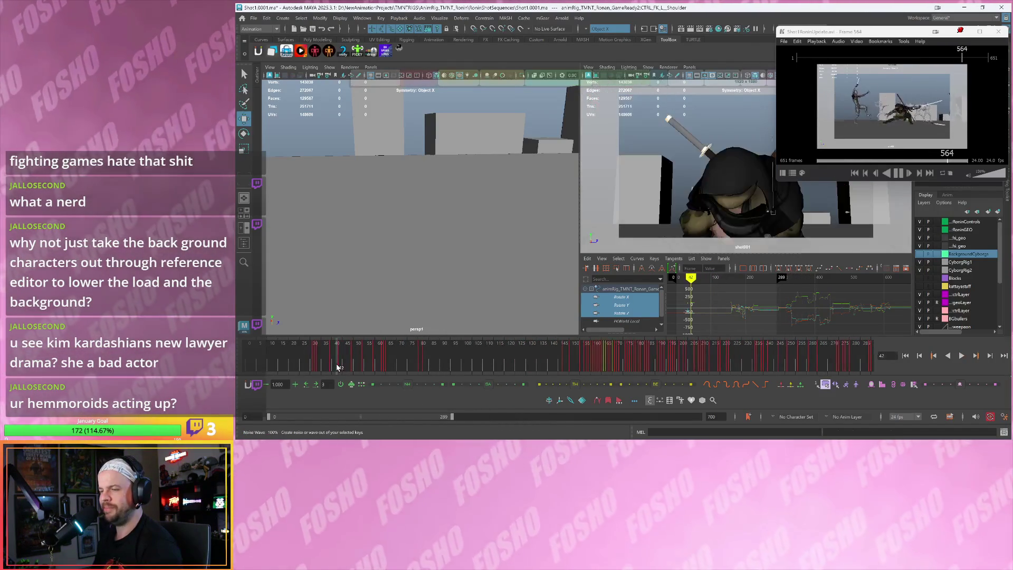
{"action": "key", "text": "alt+v"}
{"action": "key", "text": "Escape"}
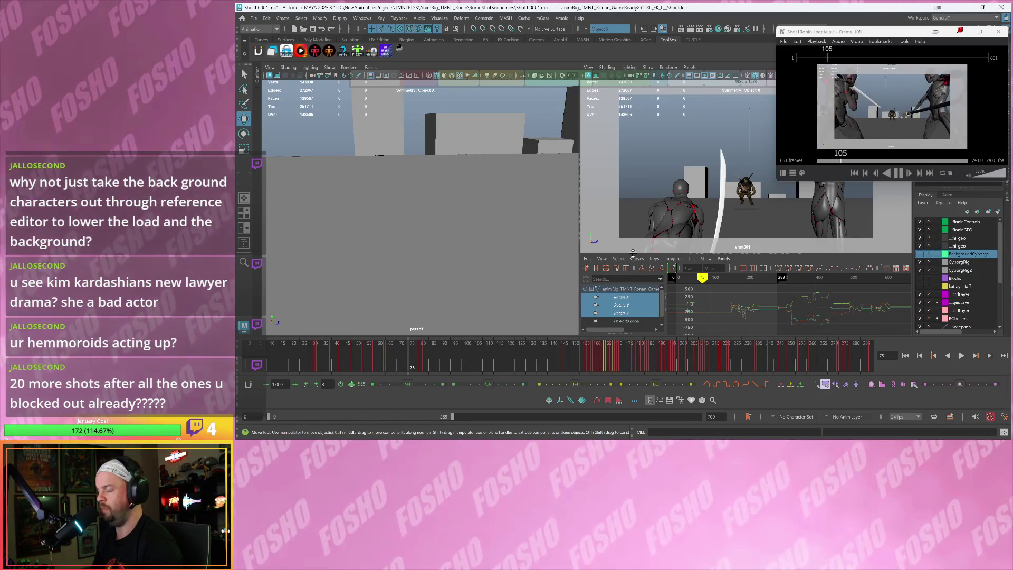
{"action": "mouse_move", "coordinate": [370, 355]}
{"action": "left_mouse_down"}
{"action": "mouse_move", "coordinate": [350, 357]}
{"action": "mouse_move", "coordinate": [397, 359]}
{"action": "left_mouse_up"}
{"action": "left_click_drag", "start_coordinate": [456, 417], "coordinate": [431, 417]}
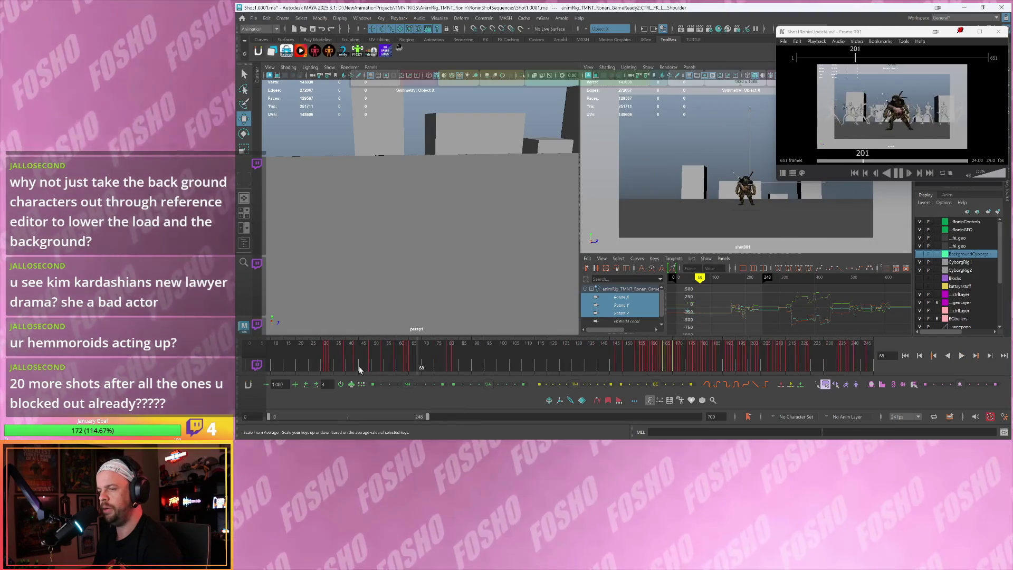
{"action": "key", "text": "alt+v"}
{"action": "key", "text": "Escape"}
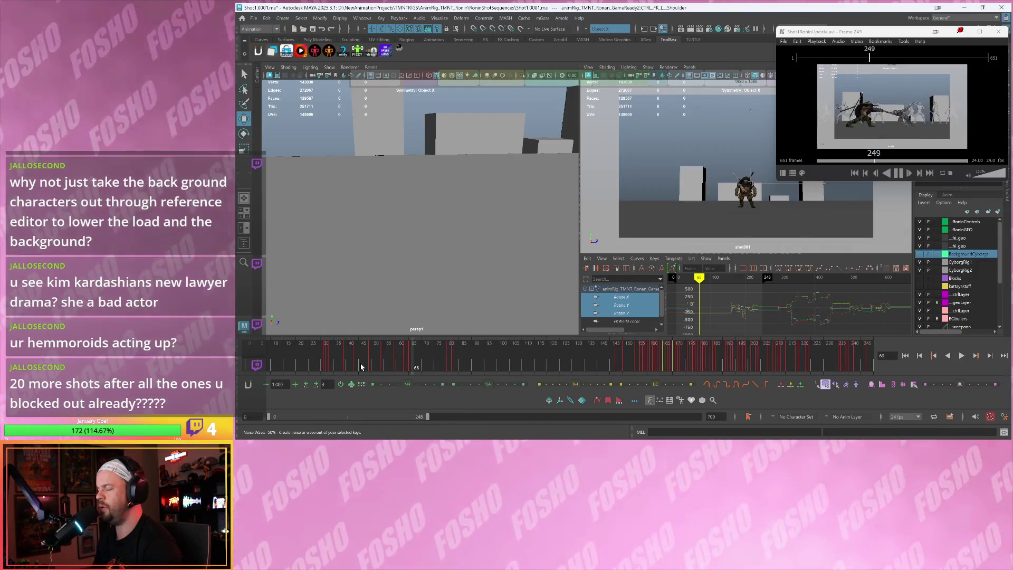
{"action": "key", "text": "alt+v"}
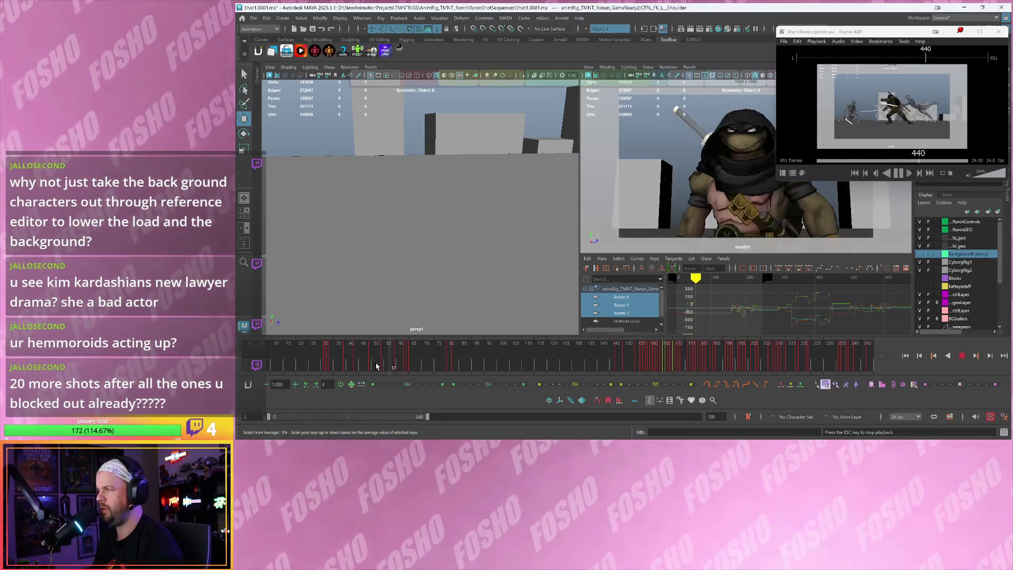
Narrow the playback range to end at frame 133 and play back the shortened range
{"action": "left_click_drag", "start_coordinate": [428, 417], "coordinate": [385, 417]}
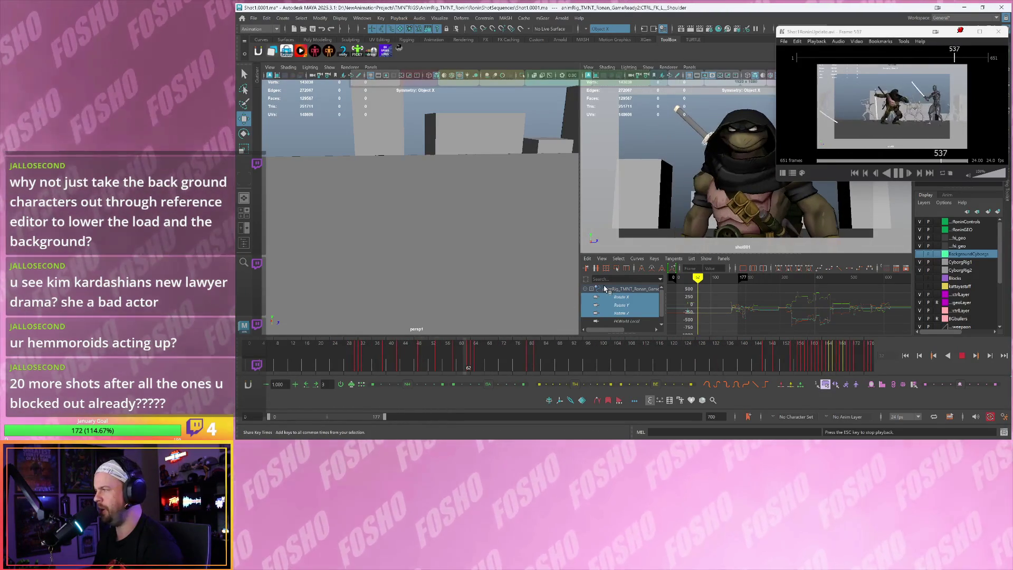
{"action": "key", "text": "Escape"}
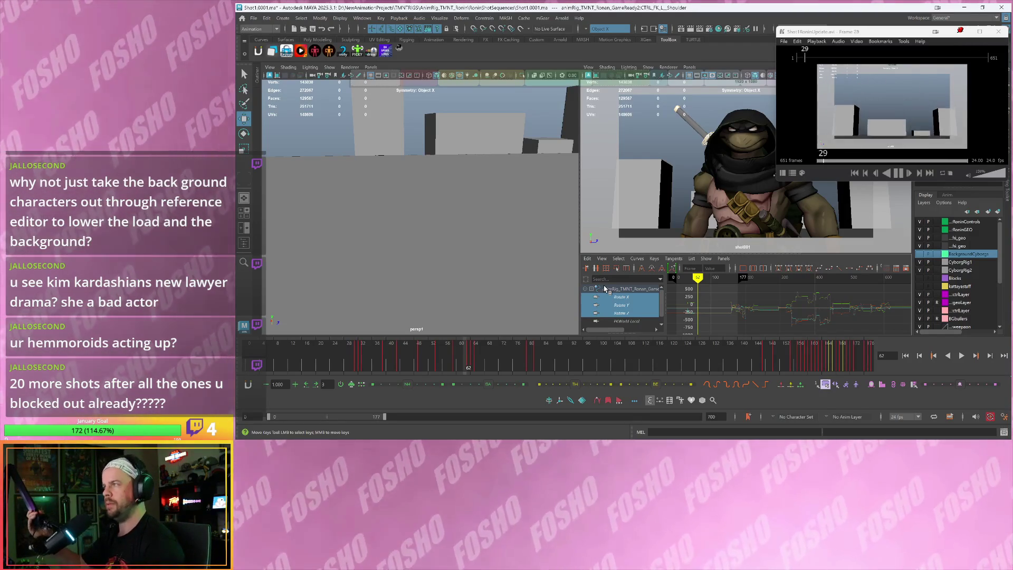
{"action": "left_click", "coordinate": [482, 342]}
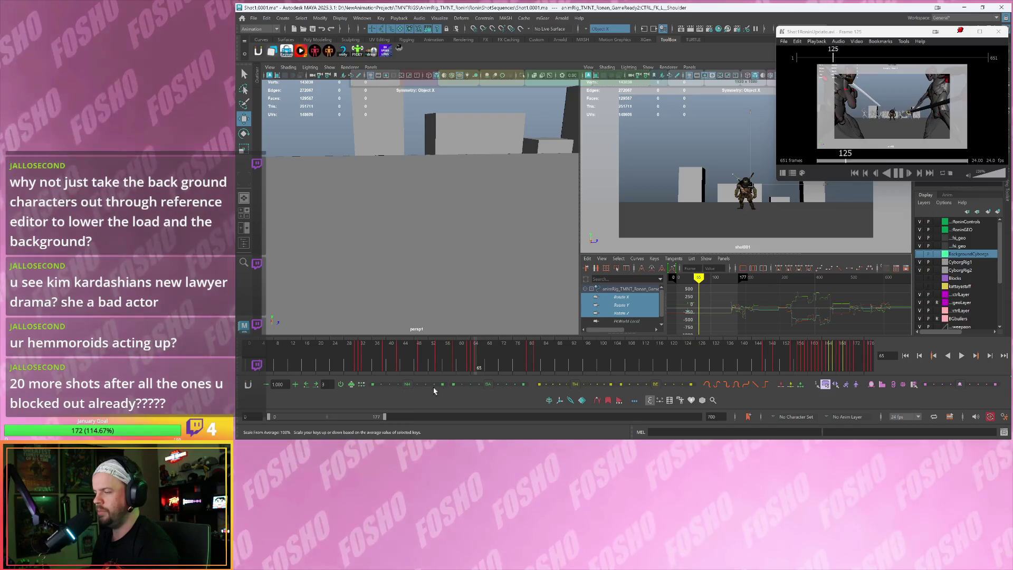
{"action": "left_click_drag", "start_coordinate": [390, 418], "coordinate": [358, 417]}
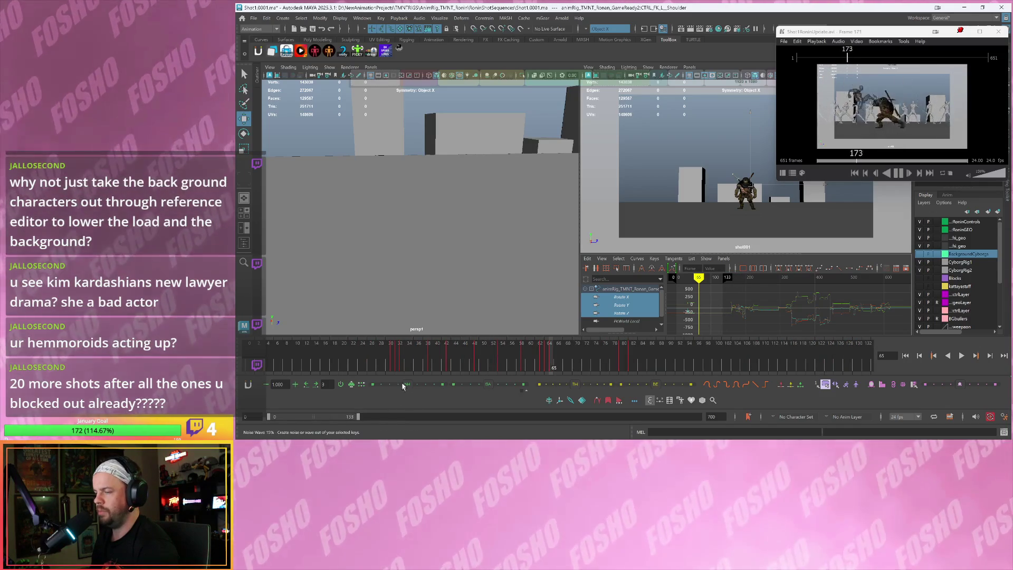
{"action": "key", "text": "alt+v"}
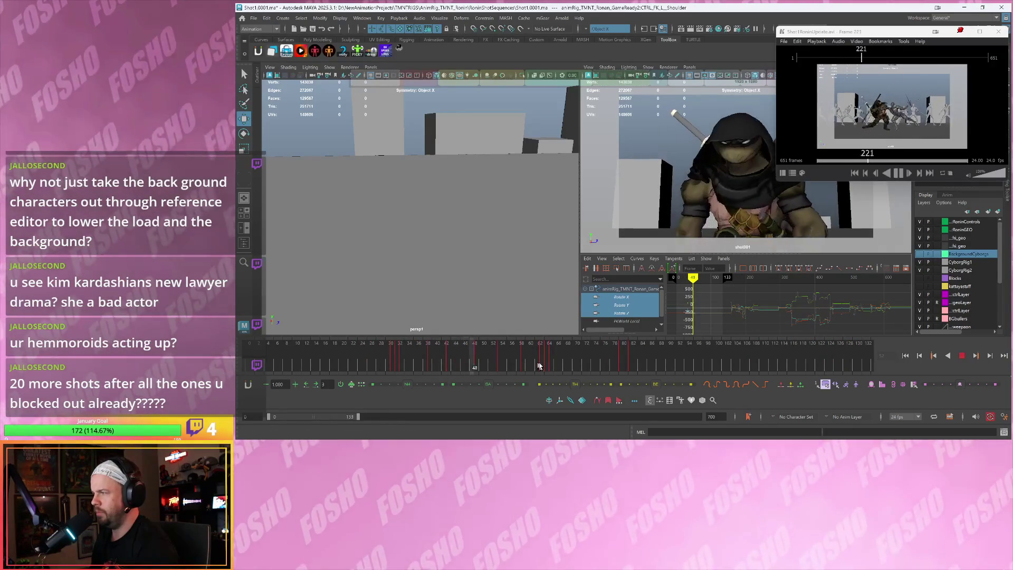
{"action": "left_click", "coordinate": [587, 369]}
Shift the range to frames 53–186, zoom the timeline to 146–179, and go to frame 158
{"action": "left_click_drag", "start_coordinate": [588, 369], "coordinate": [669, 375]}
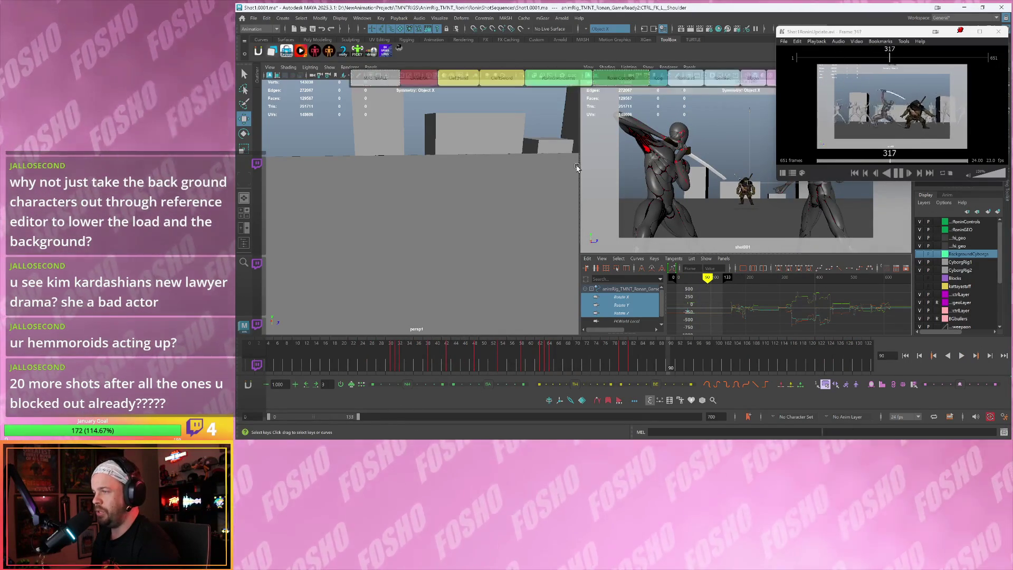
{"action": "left_click", "coordinate": [646, 371]}
{"action": "key", "text": "alt+v"}
{"action": "left_click_drag", "start_coordinate": [334, 418], "coordinate": [365, 418]}
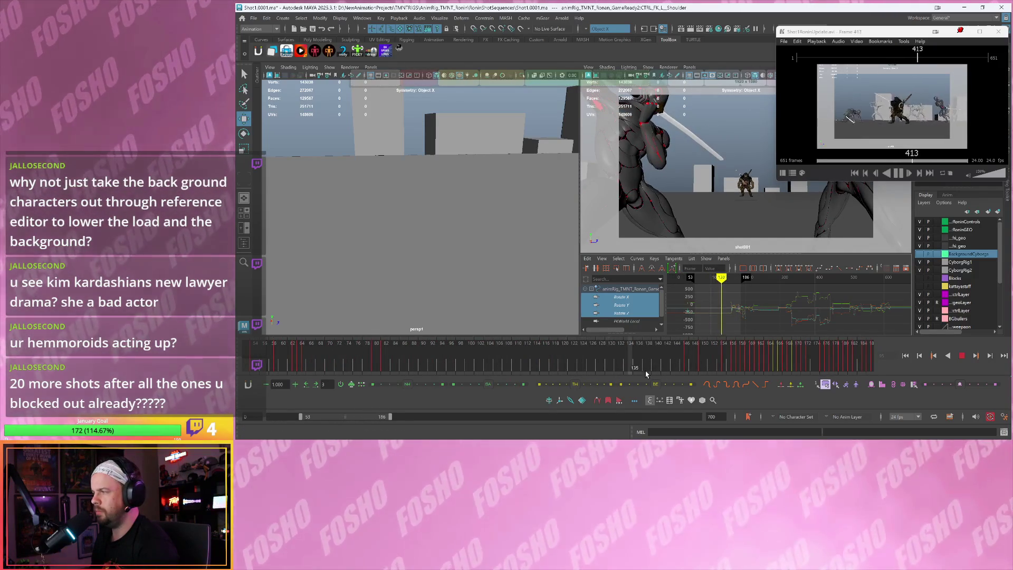
{"action": "mouse_move", "coordinate": [681, 368]}
{"action": "left_mouse_down", "text": "shift"}
{"action": "mouse_move", "coordinate": [843, 366]}
{"action": "mouse_move", "coordinate": [833, 368]}
{"action": "left_mouse_up", "text": "shift"}
{"action": "double_click", "coordinate": [834, 368]}
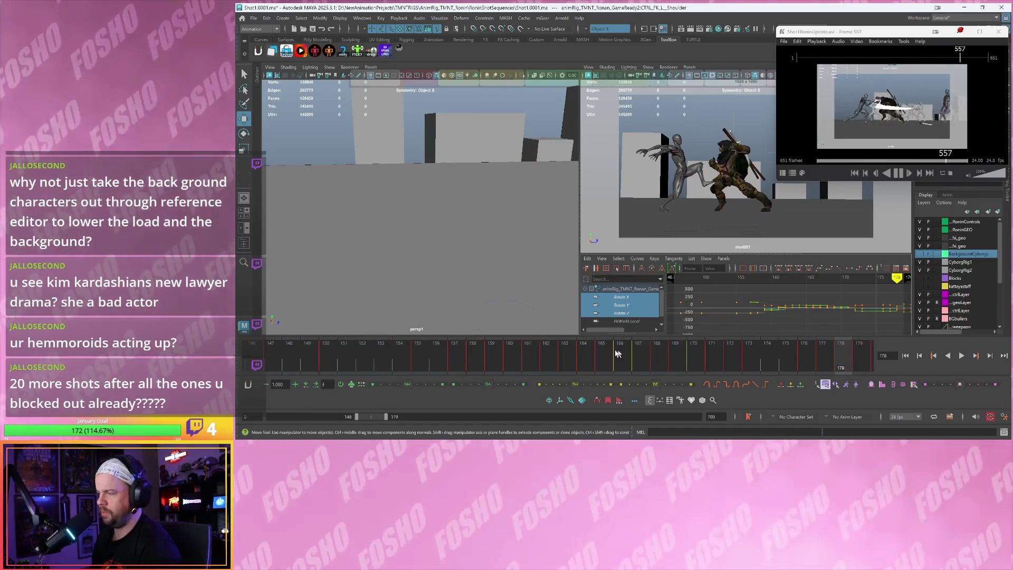
{"action": "left_click", "coordinate": [482, 357]}
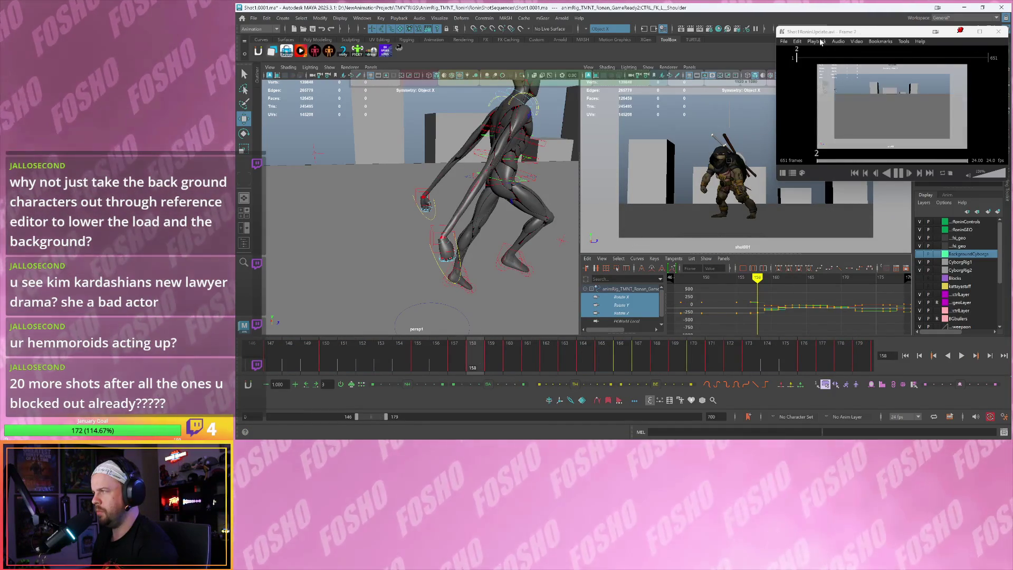
Play back the cyborg's punch and stop on frame 162
{"action": "left_click_drag", "start_coordinate": [821, 33], "coordinate": [829, 33]}
{"action": "key", "text": "alt+v"}
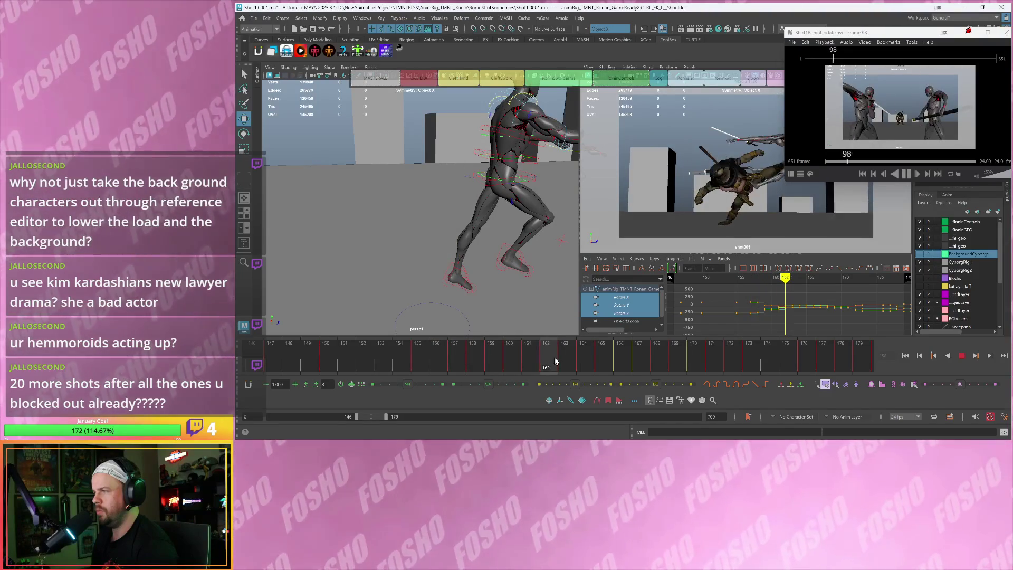
{"action": "left_click", "coordinate": [549, 365]}
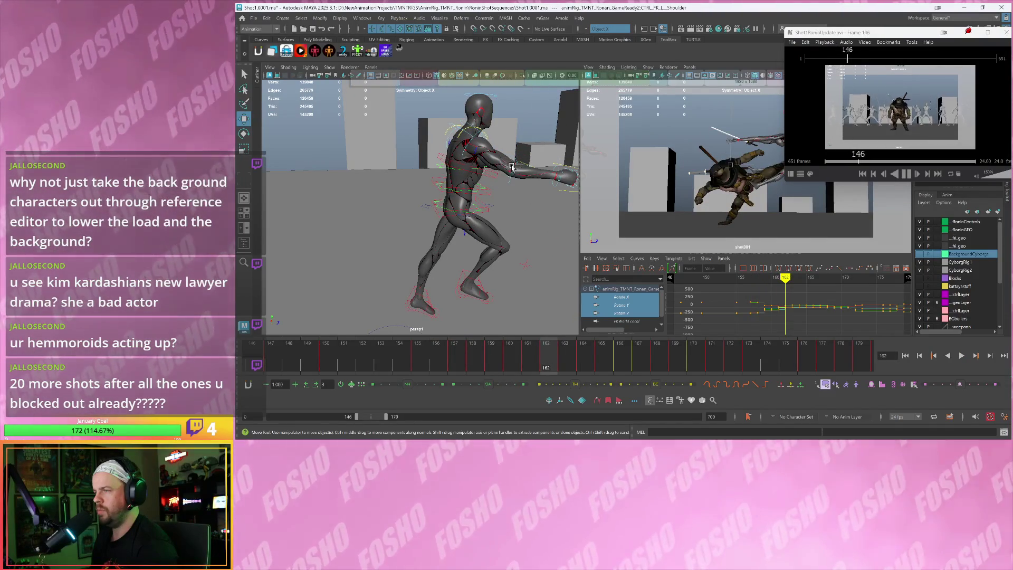
Select the cyborg's FKElbow_R and rig controls, step back to frame 157, and replay
{"action": "left_click", "coordinate": [511, 168]}
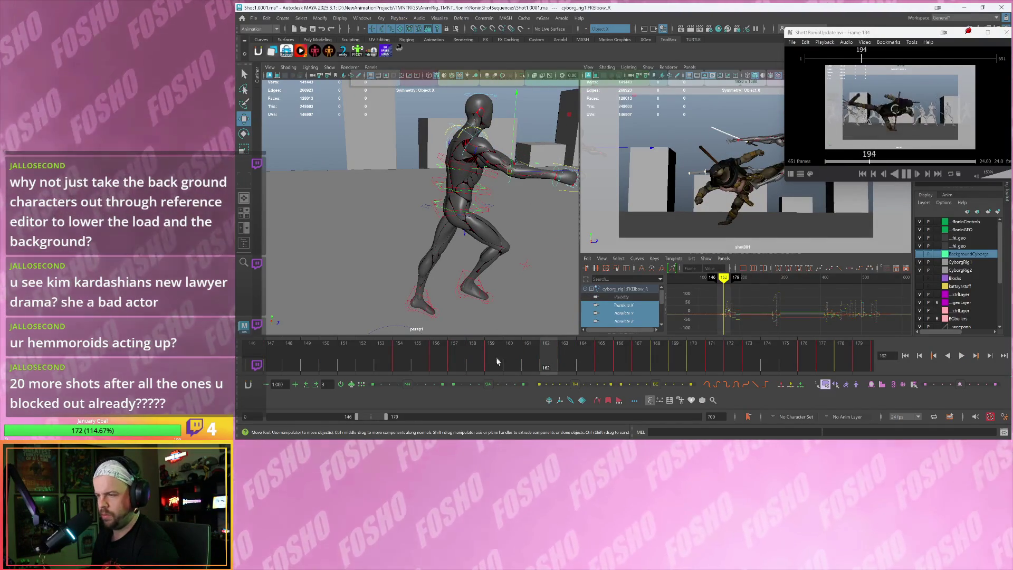
{"action": "key", "text": "ctrl+a"}
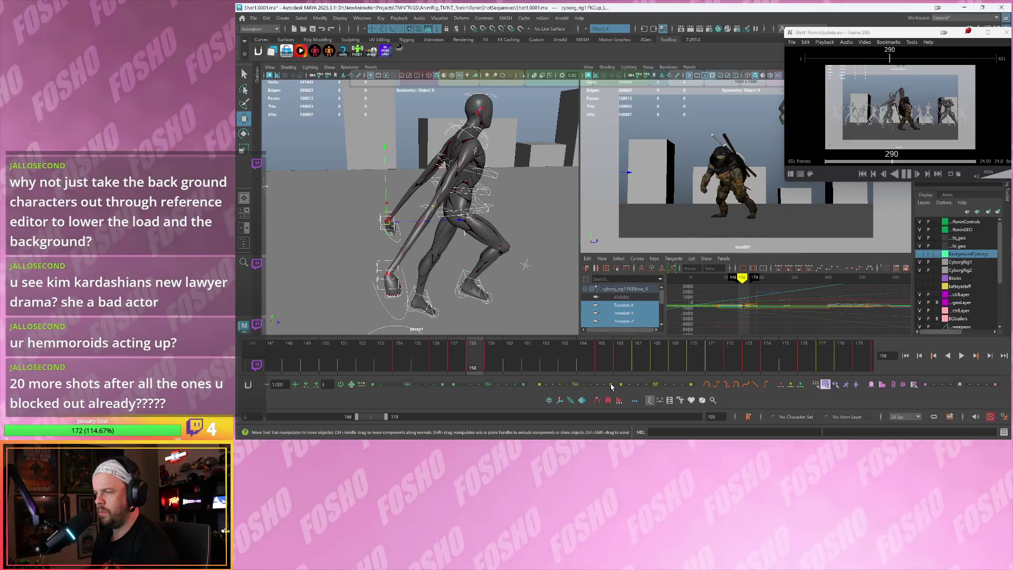
{"action": "key", "text": "ctrl+z"}
{"action": "key", "text": "ctrl+z"}
{"action": "key", "text": "ctrl+z"}
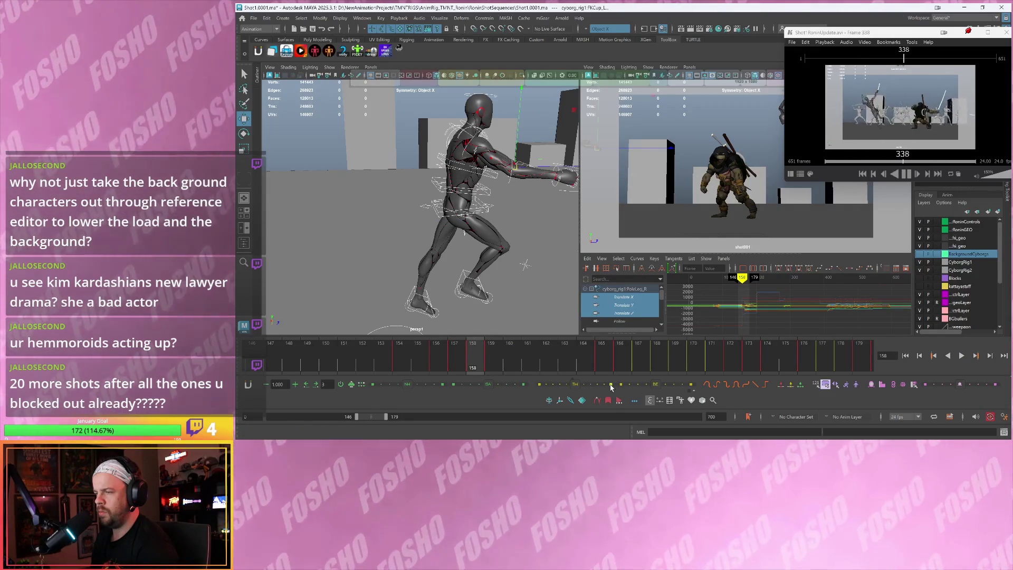
{"action": "key", "text": "alt+comma"}
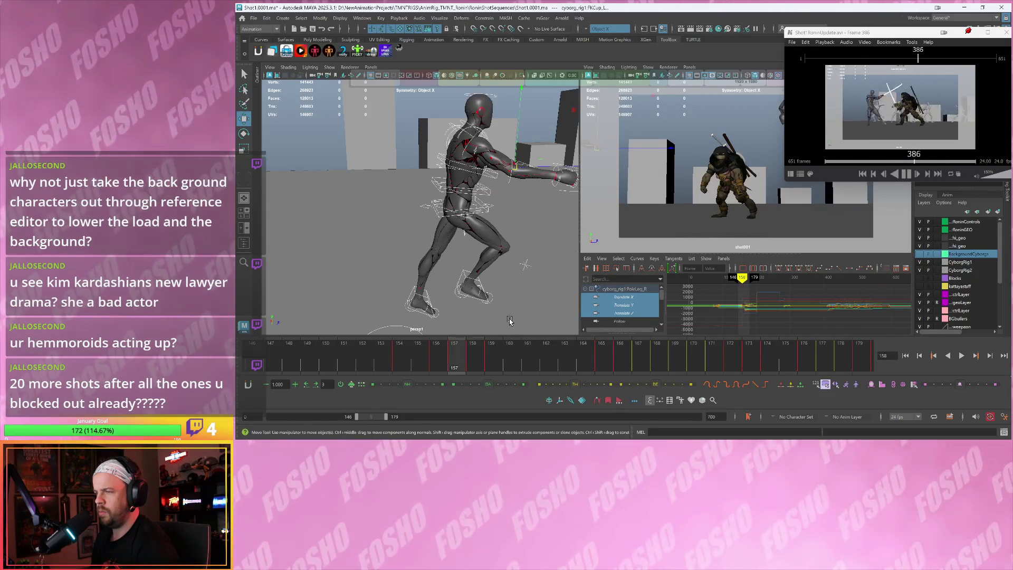
{"action": "key", "text": "alt+v"}
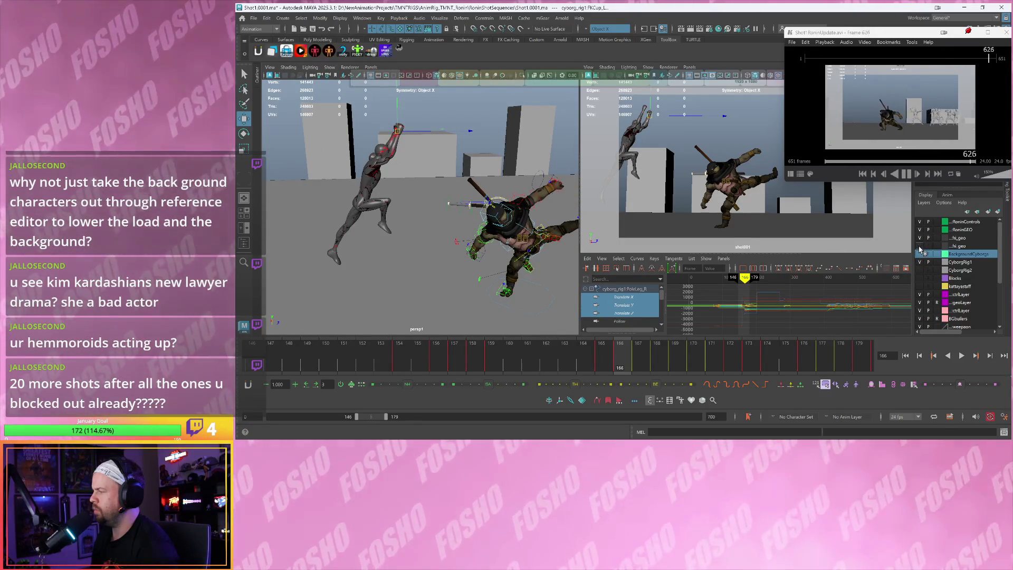
Turn off the cyborg display layer's visibility so only the turtle shows
{"action": "left_click", "coordinate": [921, 239]}
{"action": "left_click_drag", "start_coordinate": [508, 211], "coordinate": [487, 221], "text": "alt"}
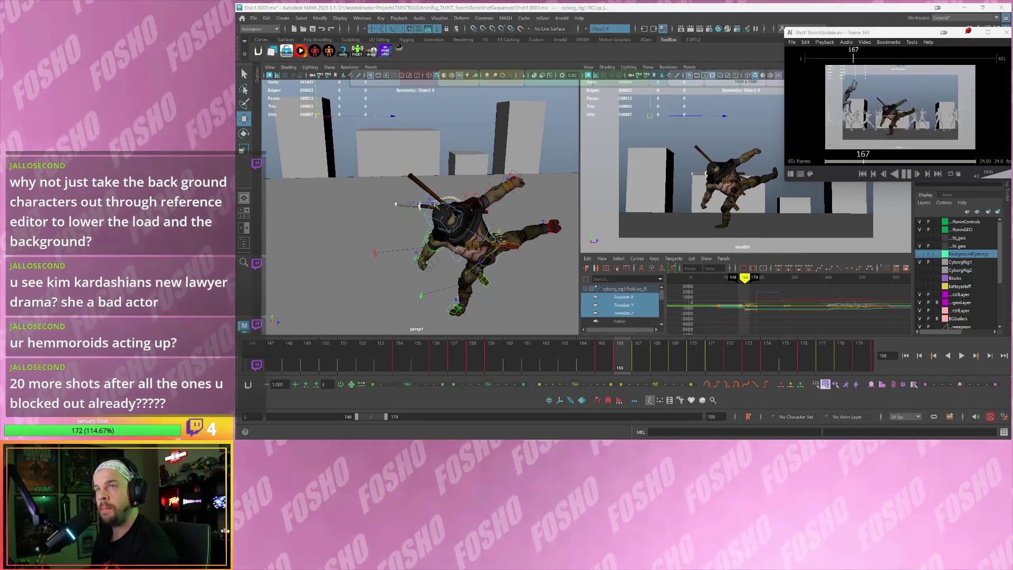
{"action": "mouse_move", "coordinate": [841, 35]}
{"action": "left_mouse_down"}
{"action": "mouse_move", "coordinate": [459, 19]}
{"action": "mouse_move", "coordinate": [345, 58]}
{"action": "mouse_move", "coordinate": [300, 30]}
{"action": "left_mouse_up"}
Select the turtle's CTRL_Chest control and frame the perspective view on it
{"action": "mouse_move", "coordinate": [395, 241]}
{"action": "left_mouse_down", "text": "alt"}
{"action": "mouse_move", "coordinate": [391, 261]}
{"action": "mouse_move", "coordinate": [467, 260]}
{"action": "left_mouse_up", "text": "alt"}
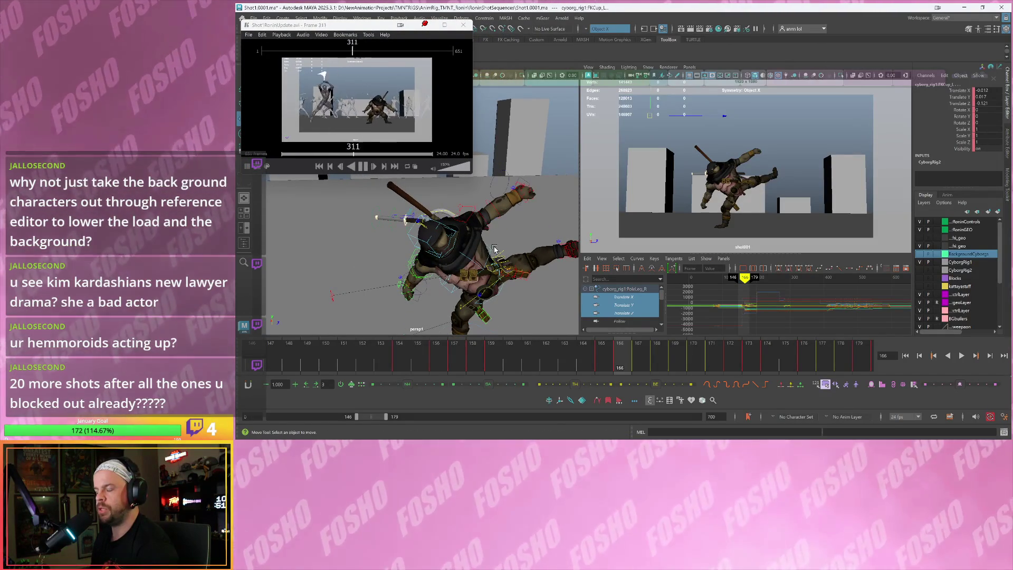
{"action": "left_click", "coordinate": [495, 248]}
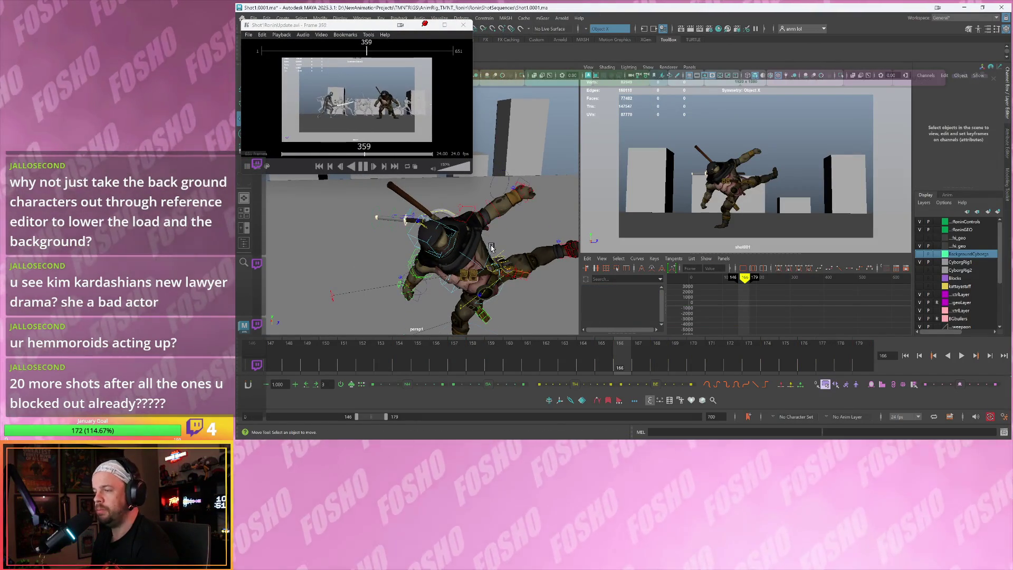
{"action": "left_click", "coordinate": [493, 248]}
{"action": "key", "text": "f"}
{"action": "scroll", "coordinate": [442, 228], "scroll_direction": "down", "scroll_amount": 5}
{"action": "left_click_drag", "start_coordinate": [442, 228], "coordinate": [517, 250], "text": "alt"}
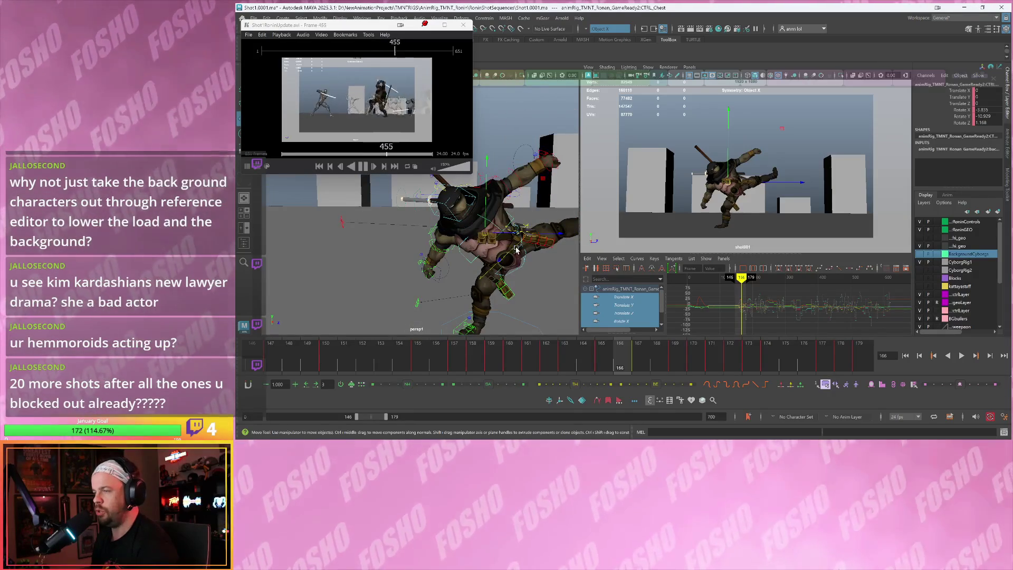
Zoom the shot001 view in on the turtle with 2D Pan/Zoom, then play from frame 164
{"action": "left_click_drag", "start_coordinate": [356, 31], "coordinate": [348, 19]}
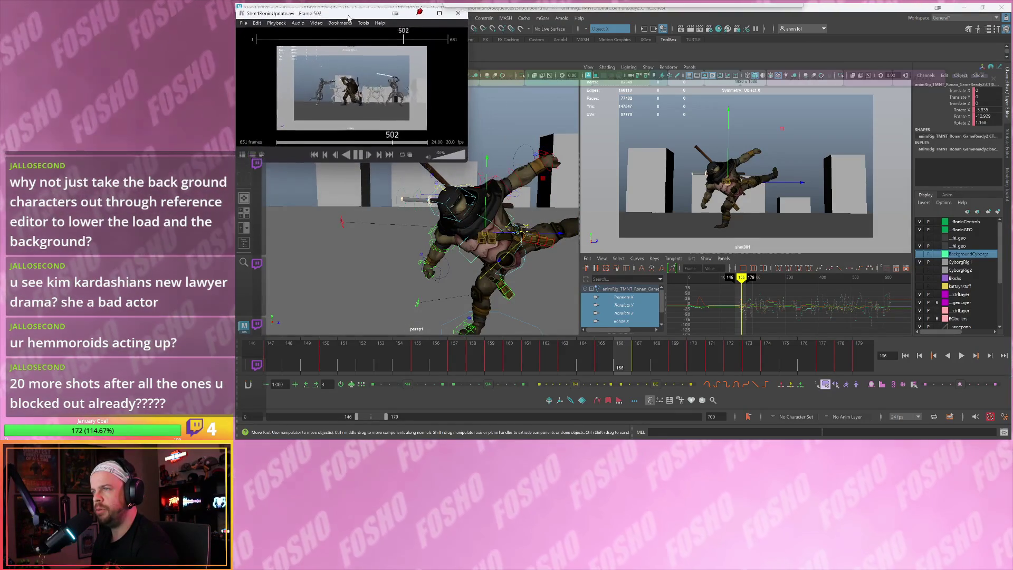
{"action": "left_click_drag", "start_coordinate": [476, 198], "coordinate": [486, 213], "text": "alt"}
{"action": "left_click_drag", "start_coordinate": [518, 261], "coordinate": [487, 251], "text": "alt"}
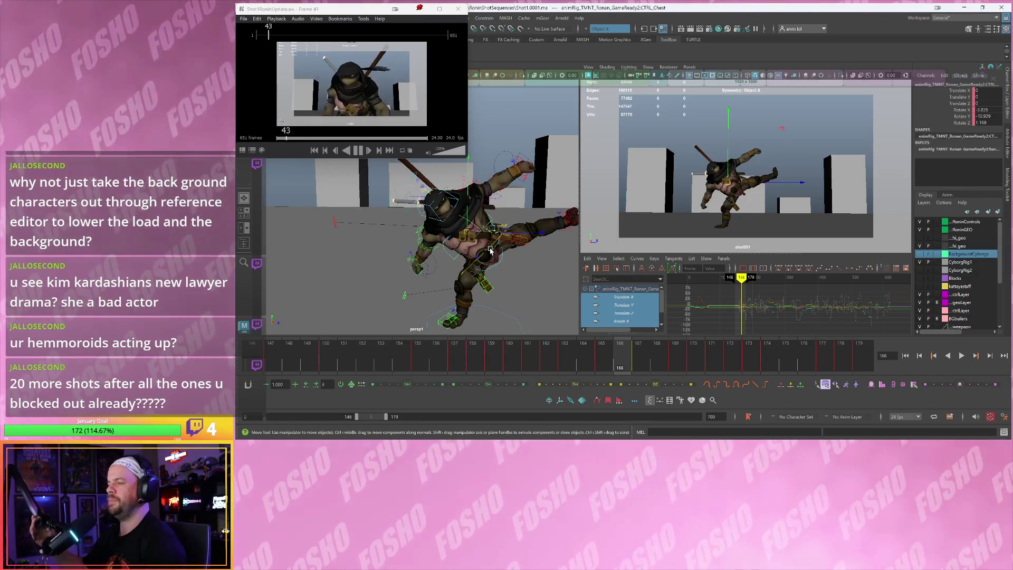
{"action": "mouse_move", "coordinate": [673, 180]}
{"action": "right_mouse_down"}
{"action": "mouse_move", "coordinate": [723, 191]}
{"action": "mouse_move", "coordinate": [709, 167]}
{"action": "right_mouse_up"}
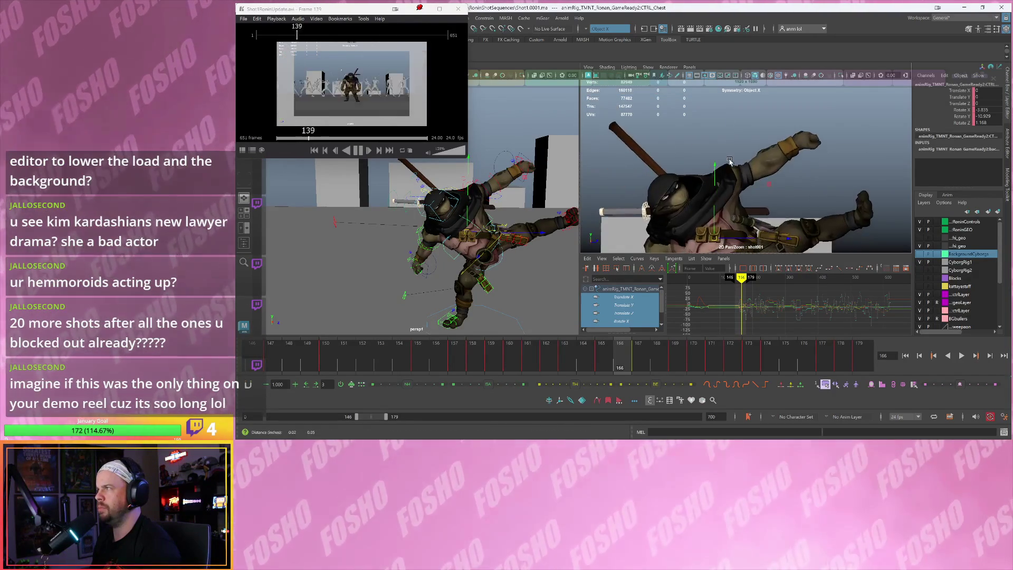
{"action": "middle_click_drag", "start_coordinate": [709, 166], "coordinate": [732, 156]}
{"action": "right_click_drag", "start_coordinate": [750, 167], "coordinate": [752, 162]}
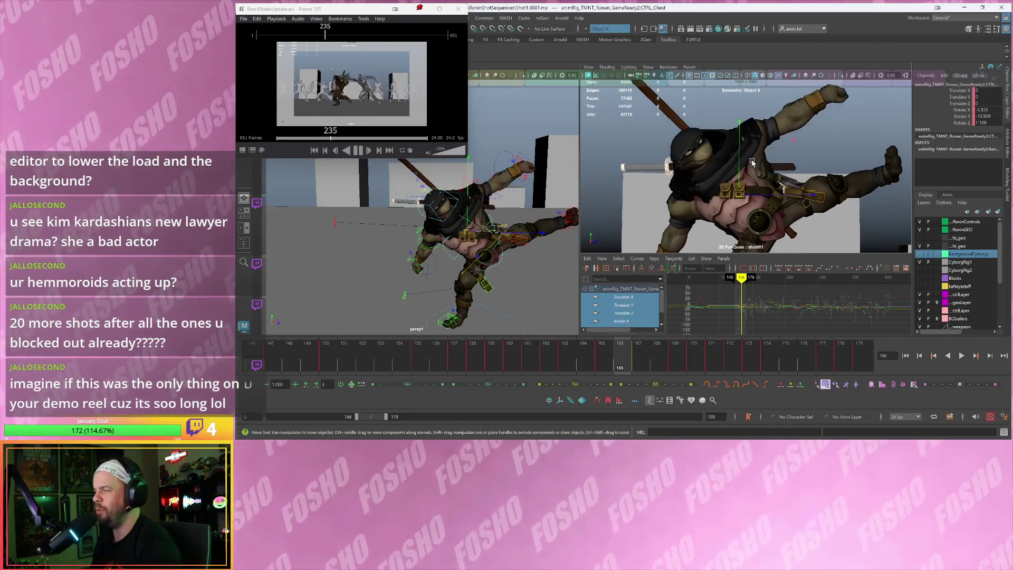
{"action": "mouse_move", "coordinate": [597, 358]}
{"action": "left_mouse_down"}
{"action": "mouse_move", "coordinate": [337, 358]}
{"action": "mouse_move", "coordinate": [579, 357]}
{"action": "left_mouse_up"}
{"action": "key", "text": "alt+v"}
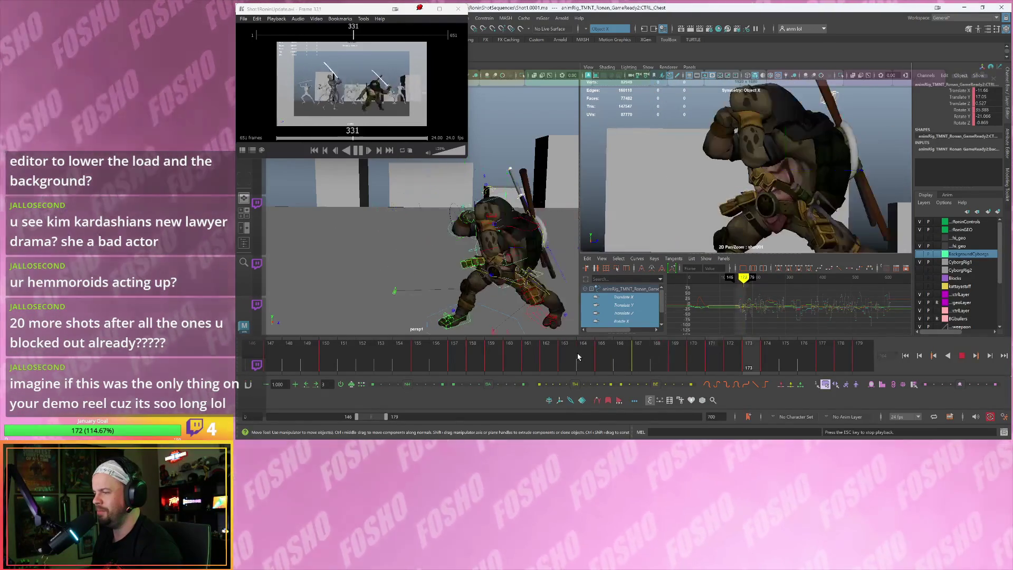
Play the turtle's motion from frame 167 while tumbling the persp and shot001 views
{"action": "left_click", "coordinate": [631, 363]}
{"action": "key", "text": "alt+v"}
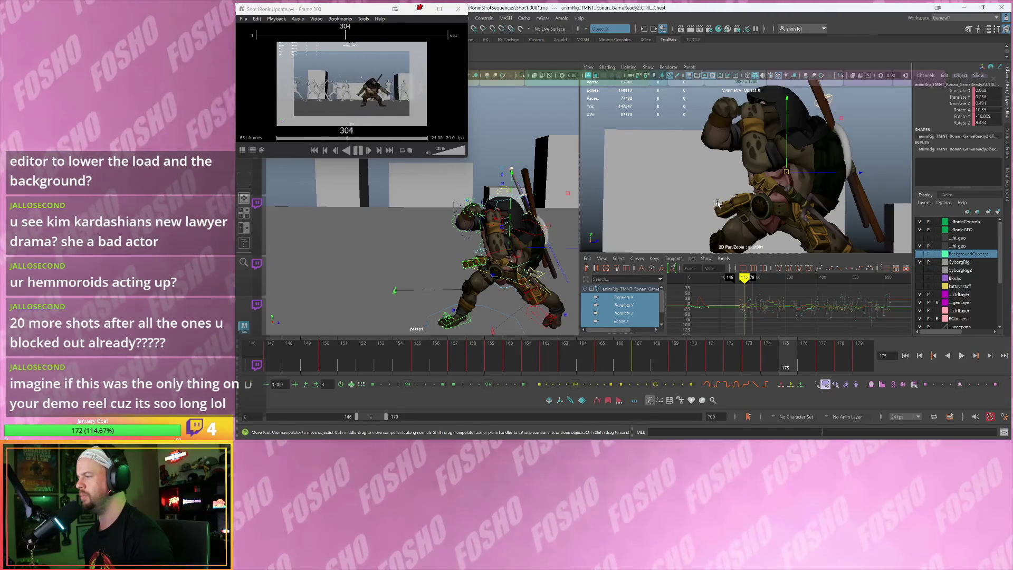
{"action": "left_click_drag", "start_coordinate": [718, 203], "coordinate": [695, 189], "text": "alt"}
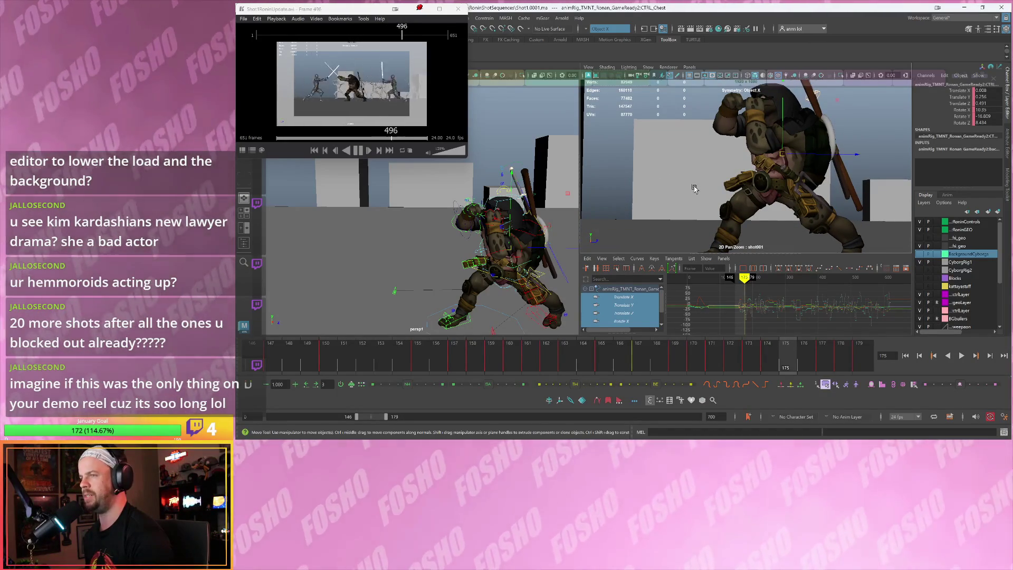
{"action": "left_click_drag", "start_coordinate": [505, 226], "coordinate": [419, 217], "text": "alt"}
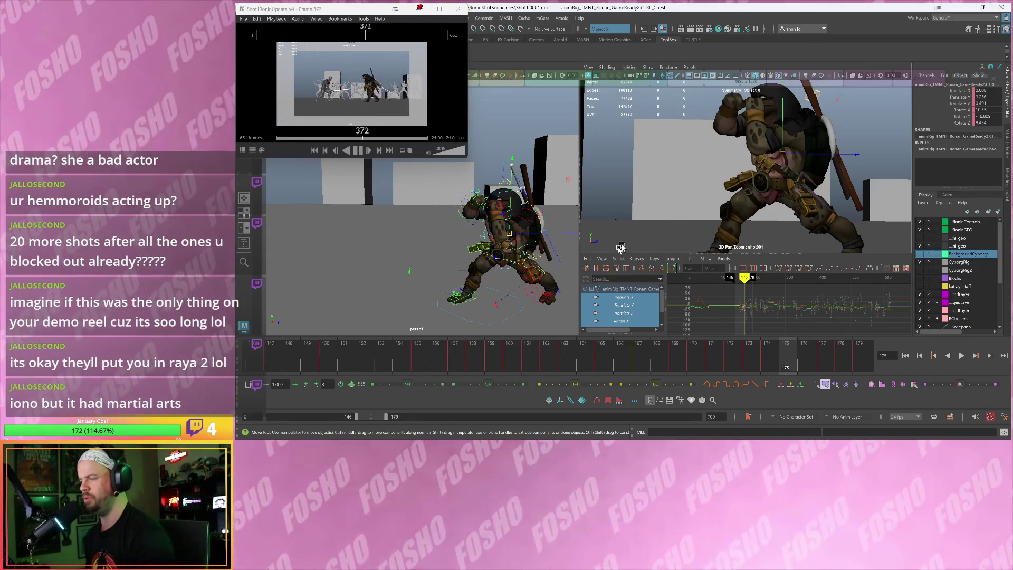
Replay the turtle's move, stop at frame 170, and restore the shot camera's full framing
{"action": "left_click", "coordinate": [491, 345]}
{"action": "key", "text": "alt+v"}
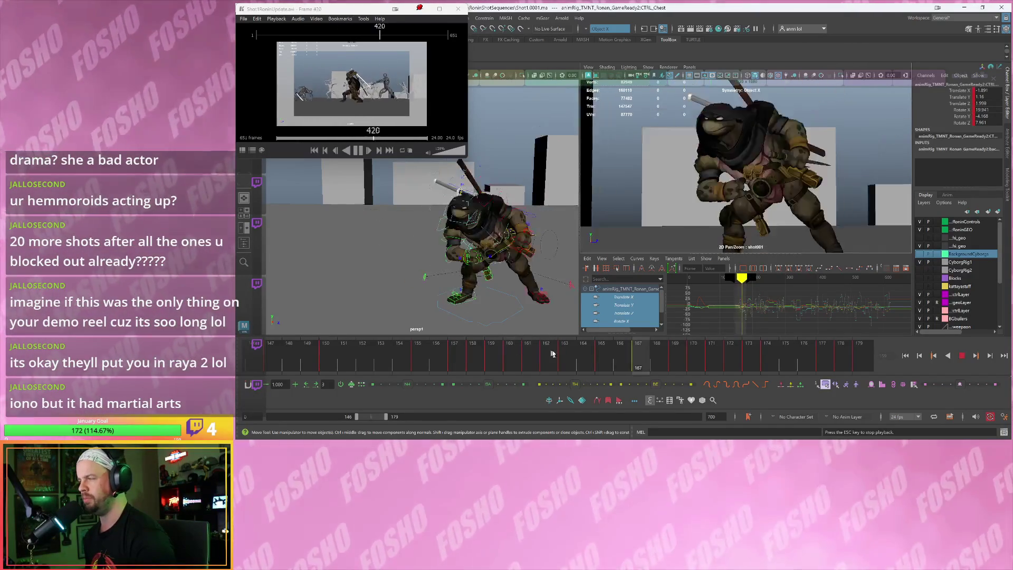
{"action": "key", "text": "alt+v"}
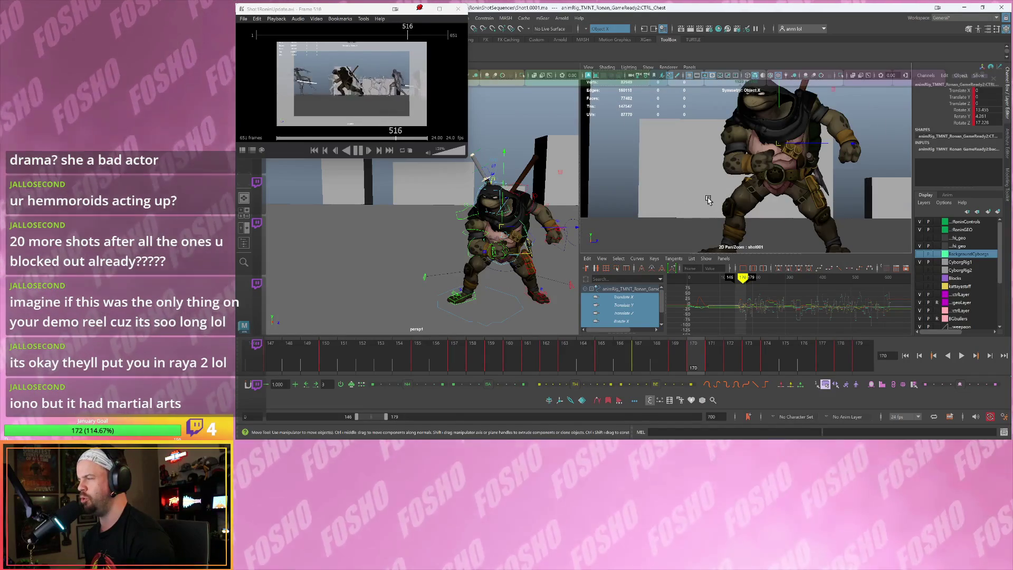
{"action": "key", "text": "backslash"}
{"action": "key", "text": "backslash"}
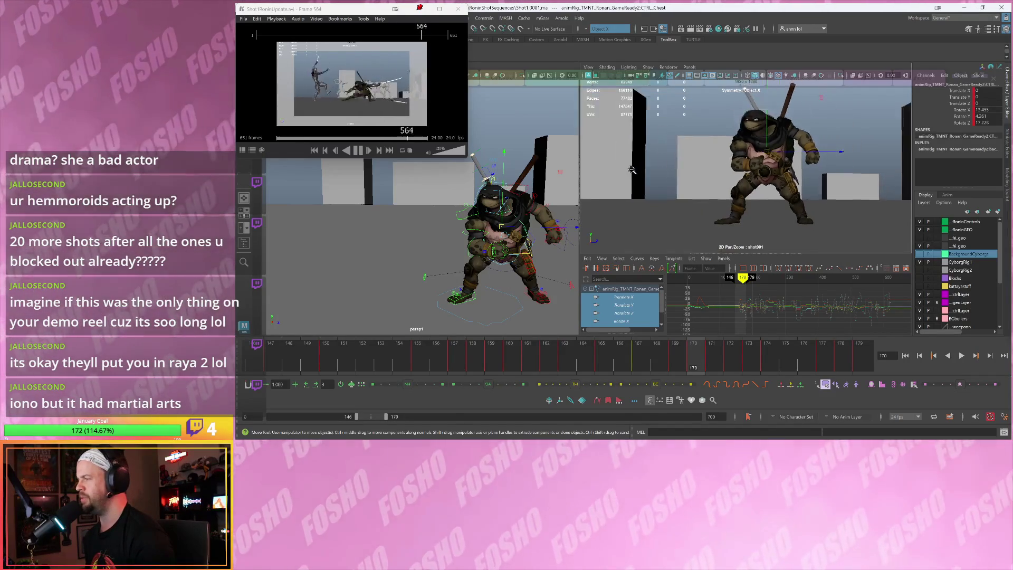
{"action": "key", "text": "comma"}
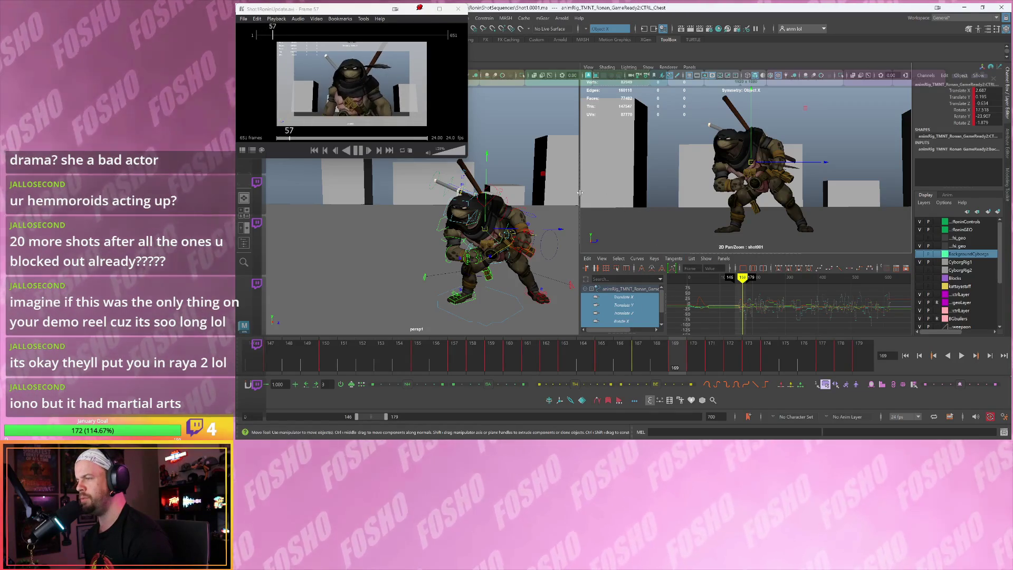
Widen the perspective pane, scrub the move to frame 171, and extend the range to 197
{"action": "left_click_drag", "start_coordinate": [581, 193], "coordinate": [594, 194]}
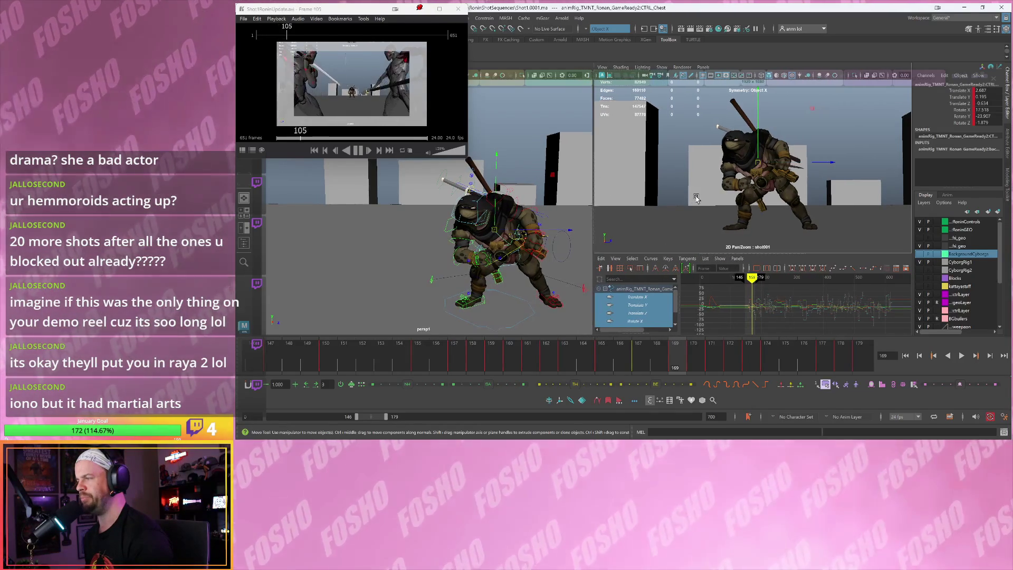
{"action": "key", "text": "backslash"}
{"action": "key", "text": "backslash"}
{"action": "scroll", "coordinate": [686, 203], "scroll_direction": "up", "scroll_amount": 4}
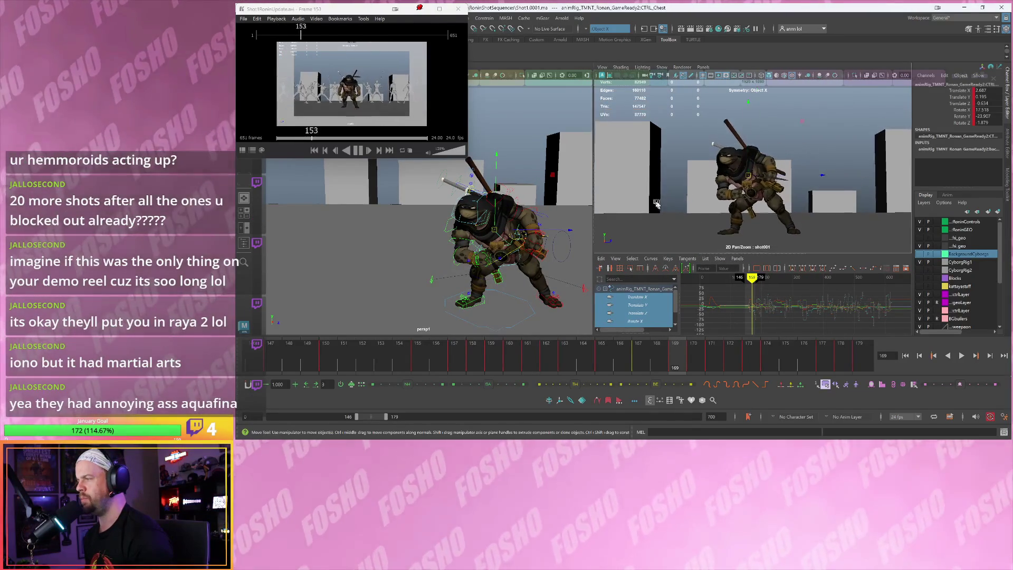
{"action": "left_click_drag", "start_coordinate": [623, 354], "coordinate": [750, 356]}
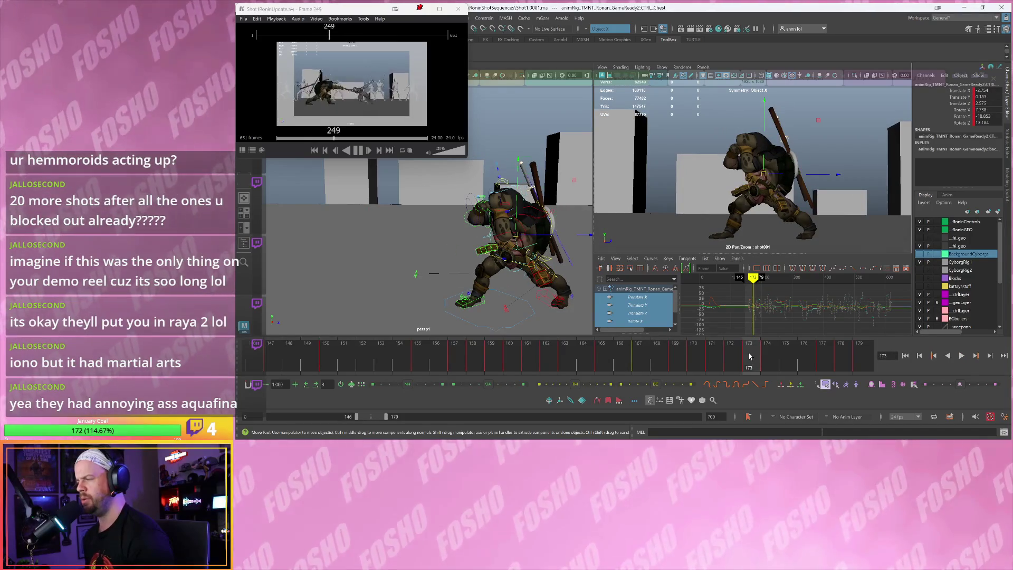
{"action": "left_click_drag", "start_coordinate": [445, 206], "coordinate": [493, 288], "text": "alt"}
{"action": "mouse_move", "coordinate": [585, 360]}
{"action": "left_mouse_down"}
{"action": "mouse_move", "coordinate": [565, 356]}
{"action": "mouse_move", "coordinate": [712, 357]}
{"action": "left_mouse_up"}
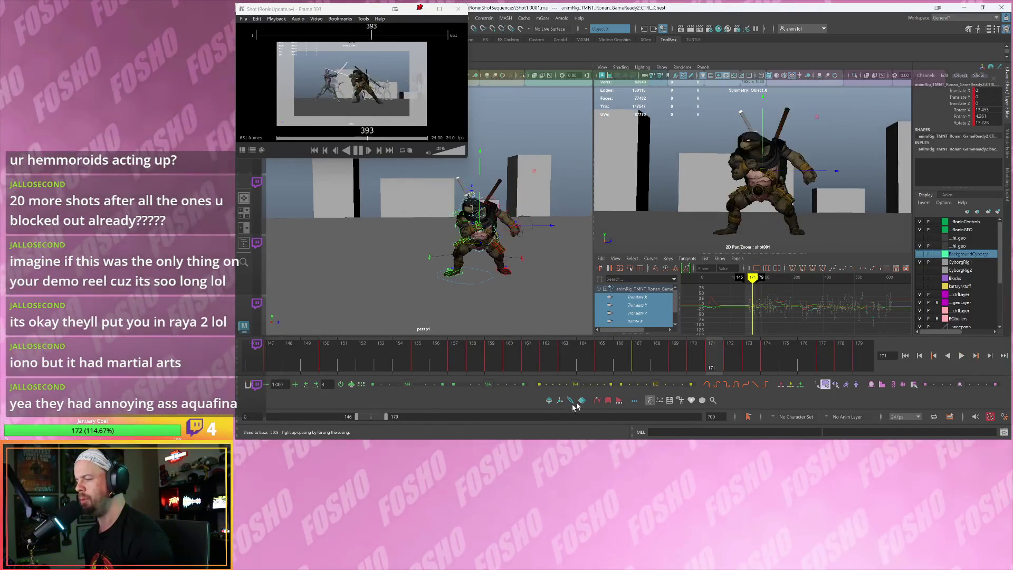
{"action": "left_click_drag", "start_coordinate": [386, 417], "coordinate": [396, 417]}
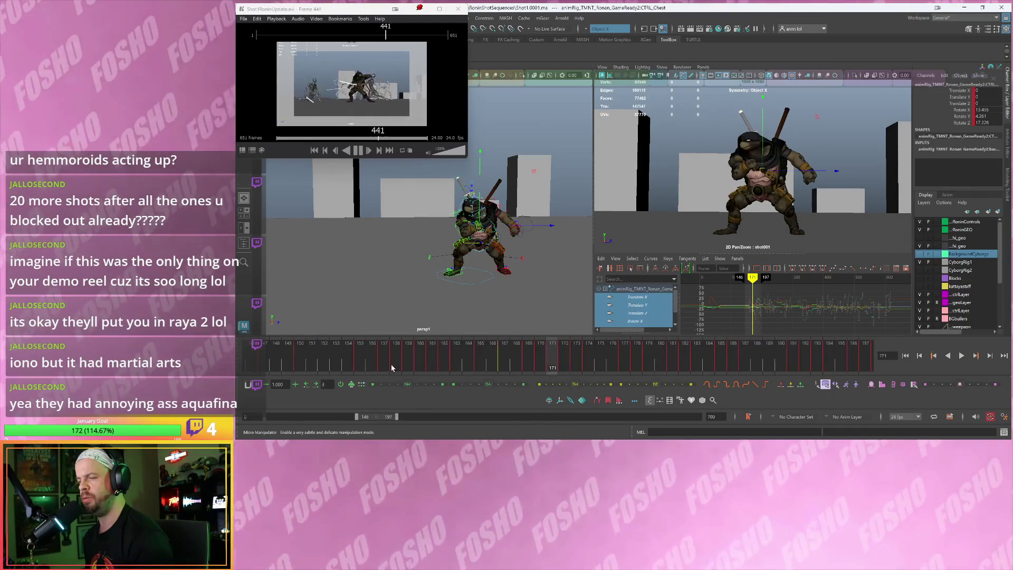
Play the turtle's moves, stopping at frames 187 and 192
{"action": "key", "text": "alt+v"}
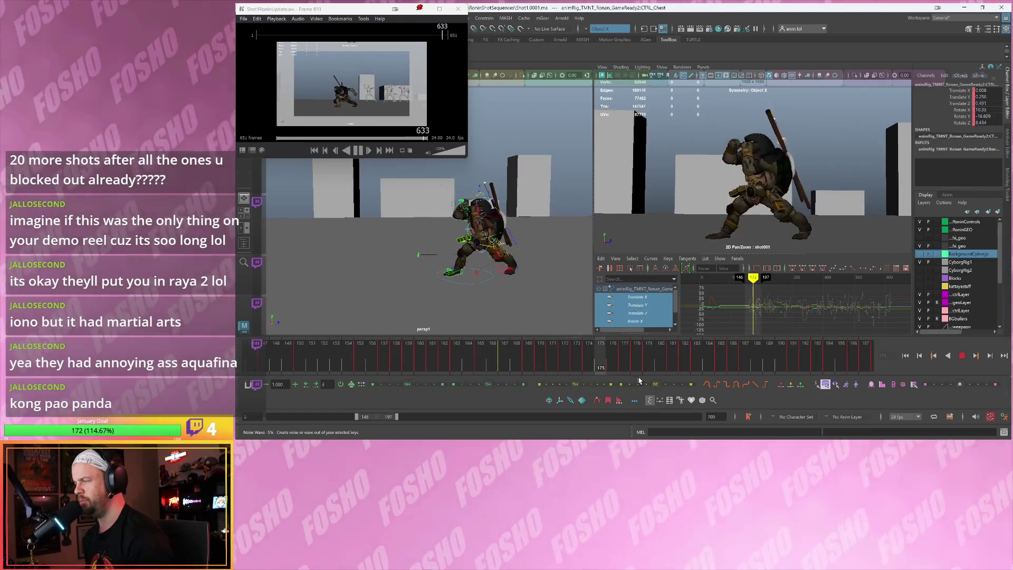
{"action": "key", "text": "Escape"}
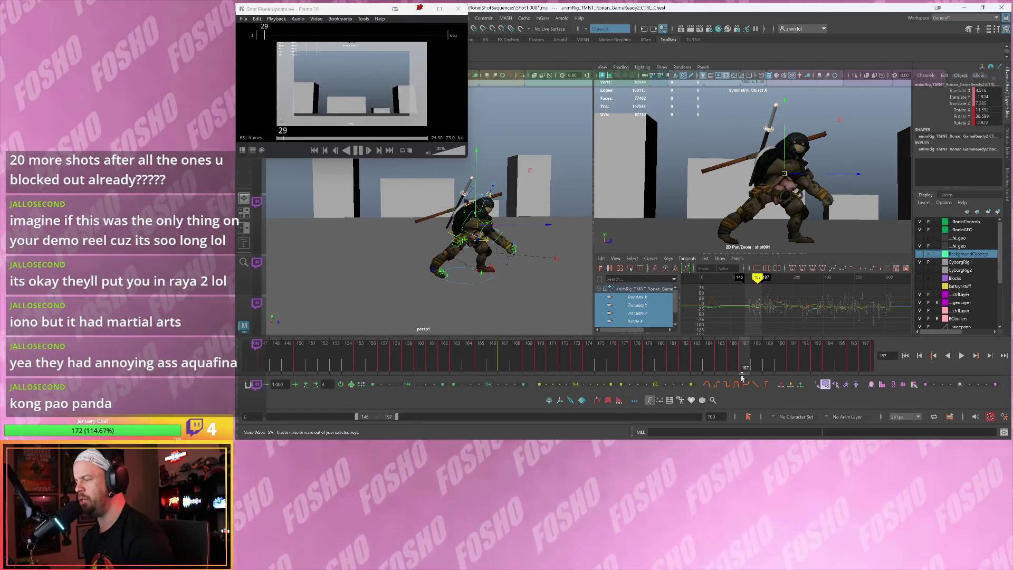
{"action": "key", "text": "alt+v"}
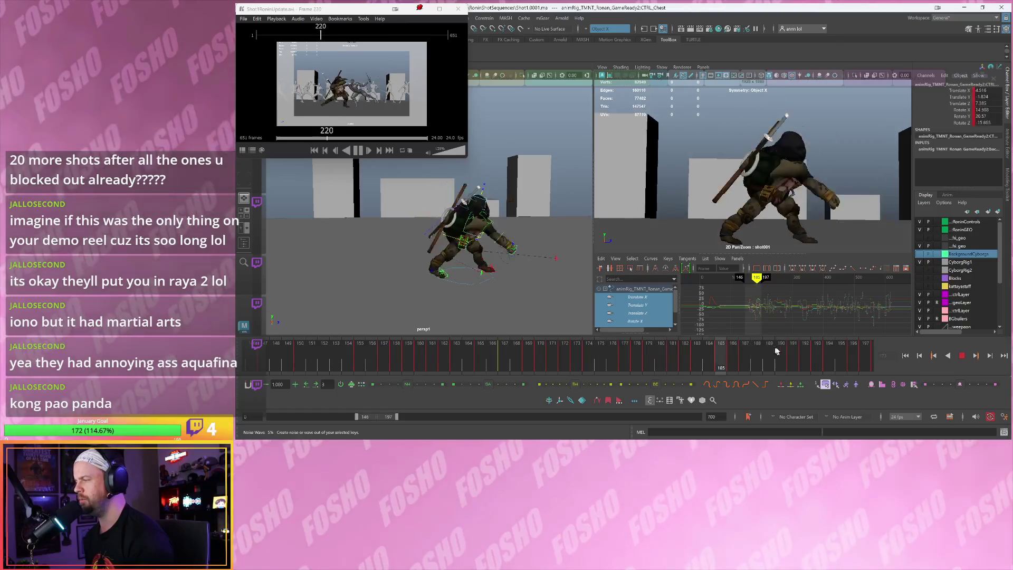
{"action": "left_click", "coordinate": [803, 347]}
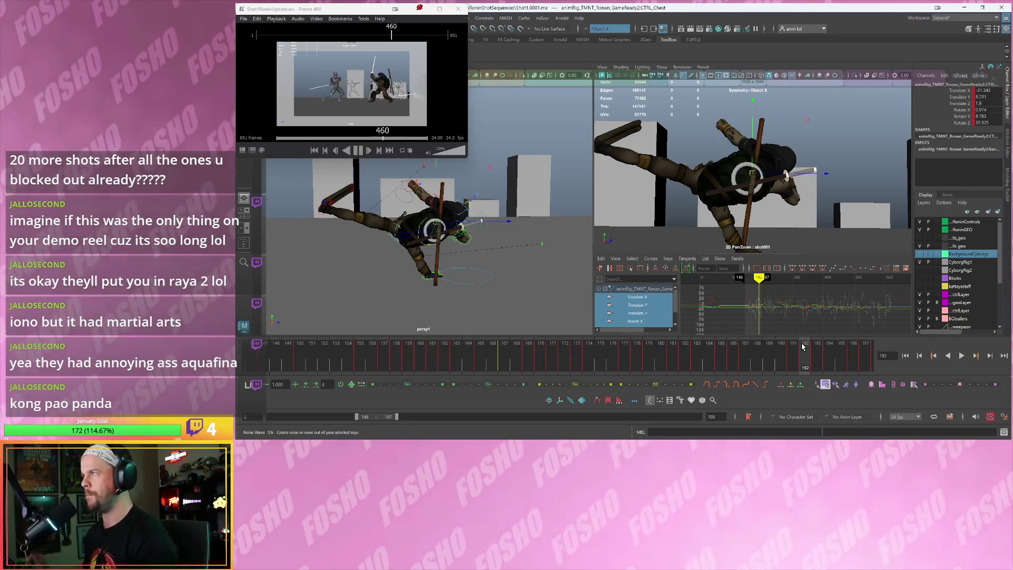
Return to frame 176 with the move tool and extend the playback range to 223
{"action": "left_click", "coordinate": [613, 359]}
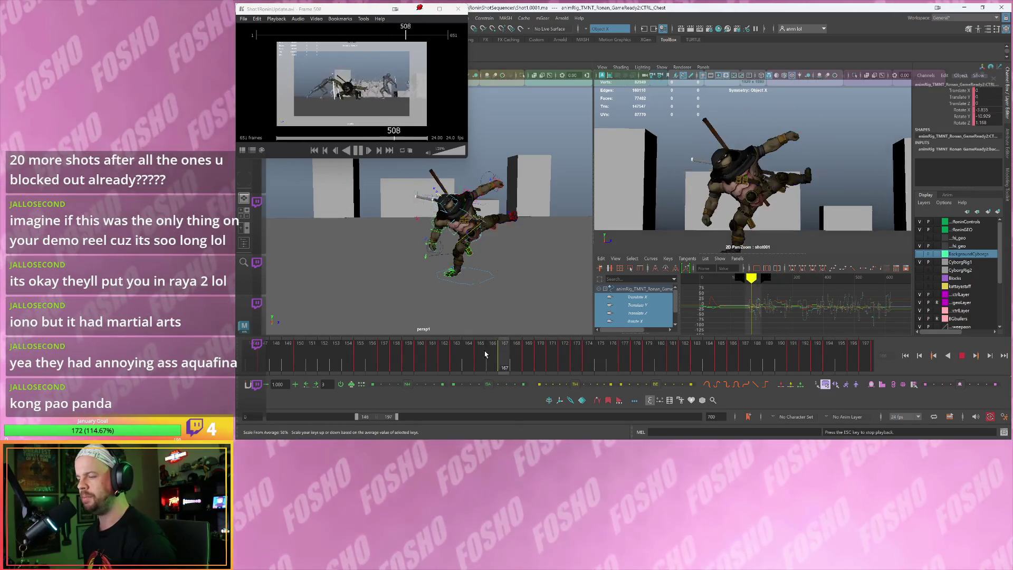
{"action": "key", "text": "w"}
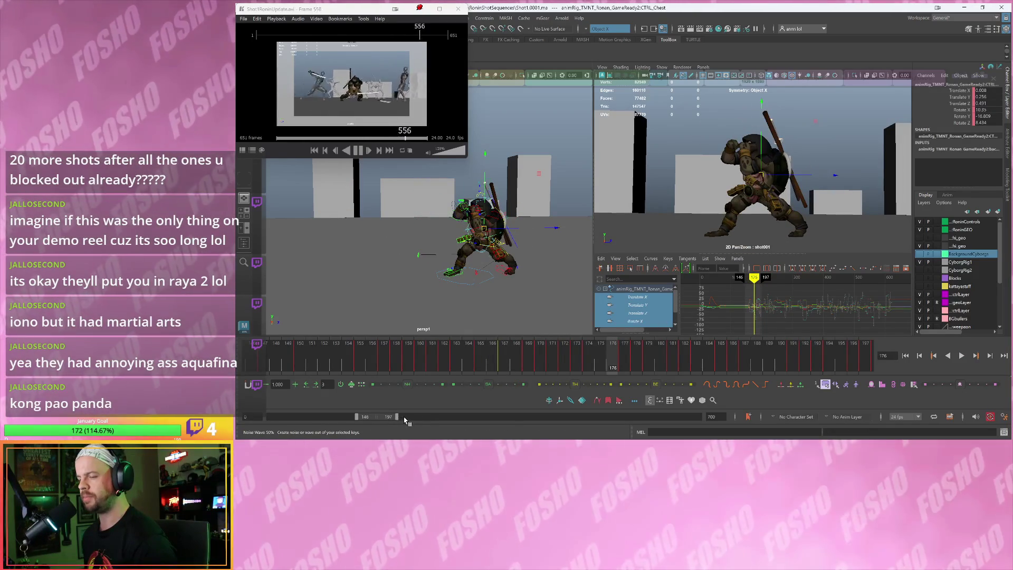
{"action": "left_click_drag", "start_coordinate": [397, 417], "coordinate": [412, 417]}
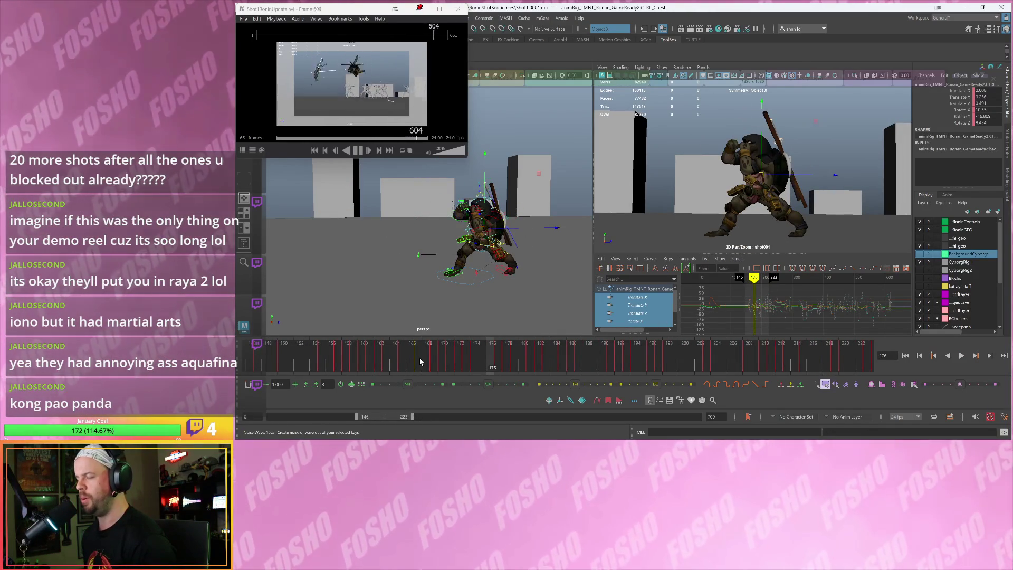
Play from frame 179 and extend the playback range end to frame 248
{"action": "key", "text": "alt+period"}
{"action": "key", "text": "alt+period"}
{"action": "key", "text": "alt+period"}
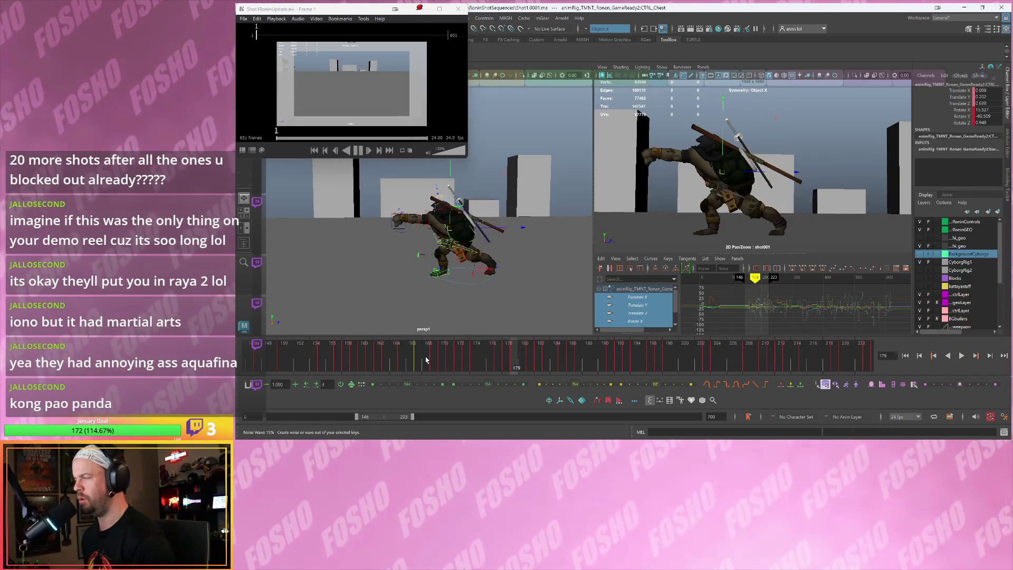
{"action": "key", "text": "alt+v"}
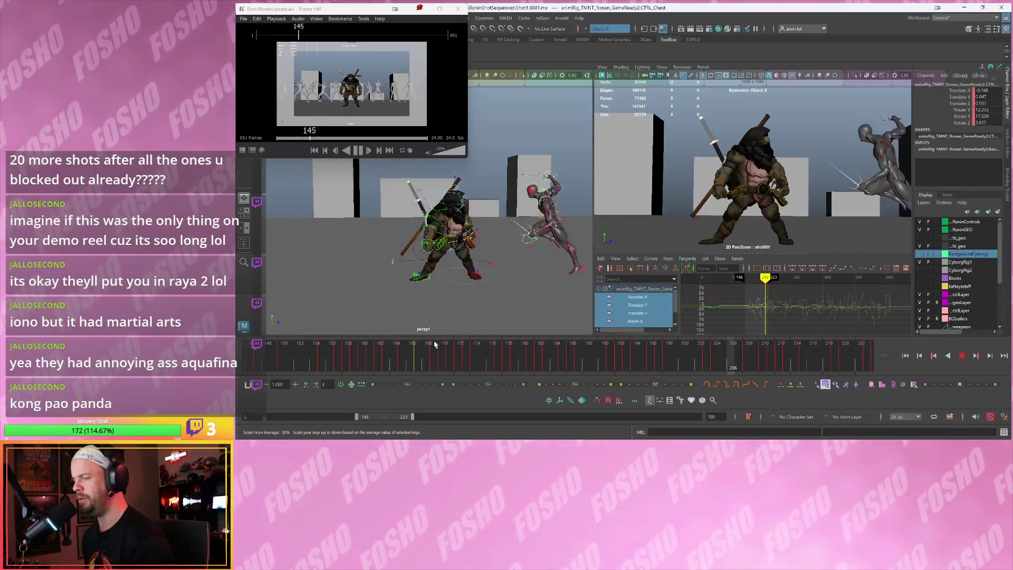
{"action": "left_click_drag", "start_coordinate": [413, 416], "coordinate": [427, 416]}
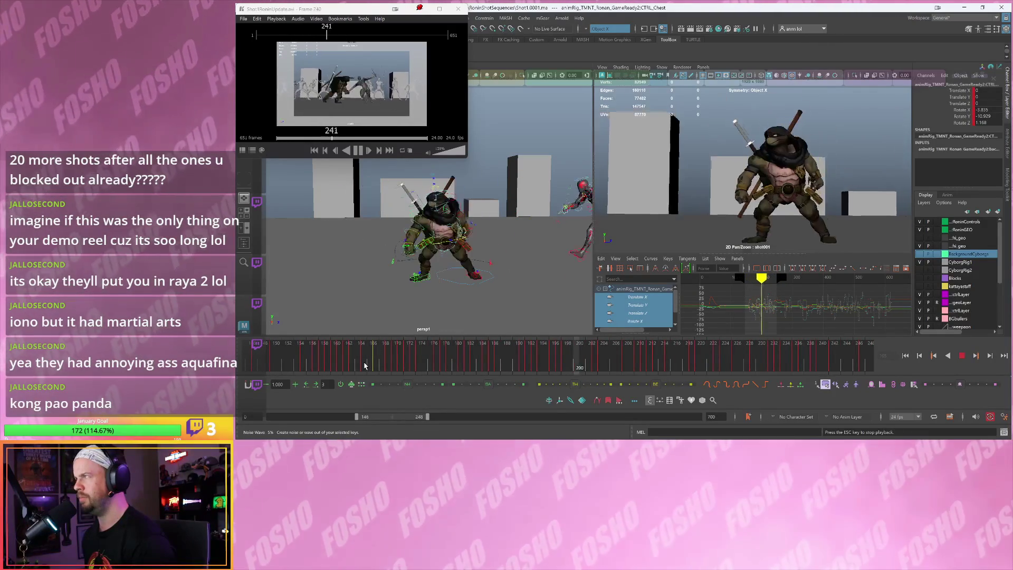
{"action": "key", "text": "Escape"}
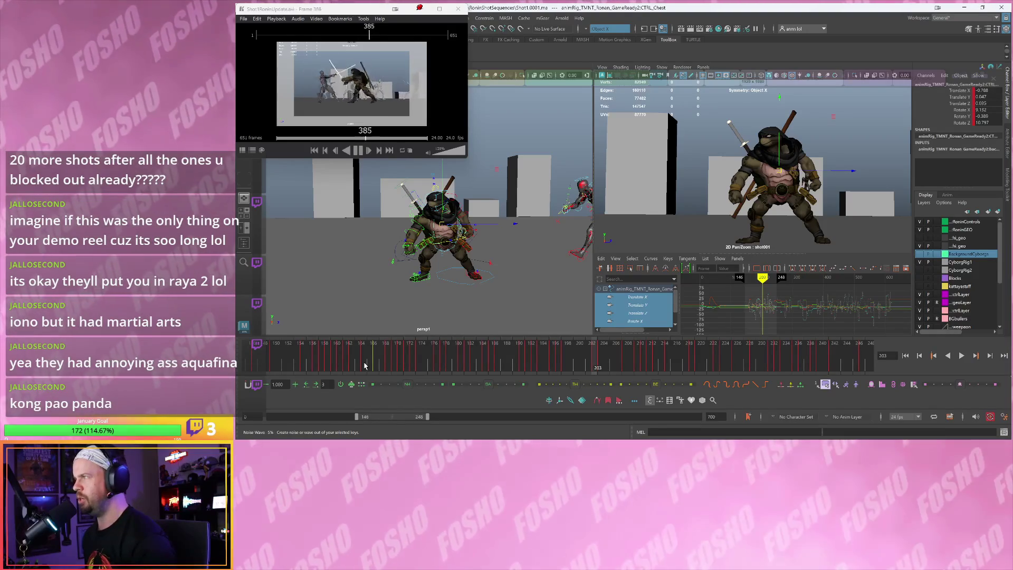
Replay the clash from frame 186 and scrub back to frame 219
{"action": "left_click_drag", "start_coordinate": [391, 355], "coordinate": [492, 363]}
{"action": "scroll", "coordinate": [714, 177], "scroll_direction": "down", "scroll_amount": 1}
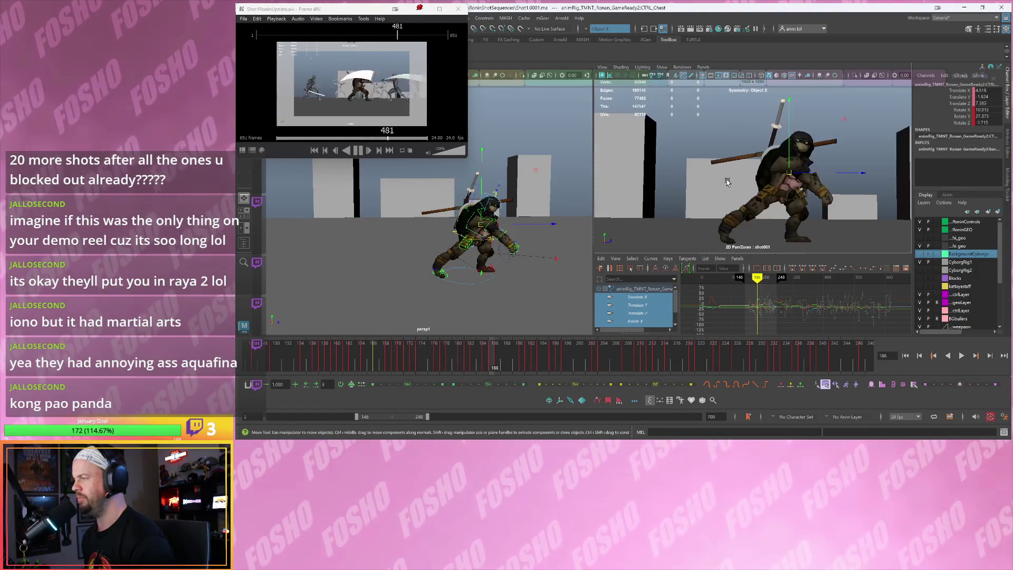
{"action": "scroll", "coordinate": [694, 194], "scroll_direction": "down", "scroll_amount": 2}
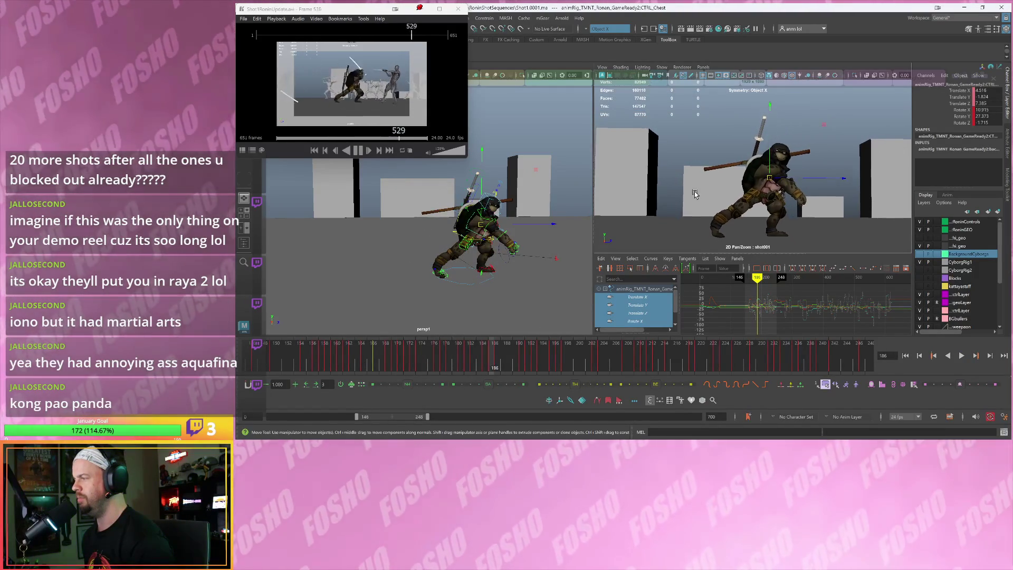
{"action": "key", "text": "alt+v"}
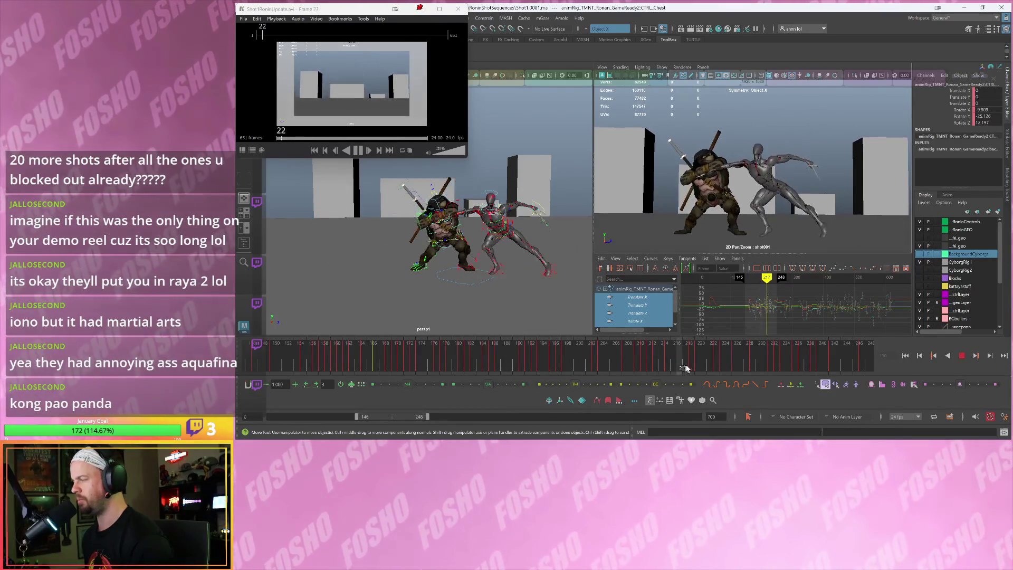
{"action": "mouse_move", "coordinate": [743, 365]}
{"action": "left_mouse_down"}
{"action": "mouse_move", "coordinate": [672, 362]}
{"action": "mouse_move", "coordinate": [692, 361]}
{"action": "left_mouse_up"}
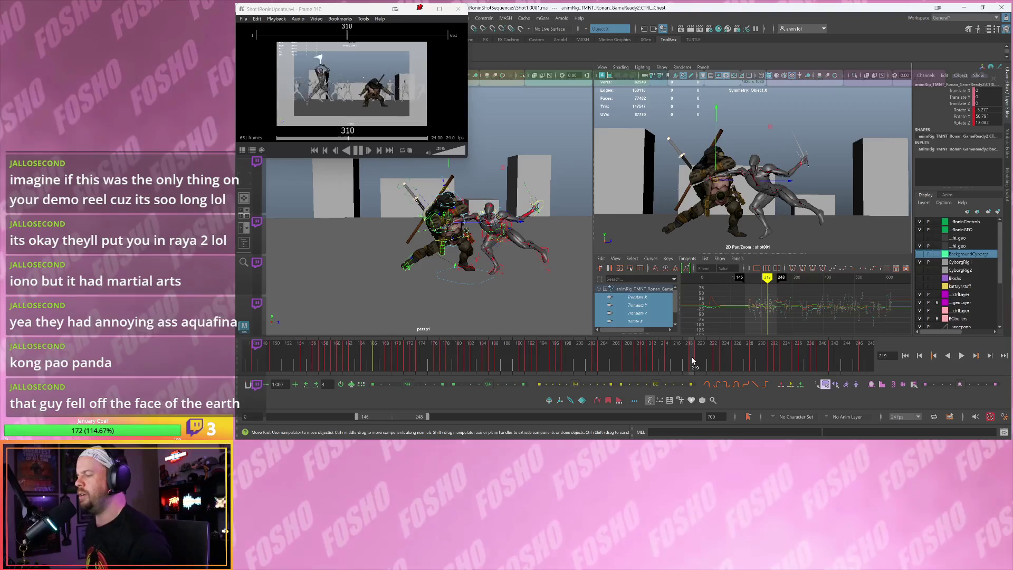
{"action": "left_click_drag", "start_coordinate": [693, 360], "coordinate": [707, 317]}
{"action": "key", "text": "alt+comma"}
{"action": "key", "text": "alt+comma"}
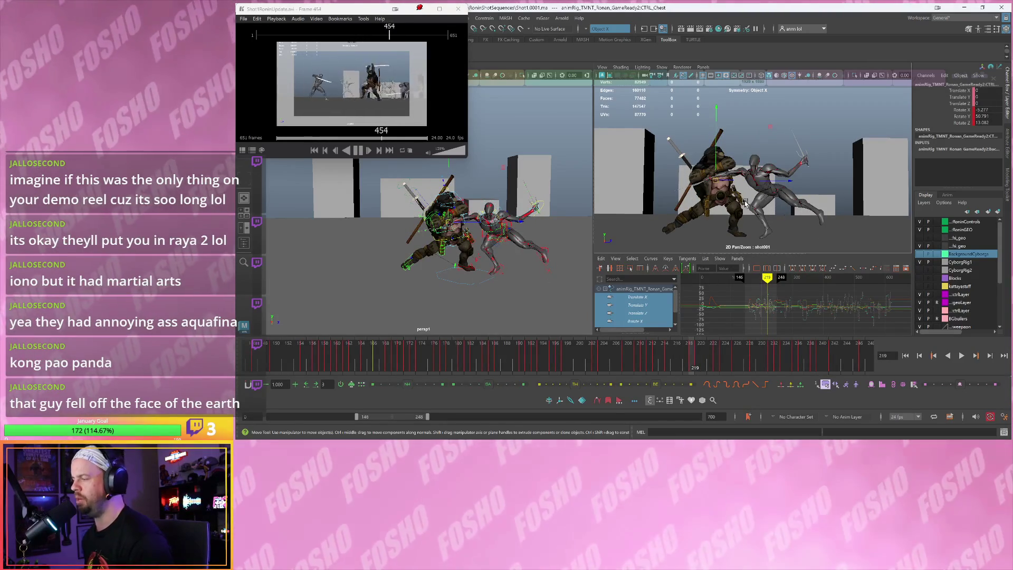
Enlarge the shot camera viewport and replay the turtle-cyborg clash from frame 201
{"action": "left_click_drag", "start_coordinate": [723, 254], "coordinate": [726, 258]}
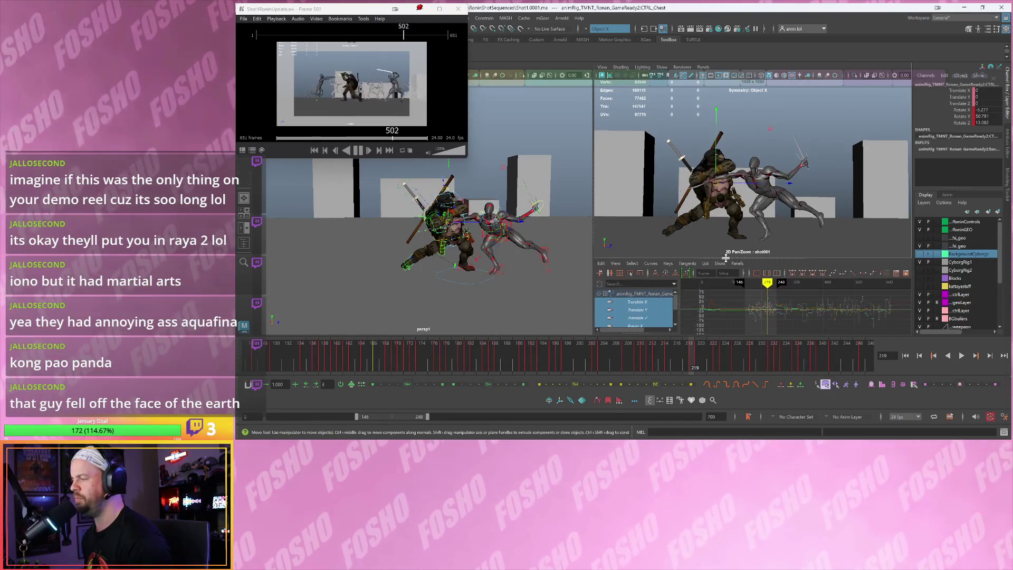
{"action": "left_click_drag", "start_coordinate": [594, 202], "coordinate": [581, 200]}
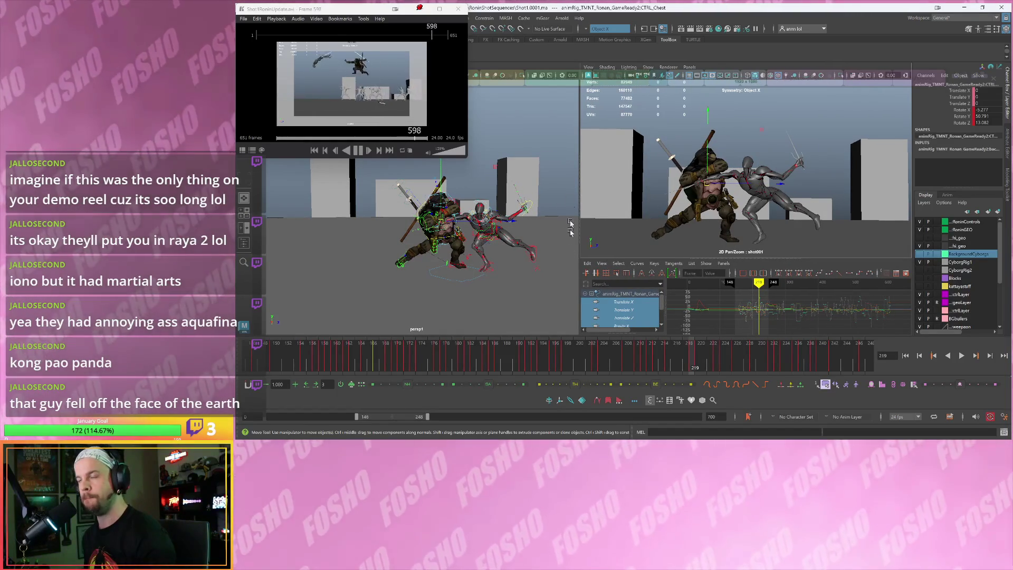
{"action": "left_click_drag", "start_coordinate": [525, 362], "coordinate": [585, 358]}
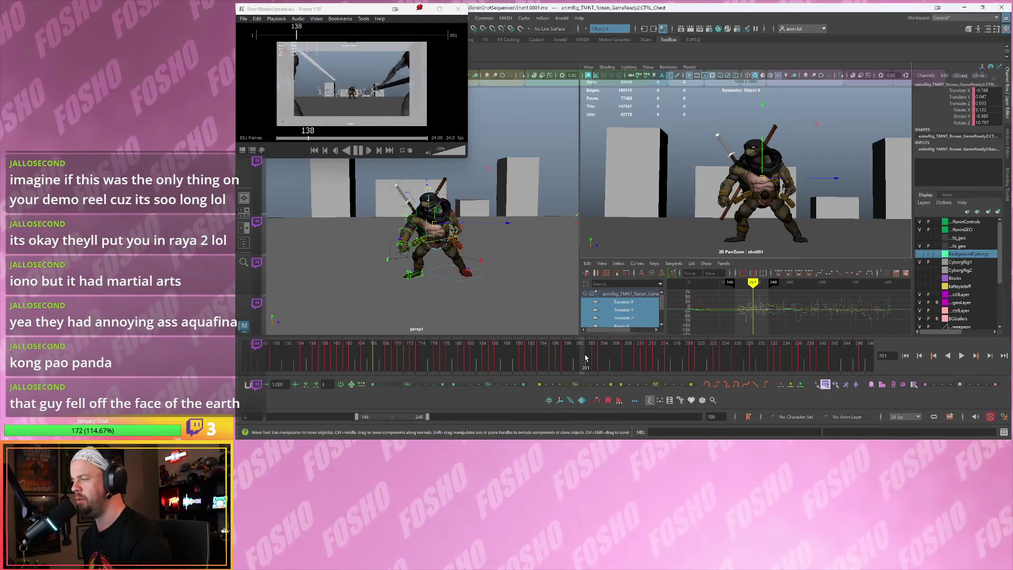
{"action": "key", "text": "alt+v"}
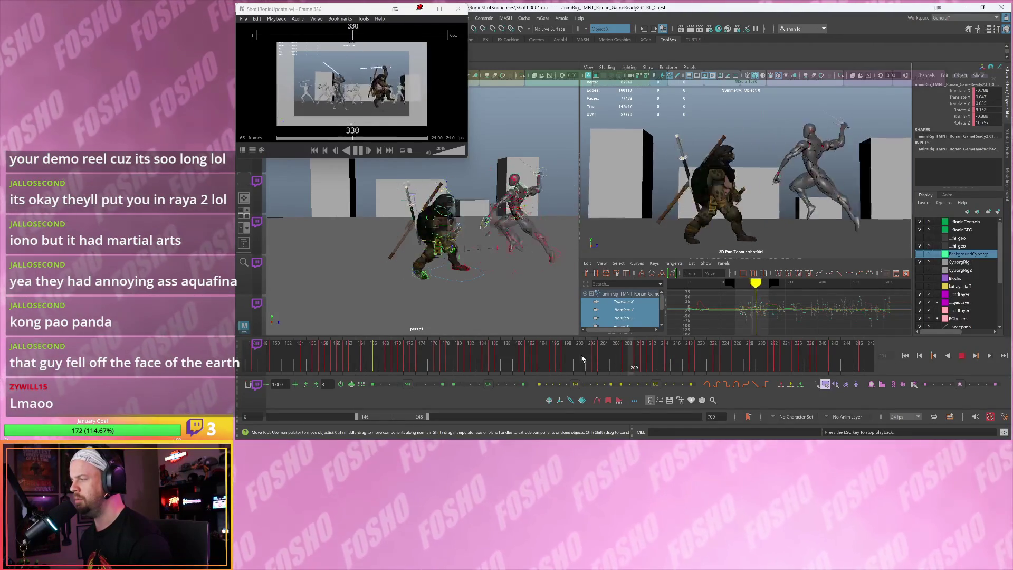
{"action": "key", "text": "Escape"}
{"action": "left_click", "coordinate": [584, 359]}
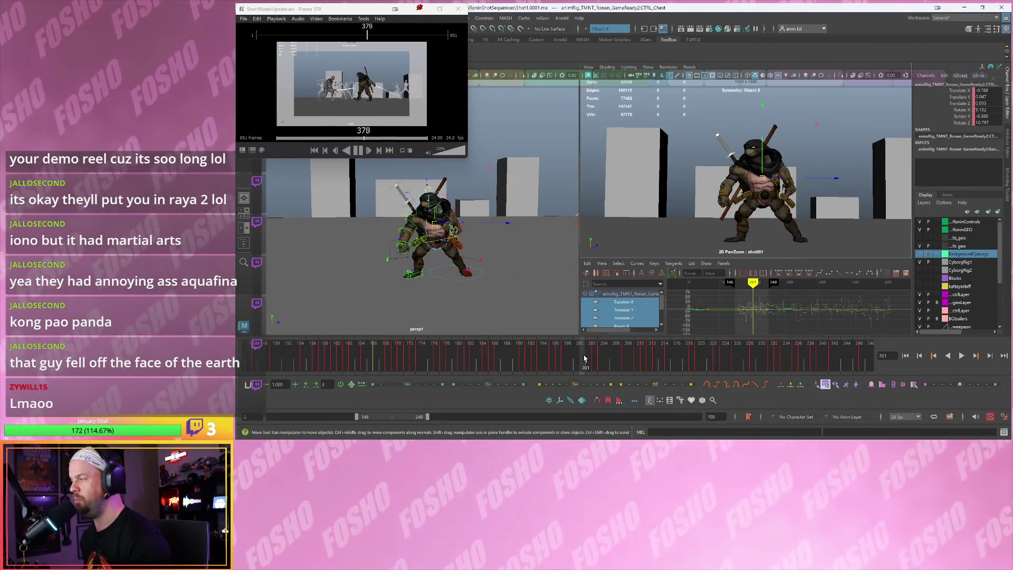
{"action": "key", "text": "alt+v"}
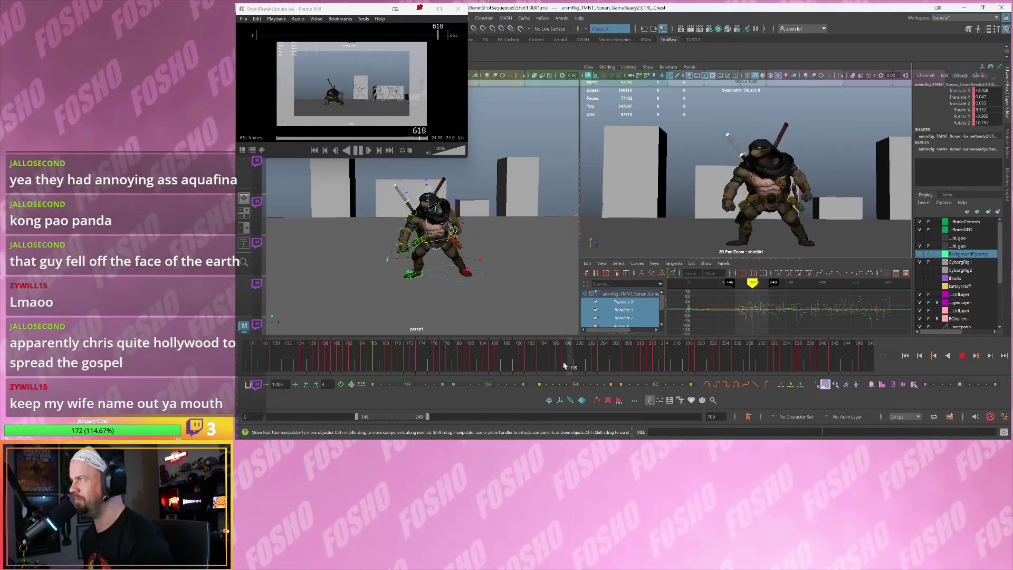
Inspect the exchange across frames 194–208, then move the playback range start to frame 162
{"action": "left_click", "coordinate": [547, 366]}
{"action": "mouse_move", "coordinate": [536, 364]}
{"action": "left_mouse_down"}
{"action": "mouse_move", "coordinate": [497, 355]}
{"action": "mouse_move", "coordinate": [542, 357]}
{"action": "left_mouse_up"}
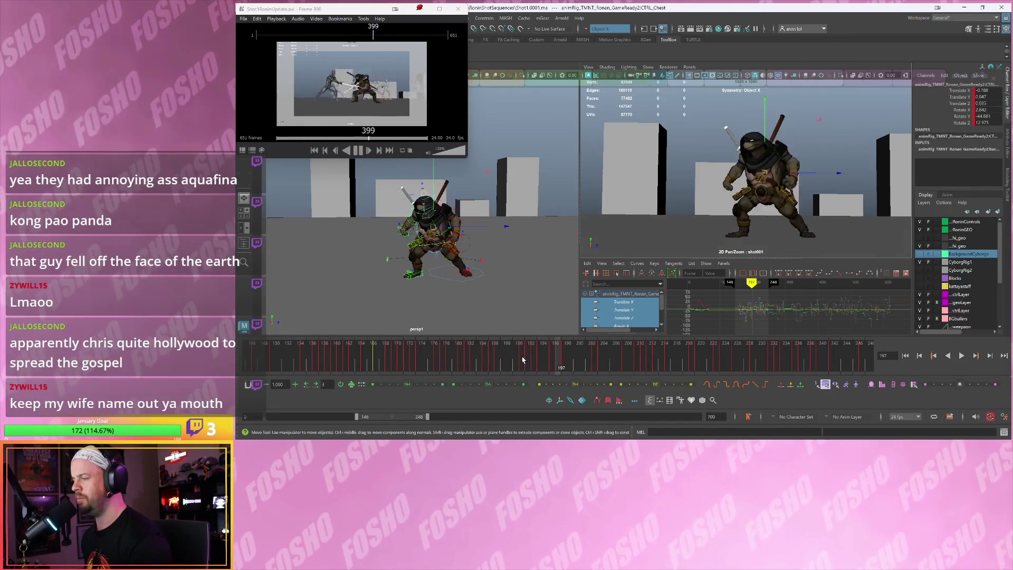
{"action": "key", "text": "alt+v"}
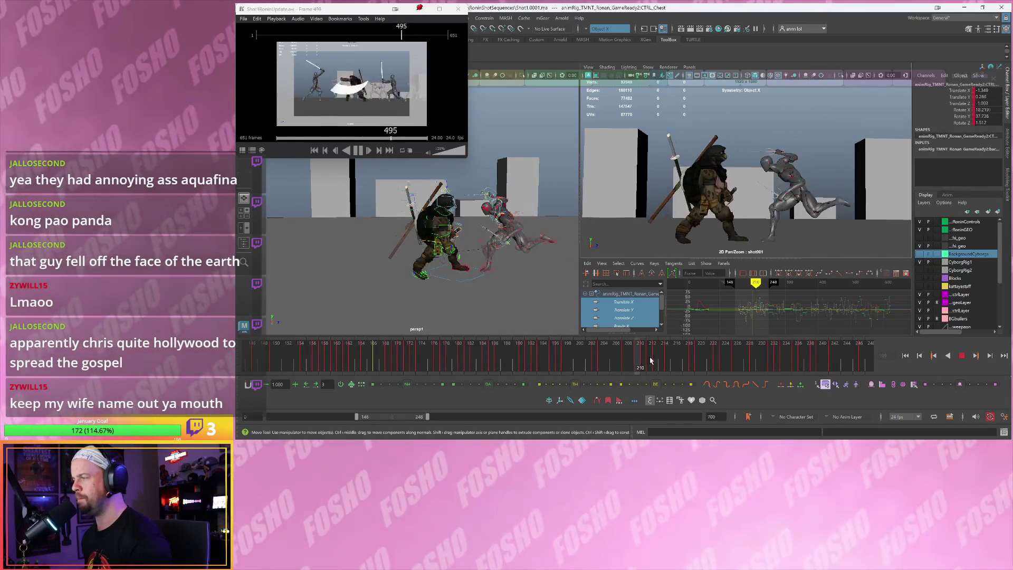
{"action": "mouse_move", "coordinate": [648, 370]}
{"action": "left_mouse_down"}
{"action": "mouse_move", "coordinate": [610, 370]}
{"action": "mouse_move", "coordinate": [626, 369]}
{"action": "left_mouse_up"}
{"action": "left_click", "coordinate": [626, 369]}
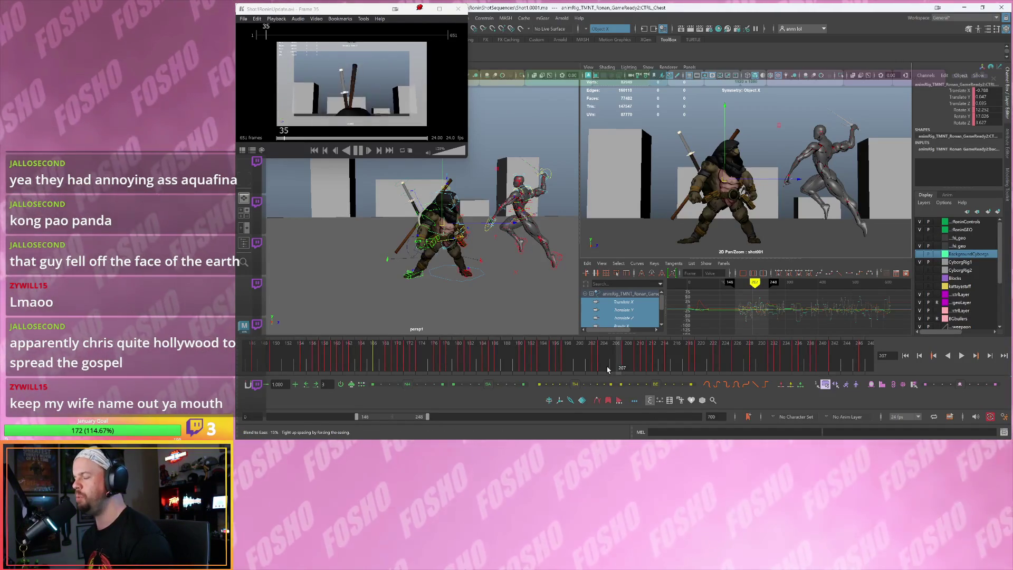
{"action": "left_click", "coordinate": [628, 360]}
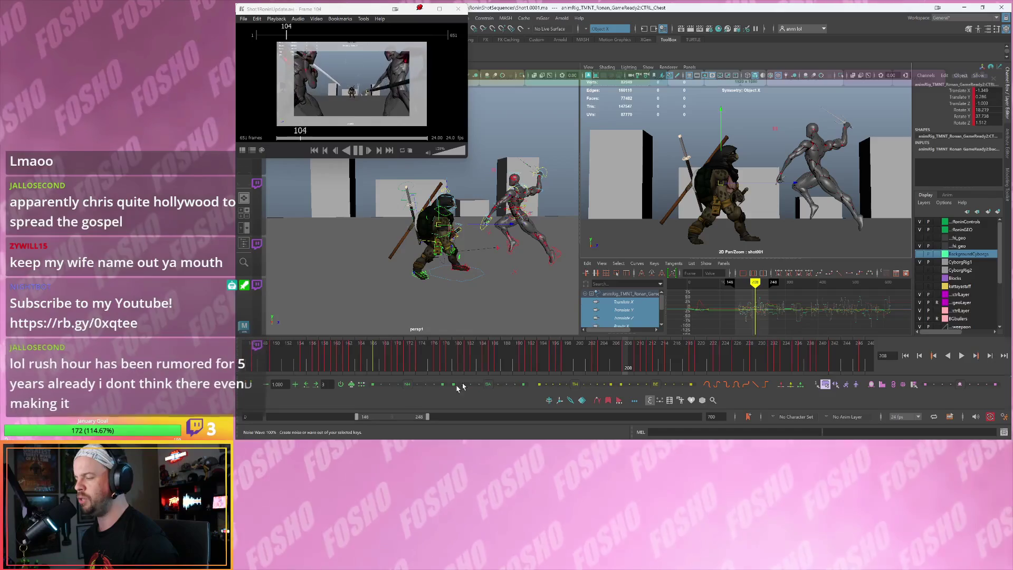
{"action": "left_click_drag", "start_coordinate": [358, 416], "coordinate": [366, 417]}
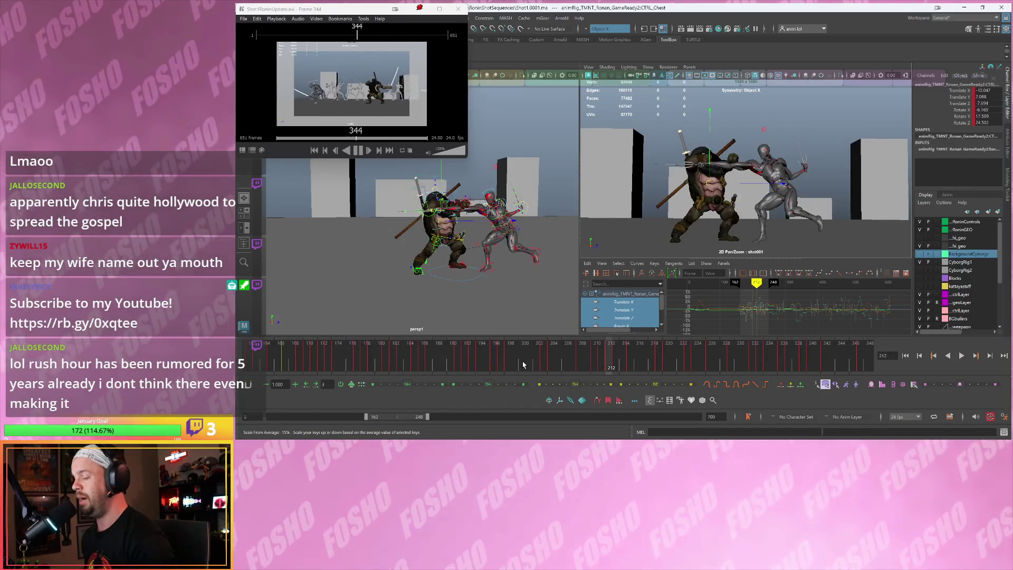
{"action": "left_click_drag", "start_coordinate": [523, 364], "coordinate": [626, 357]}
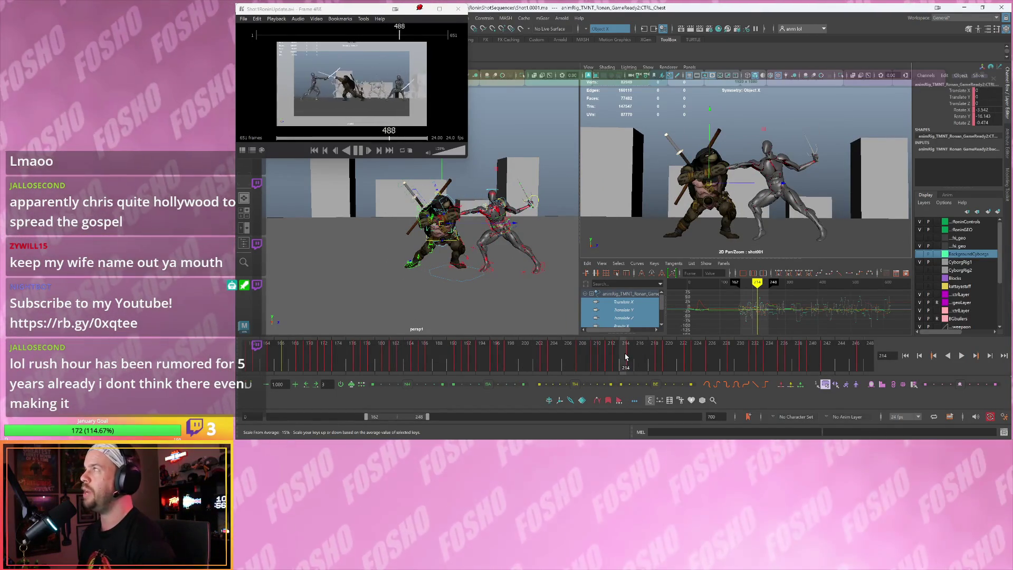
{"action": "mouse_move", "coordinate": [621, 357]}
{"action": "left_mouse_down"}
{"action": "mouse_move", "coordinate": [640, 351]}
{"action": "mouse_move", "coordinate": [612, 362]}
{"action": "left_mouse_up"}
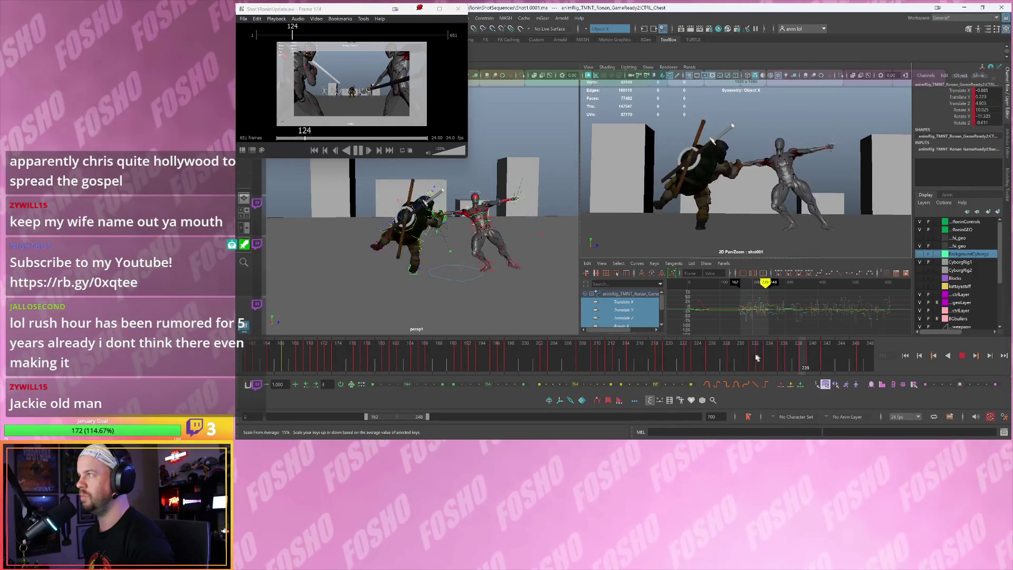
{"action": "left_click_drag", "start_coordinate": [761, 357], "coordinate": [749, 359]}
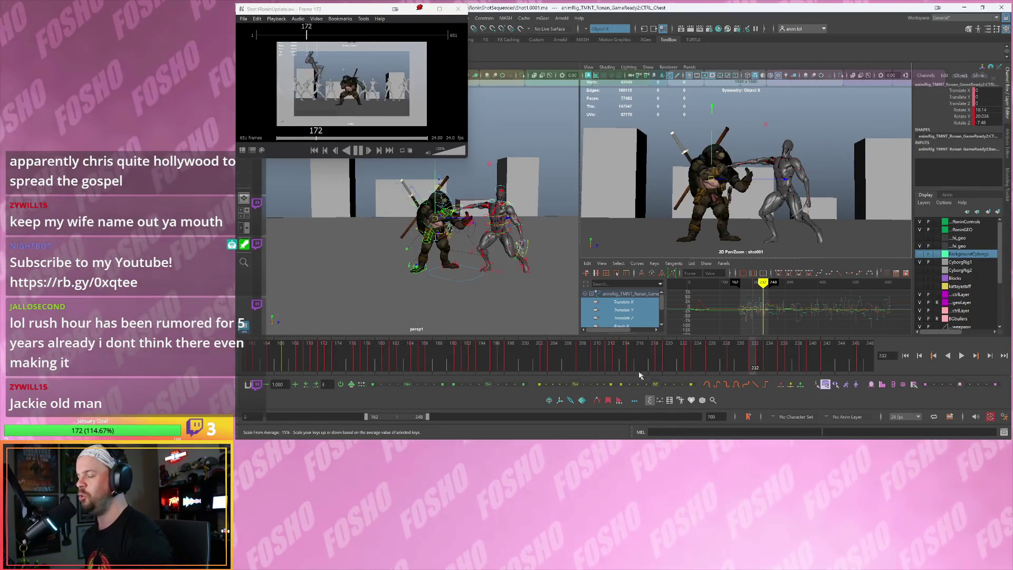
{"action": "mouse_move", "coordinate": [581, 354]}
{"action": "left_mouse_down"}
{"action": "mouse_move", "coordinate": [631, 357]}
{"action": "mouse_move", "coordinate": [273, 365]}
{"action": "mouse_move", "coordinate": [295, 365]}
{"action": "left_mouse_up"}
{"action": "key", "text": "alt+v"}
{"action": "key", "text": "alt+v"}
{"action": "left_click_drag", "start_coordinate": [432, 420], "coordinate": [410, 417]}
Step through the kick around frames 156–158 and play from there
{"action": "left_click", "coordinate": [321, 364]}
{"action": "key", "text": "period"}
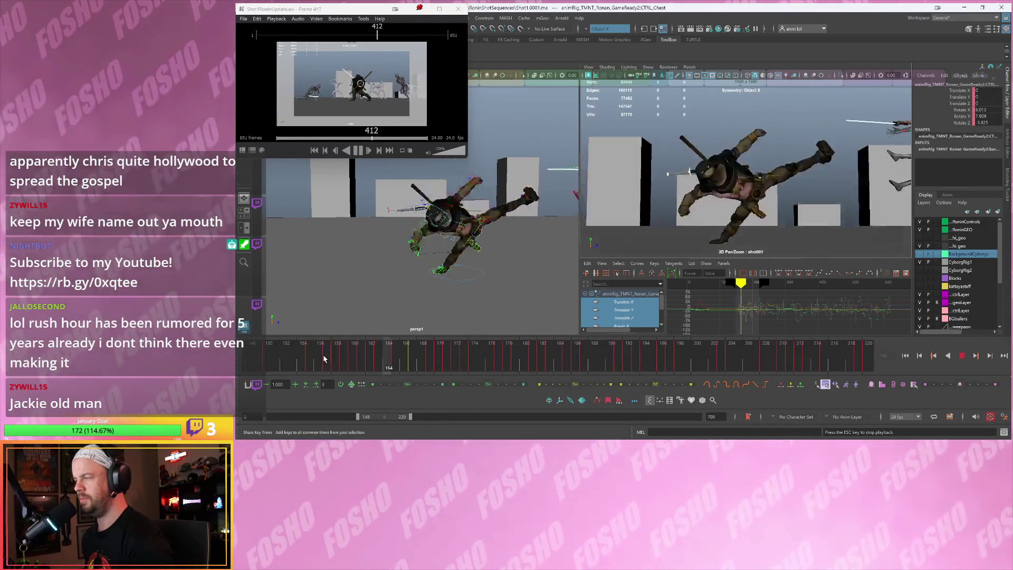
{"action": "key", "text": "comma"}
{"action": "key", "text": "period"}
{"action": "key", "text": "period"}
{"action": "key", "text": "period"}
{"action": "left_click", "coordinate": [324, 358]}
{"action": "key", "text": "alt+v"}
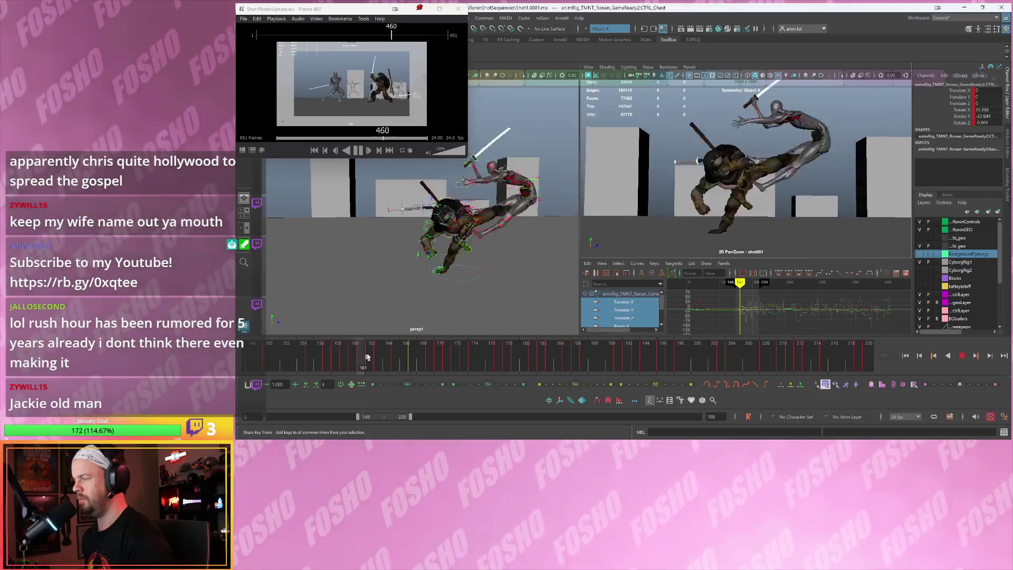
Scrub and replay the kick between frames 174 and 183, stopping on frame 158
{"action": "left_click_drag", "start_coordinate": [465, 354], "coordinate": [474, 355]}
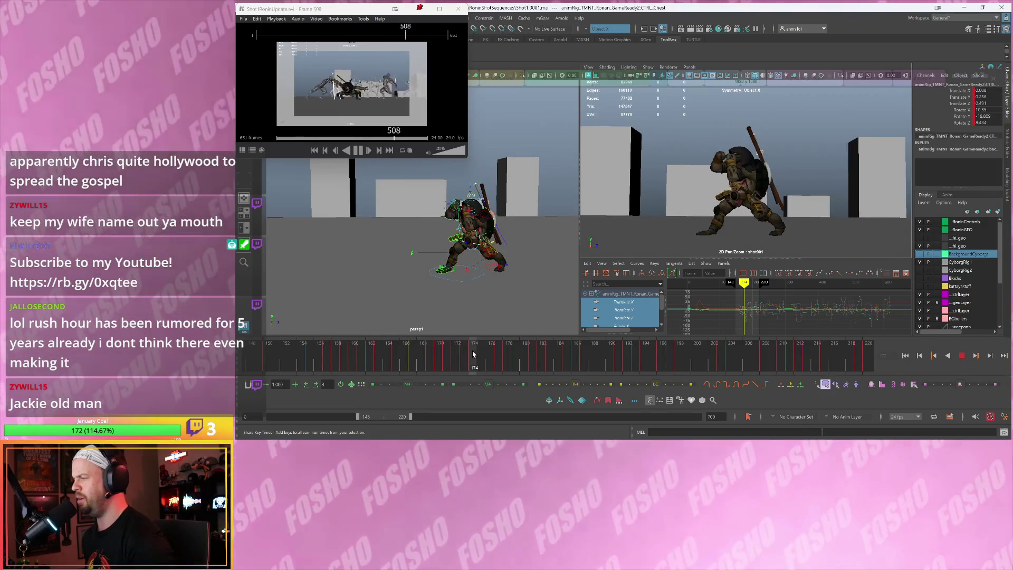
{"action": "key", "text": "comma"}
{"action": "key", "text": "comma"}
{"action": "key", "text": "comma"}
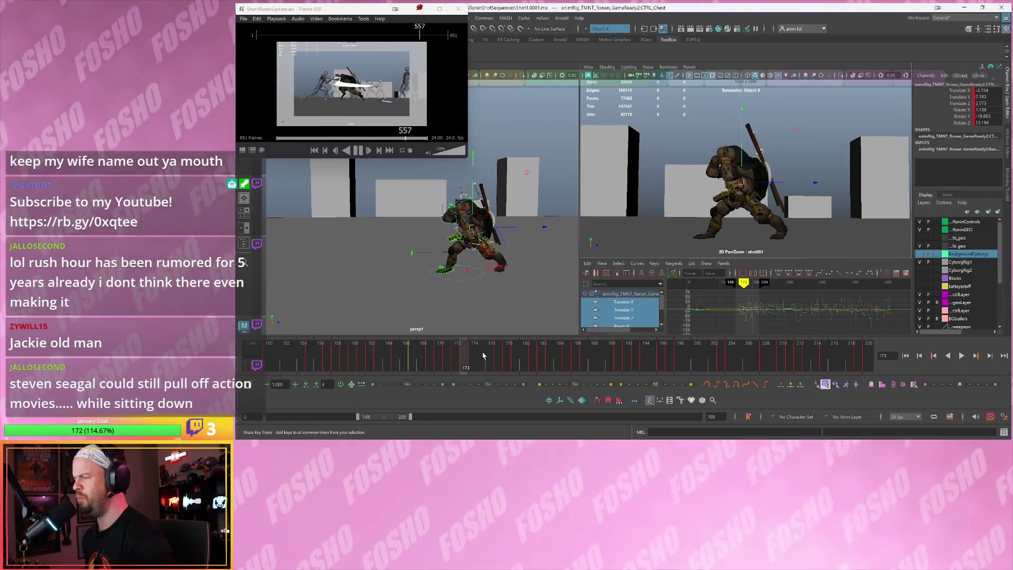
{"action": "key", "text": "alt+v"}
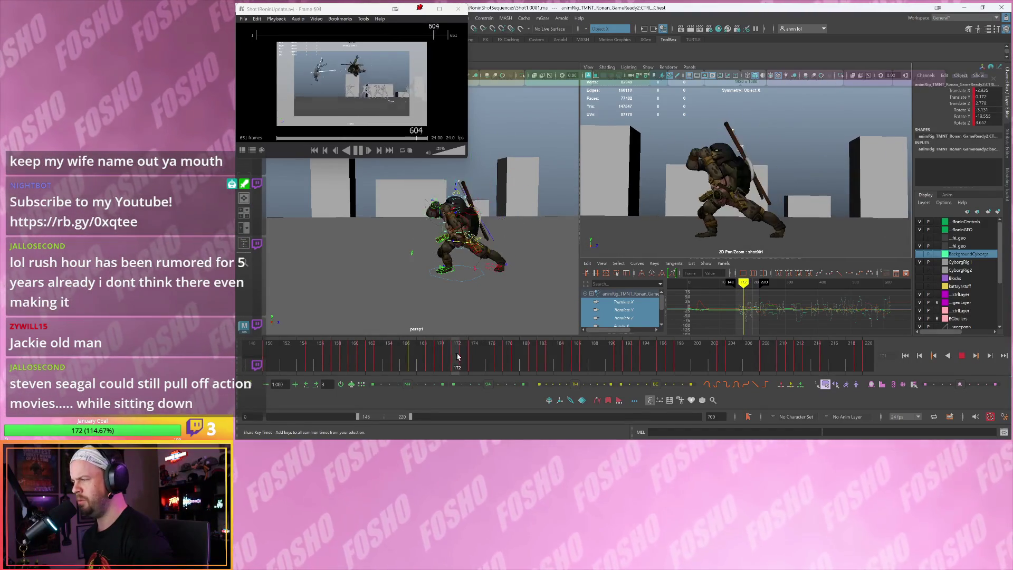
{"action": "mouse_move", "coordinate": [528, 356]}
{"action": "left_mouse_down"}
{"action": "mouse_move", "coordinate": [566, 360]}
{"action": "mouse_move", "coordinate": [508, 368]}
{"action": "left_mouse_up"}
{"action": "key", "text": "alt+v"}
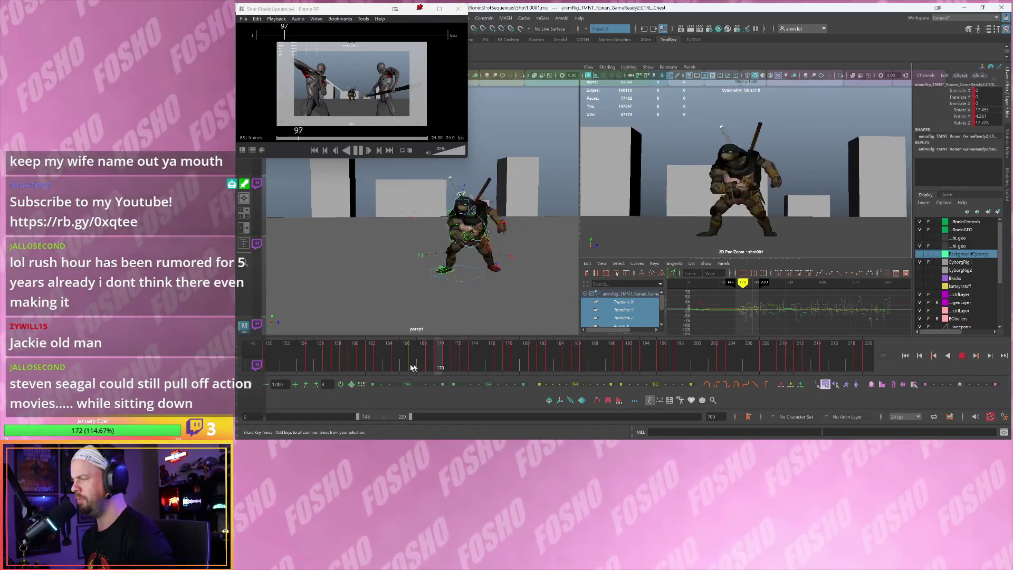
{"action": "key", "text": "alt+v"}
Shift the playback range to frames 133–205 and replay the kick from frame 149
{"action": "left_click_drag", "start_coordinate": [381, 417], "coordinate": [367, 421]}
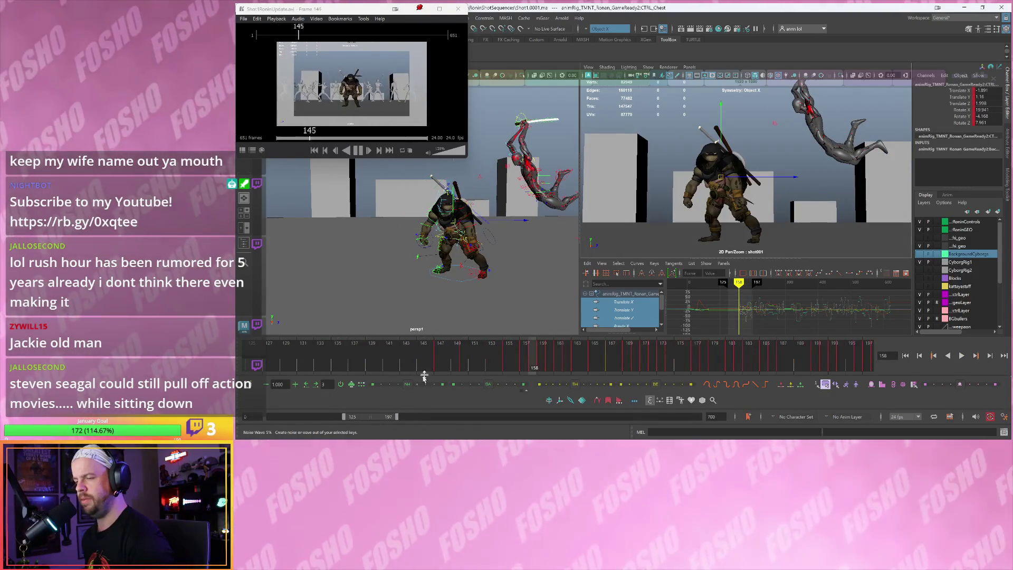
{"action": "left_click", "coordinate": [457, 363]}
{"action": "key", "text": "alt+v"}
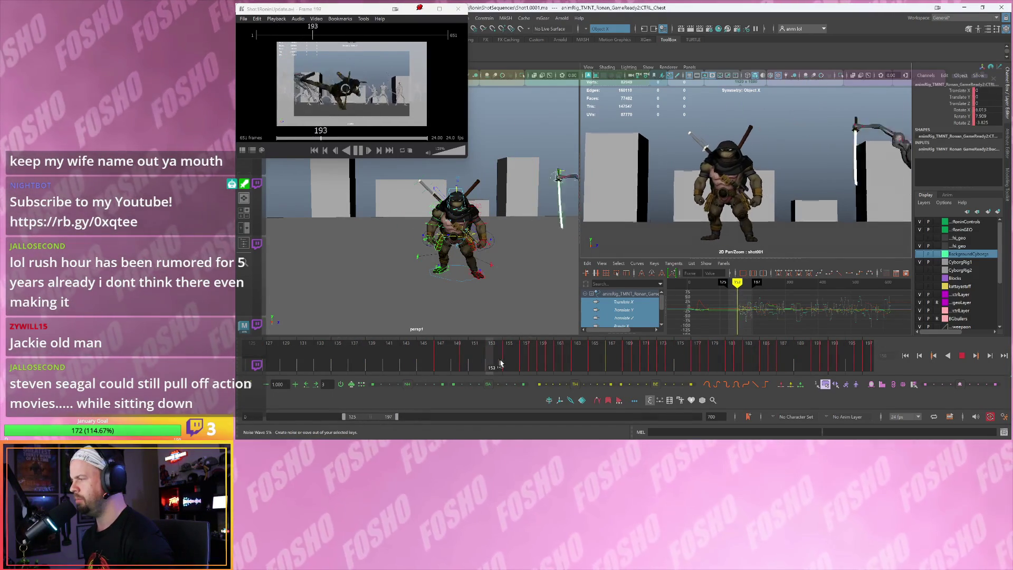
{"action": "key", "text": "alt+v"}
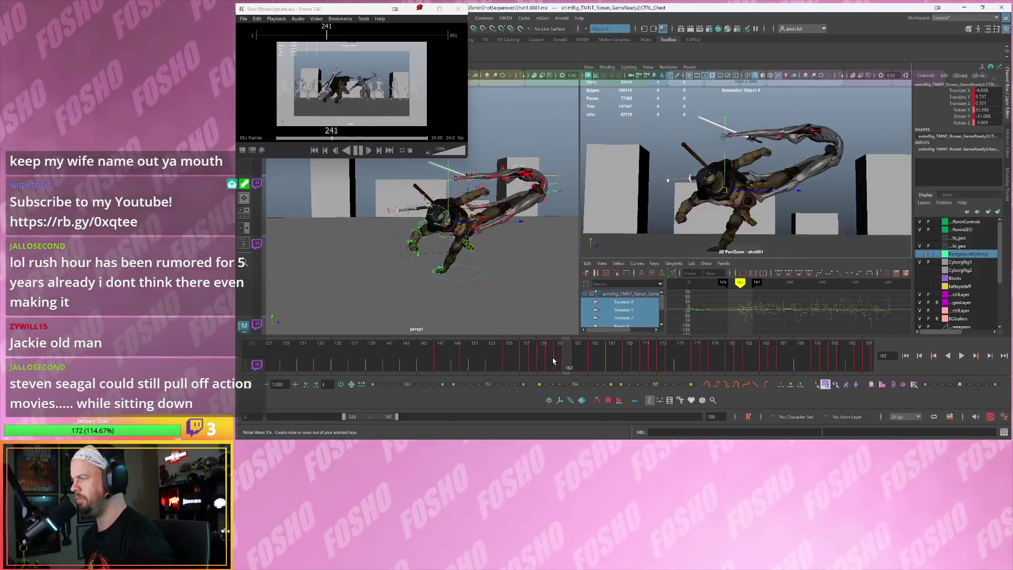
{"action": "left_click", "coordinate": [554, 361]}
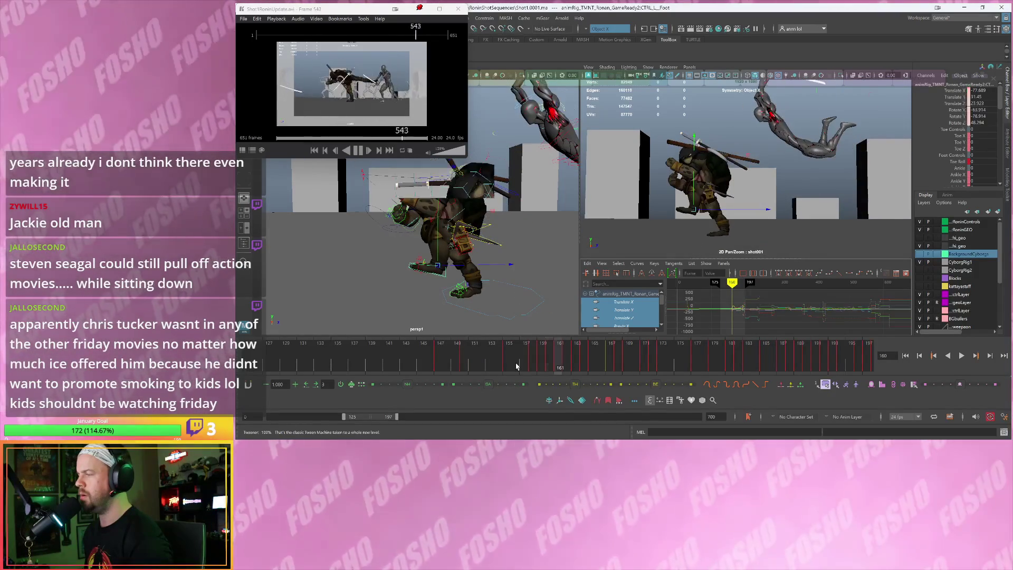
Step back and forth through frames 161–163 to compare the turtle's leaping poses
{"action": "key", "text": "alt+period"}
{"action": "key", "text": "alt+comma"}
{"action": "key", "text": "alt+period"}
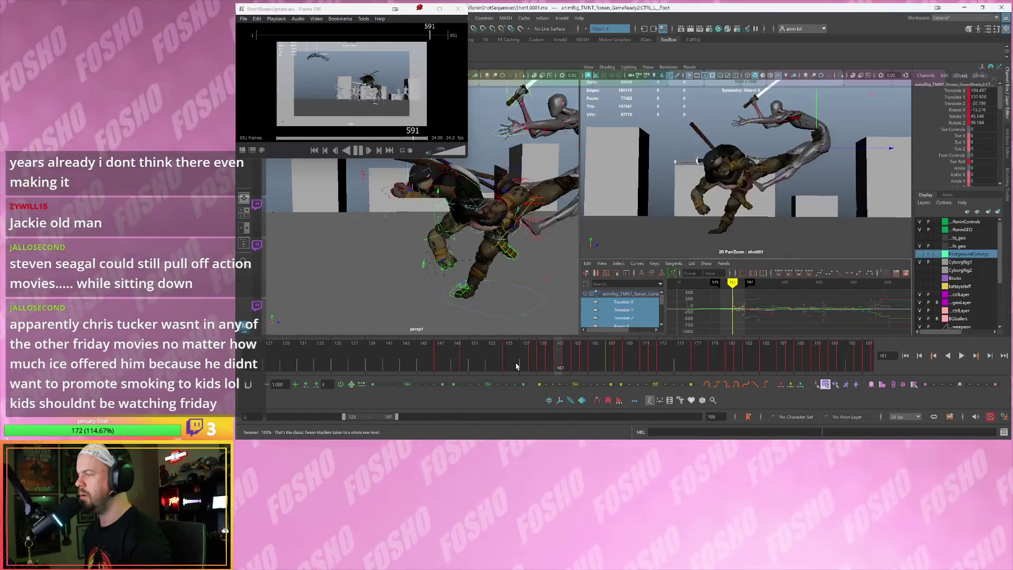
{"action": "key", "text": "alt+period"}
{"action": "key", "text": "alt+comma"}
{"action": "key", "text": "alt+period"}
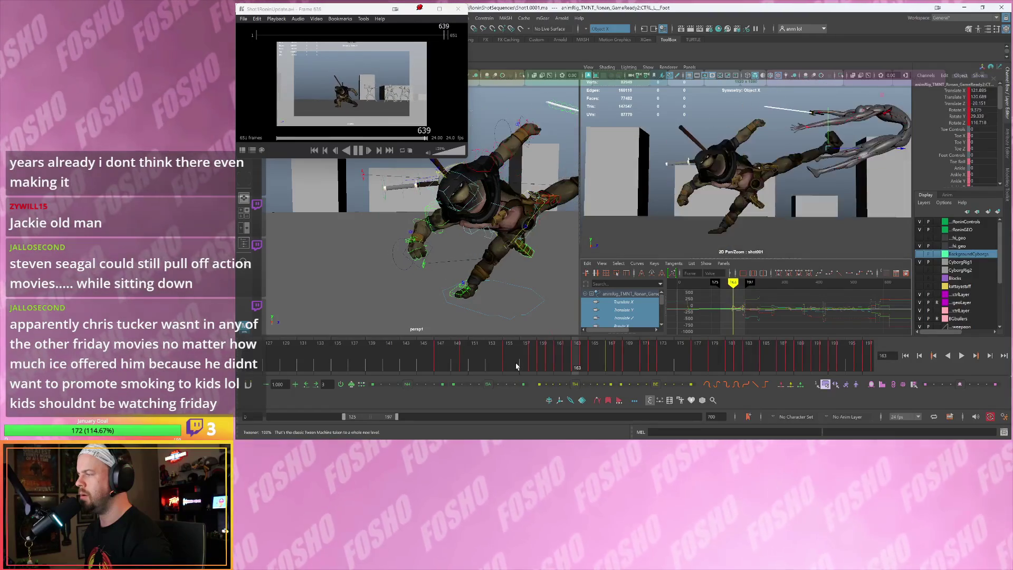
{"action": "key", "text": "alt+comma"}
{"action": "key", "text": "alt+period"}
{"action": "key", "text": "alt+comma"}
{"action": "key", "text": "alt+comma"}
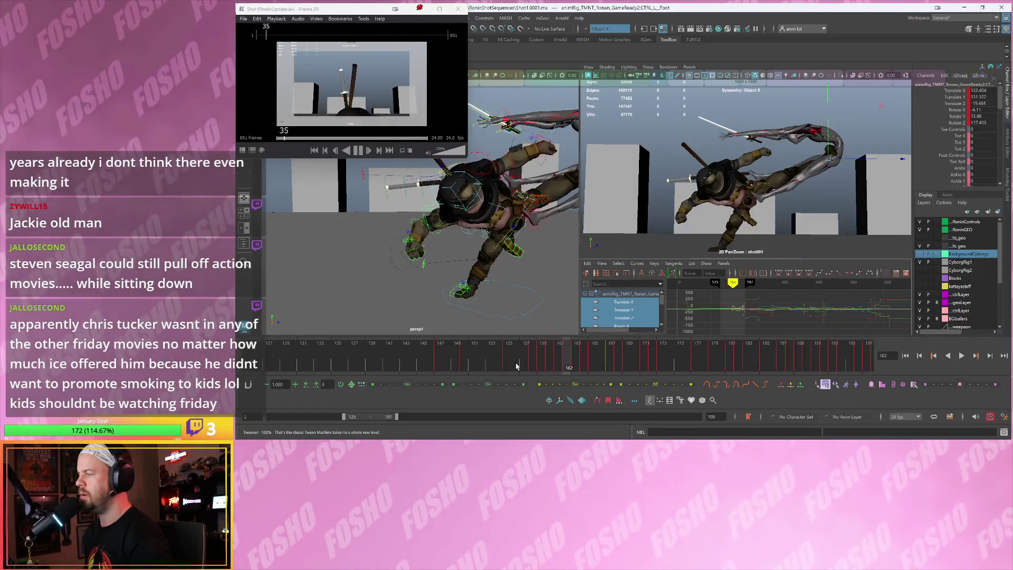
{"action": "key", "text": "alt+period"}
{"action": "key", "text": "alt+period"}
Select the left shoulder control, blend its keys toward an ease, and play back the motion
{"action": "left_click", "coordinate": [517, 176]}
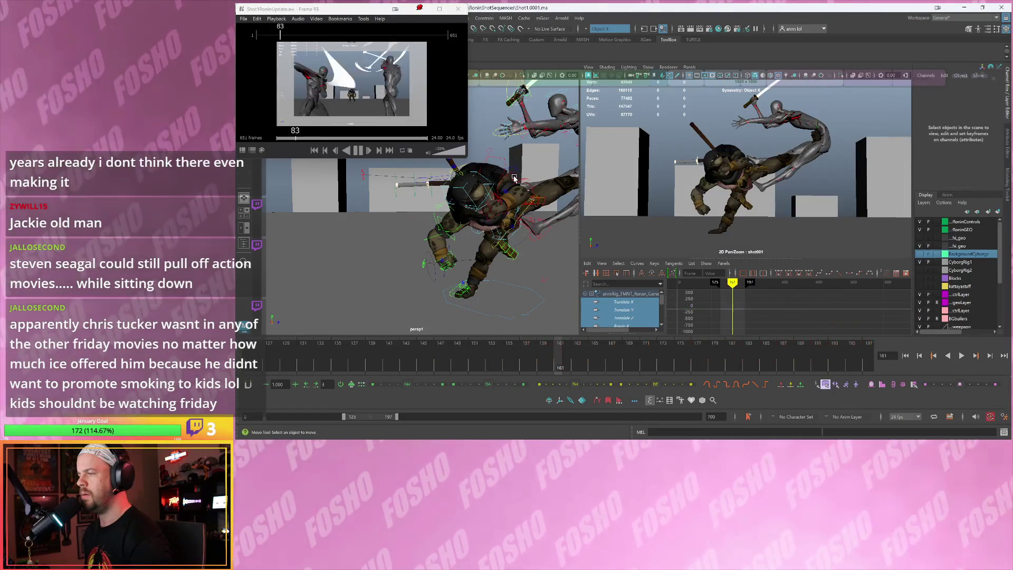
{"action": "left_click", "coordinate": [521, 184]}
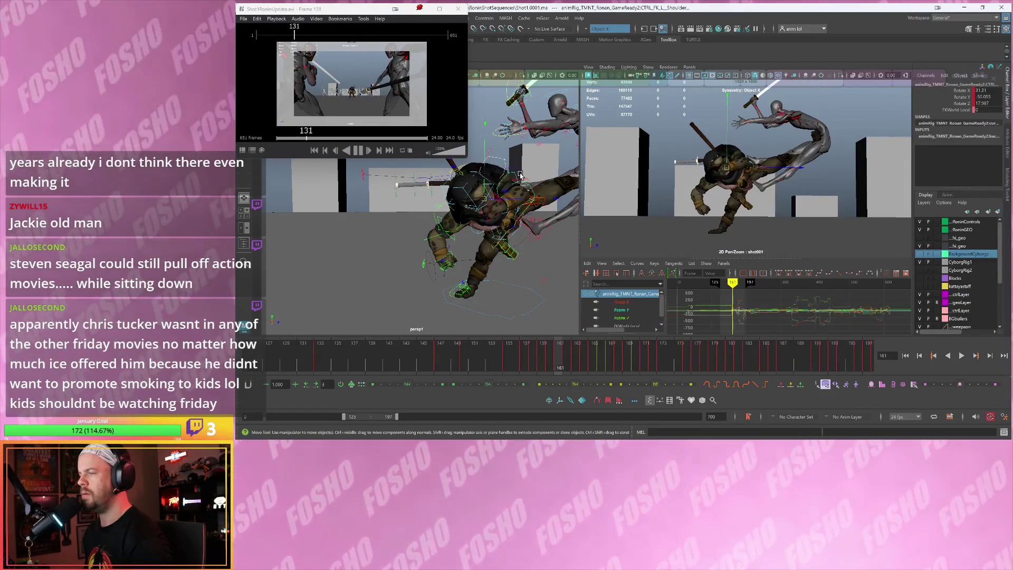
{"action": "key", "text": "alt+comma"}
{"action": "key", "text": "alt+period"}
{"action": "key", "text": "alt+period"}
{"action": "key", "text": "alt+comma"}
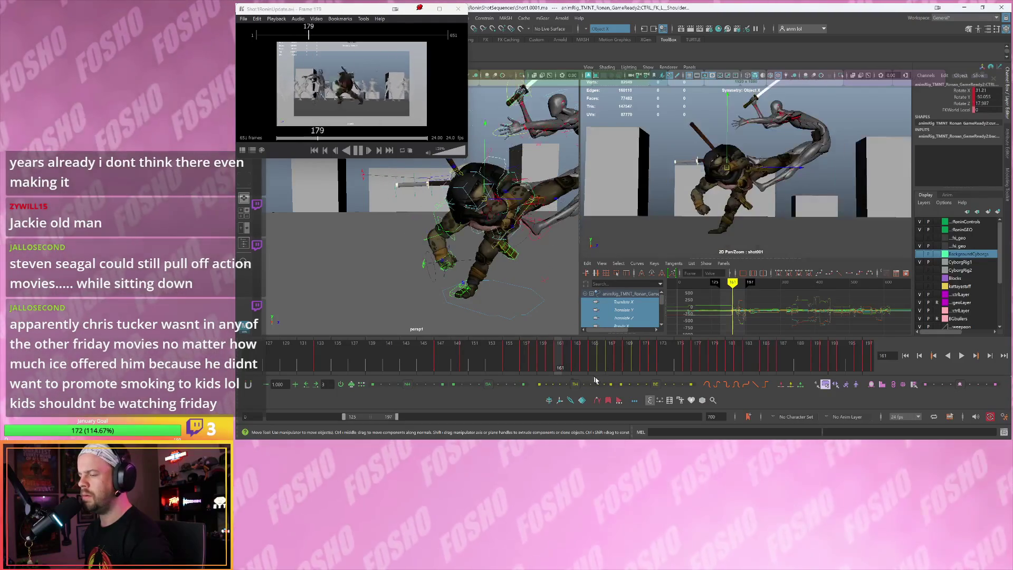
{"action": "left_click_drag", "start_coordinate": [654, 385], "coordinate": [686, 387]}
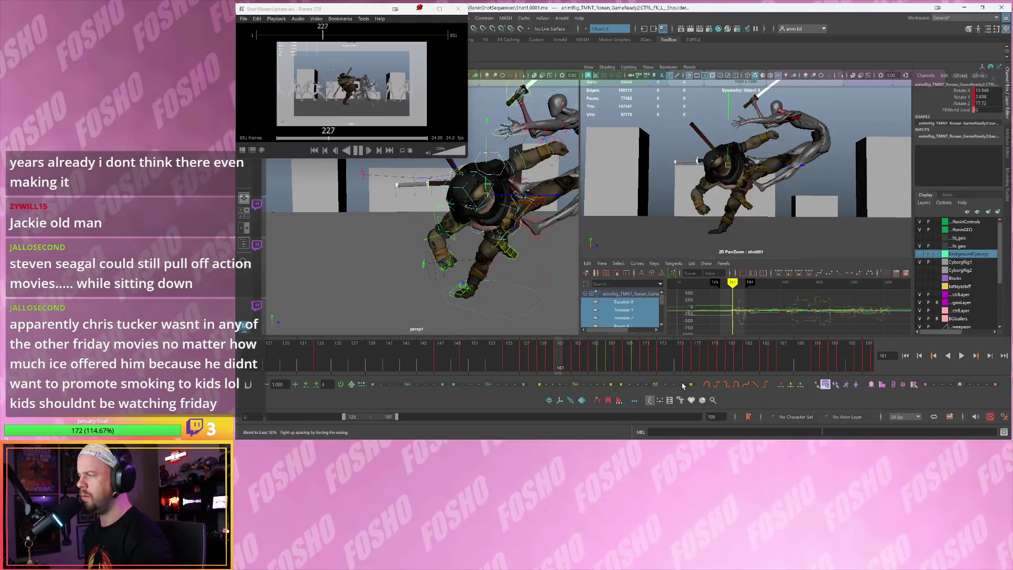
{"action": "key", "text": "alt+period"}
{"action": "key", "text": "alt+period"}
{"action": "key", "text": "alt+v"}
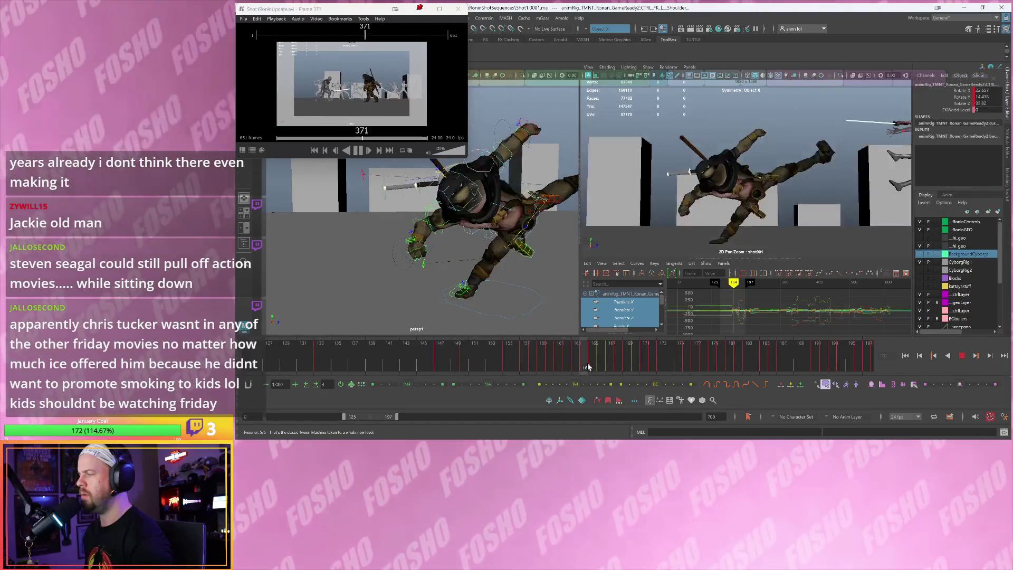
{"action": "left_click", "coordinate": [560, 373]}
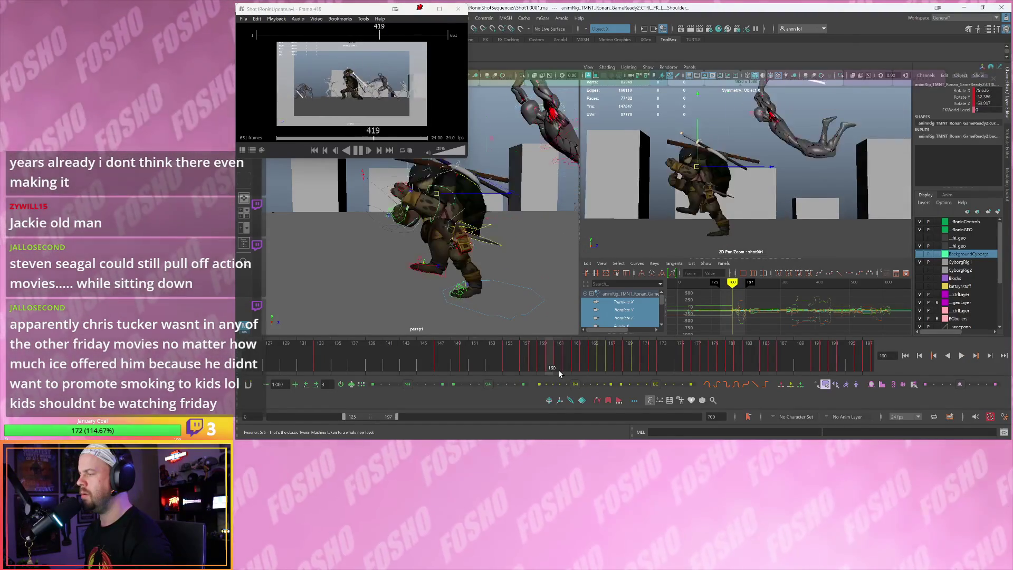
{"action": "key", "text": "alt+period"}
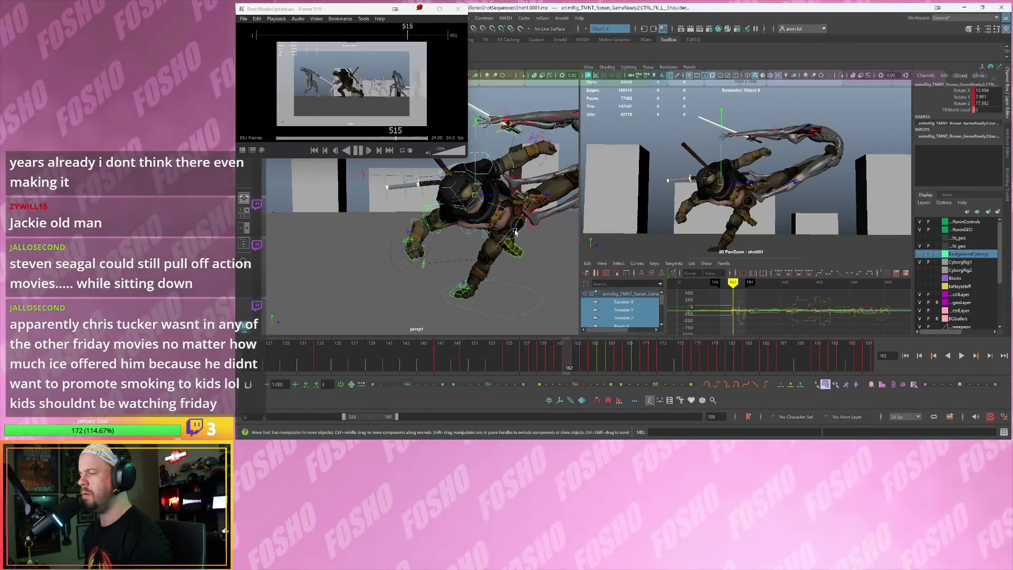
Rotate the turtle's body control on frame 162
{"action": "left_click", "coordinate": [511, 236]}
{"action": "left_click", "coordinate": [733, 231]}
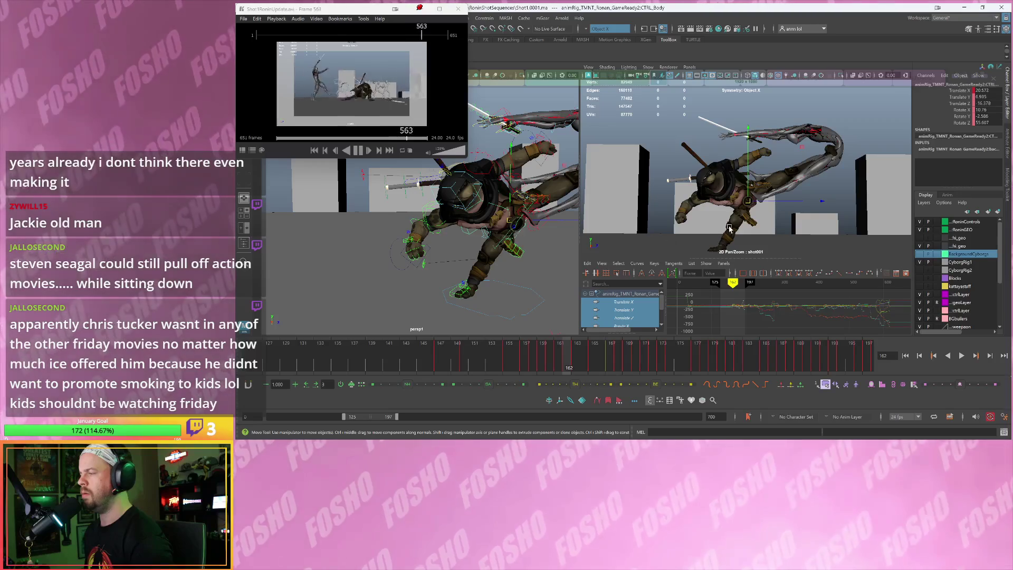
{"action": "key", "text": "e"}
{"action": "key", "text": "alt+comma"}
{"action": "key", "text": "alt+period"}
{"action": "left_click_drag", "start_coordinate": [732, 231], "coordinate": [718, 174]}
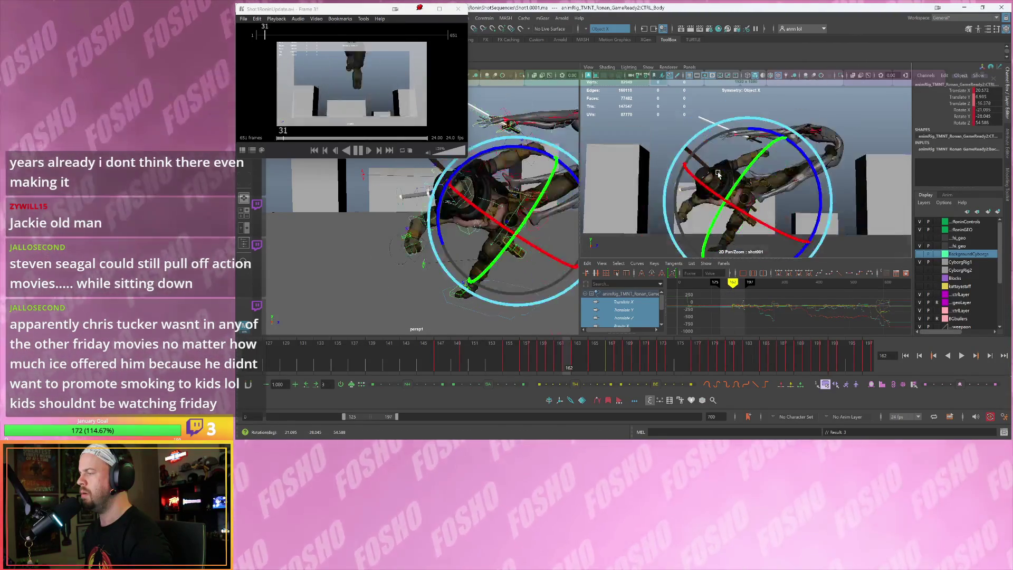
{"action": "key", "text": "w"}
Rotate the turtle's chest control on frame 162
{"action": "left_click", "coordinate": [486, 200]}
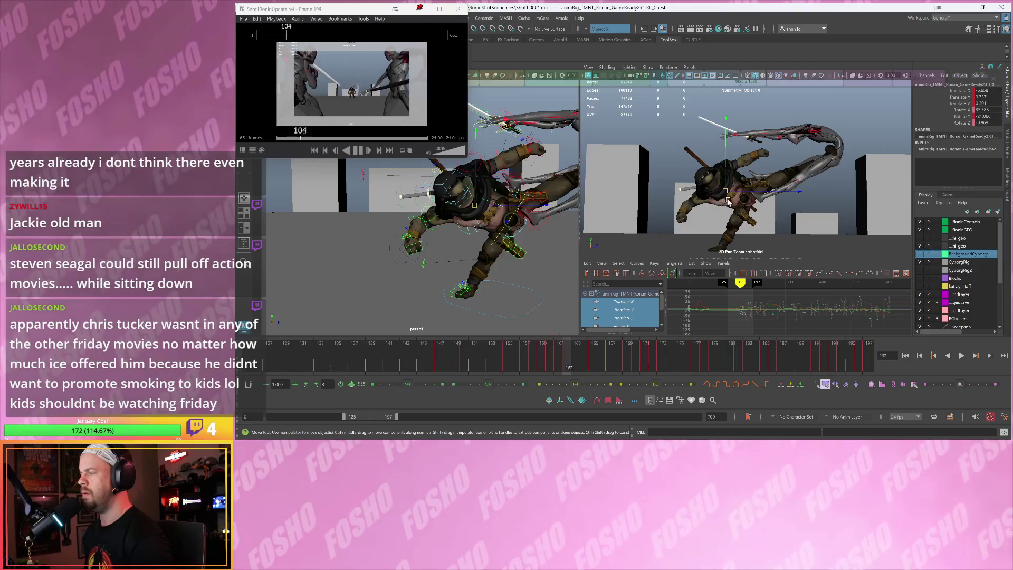
{"action": "key", "text": "e"}
{"action": "key", "text": "alt+comma"}
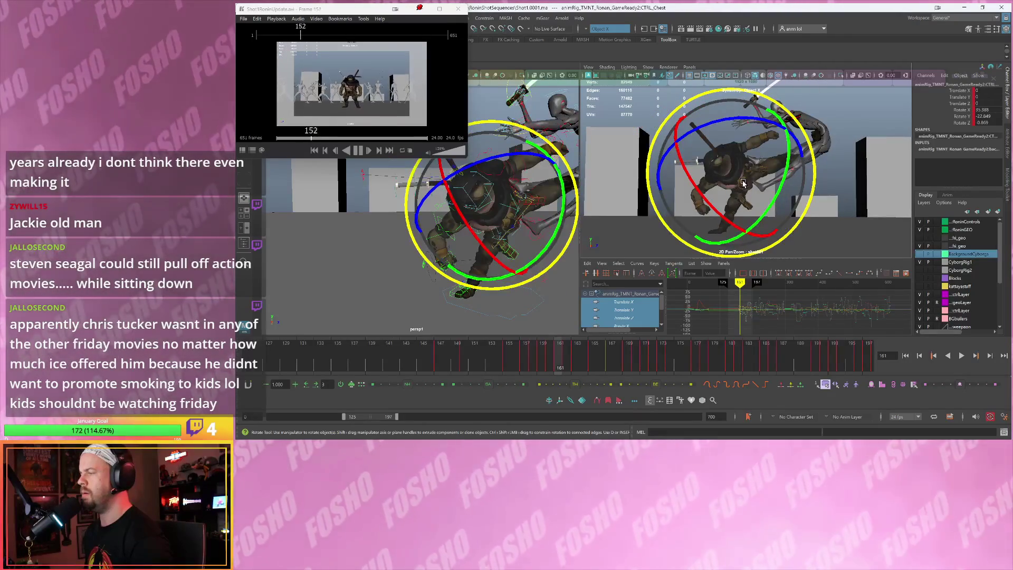
{"action": "key", "text": "alt+period"}
{"action": "left_click_drag", "start_coordinate": [705, 173], "coordinate": [683, 155]}
Shift the chest slightly and tilt it further on frame 163
{"action": "key", "text": "shift+e"}
{"action": "key", "text": "alt+period"}
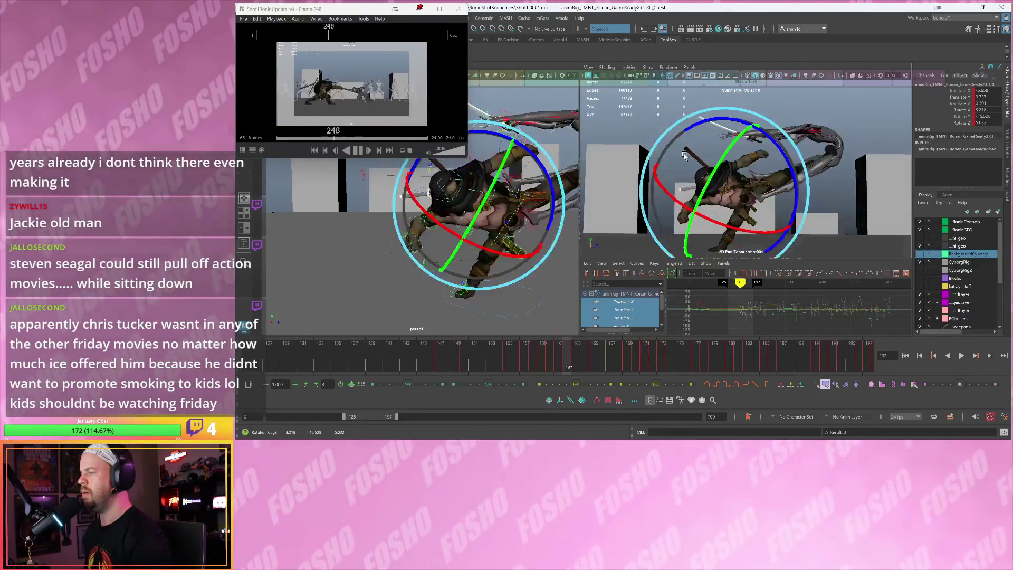
{"action": "key", "text": "alt+comma"}
{"action": "left_click_drag", "start_coordinate": [730, 191], "coordinate": [784, 162]}
{"action": "key", "text": "e"}
{"action": "key", "text": "alt+comma"}
{"action": "key", "text": "alt+period"}
{"action": "key", "text": "alt+period"}
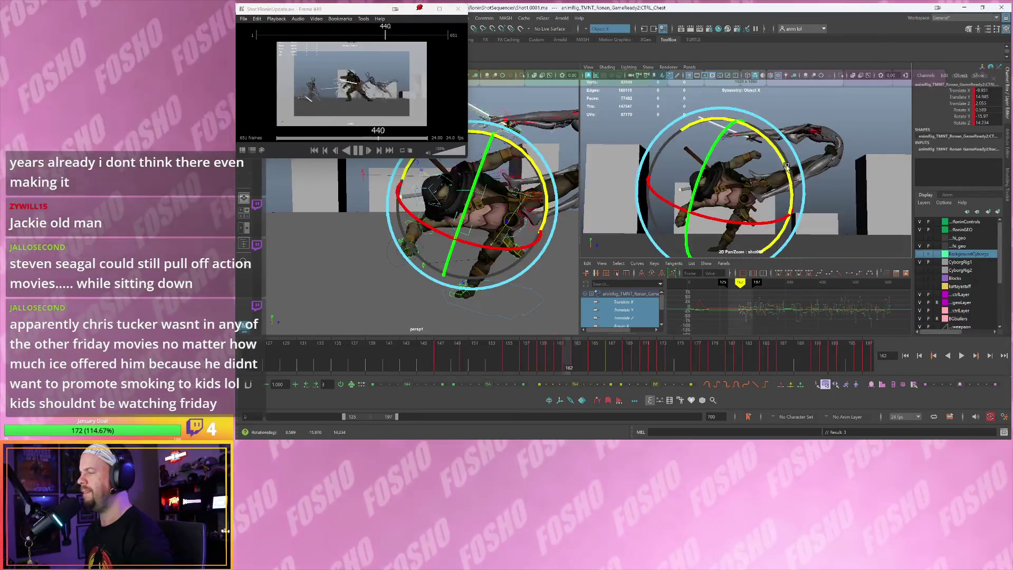
{"action": "left_click_drag", "start_coordinate": [790, 151], "coordinate": [795, 151]}
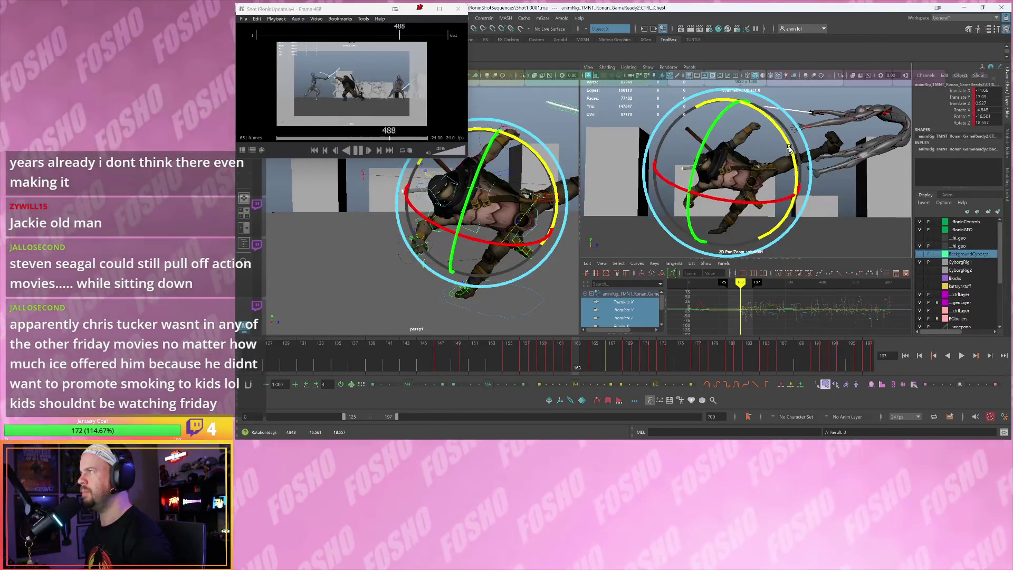
{"action": "key", "text": "w"}
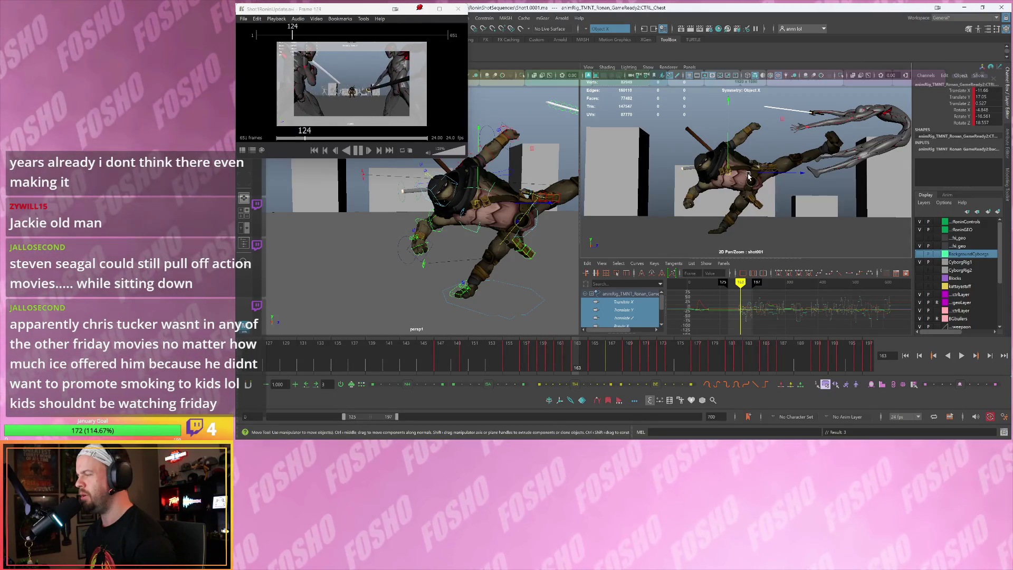
Compare frames 161–163 again and select the turtle's left shoulder control
{"action": "key", "text": "alt+comma"}
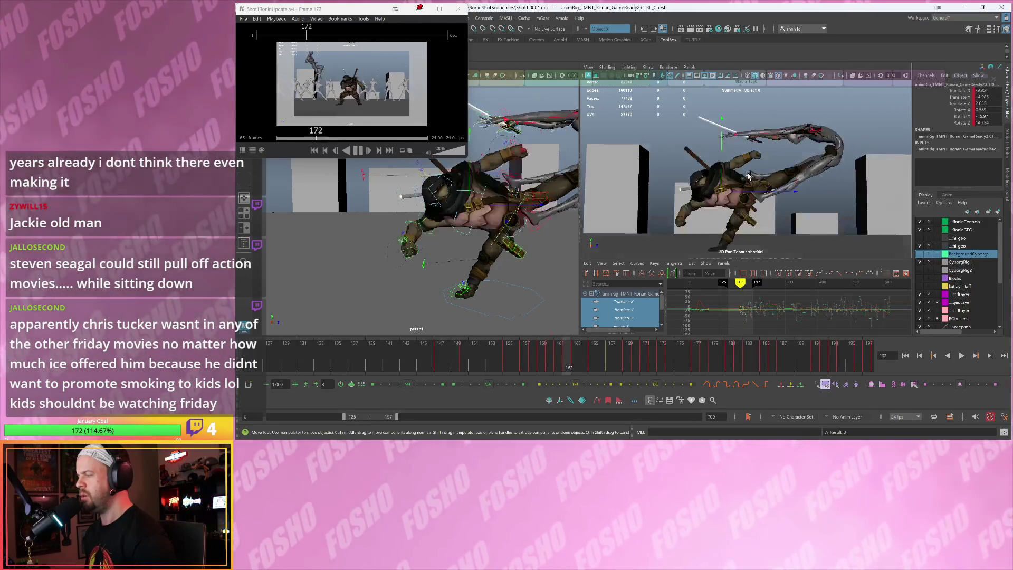
{"action": "key", "text": "alt+period"}
{"action": "key", "text": "alt+period"}
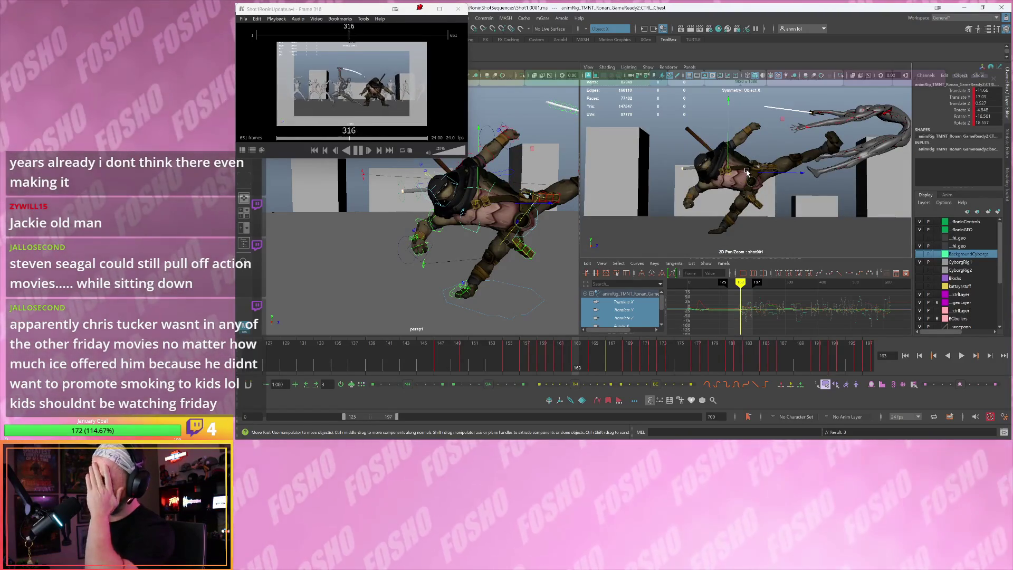
{"action": "key", "text": "alt+comma"}
{"action": "key", "text": "alt+comma"}
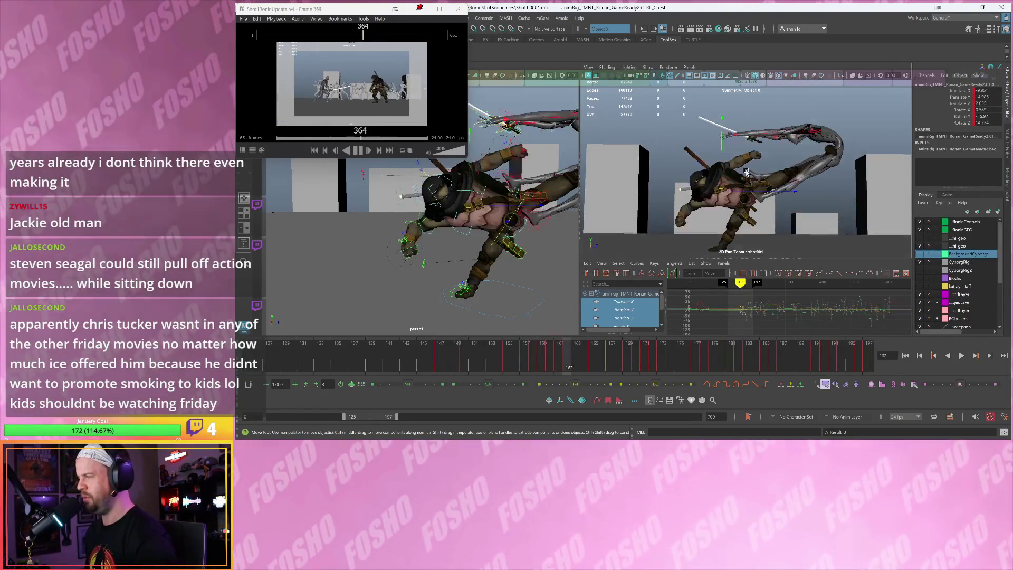
{"action": "key", "text": "alt+period"}
{"action": "key", "text": "alt+period"}
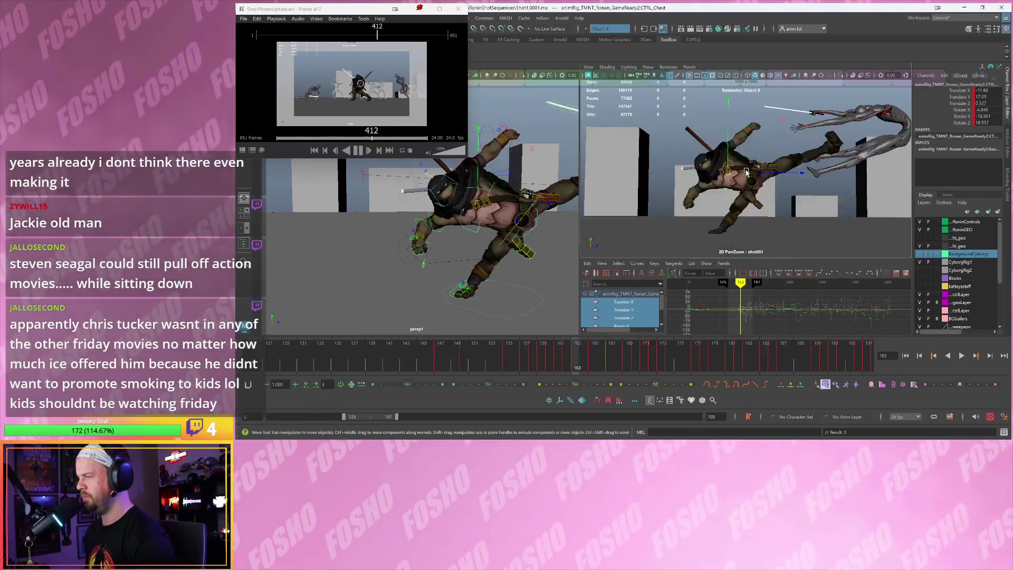
{"action": "key", "text": "alt+comma"}
{"action": "key", "text": "alt+comma"}
{"action": "key", "text": "alt+period"}
{"action": "key", "text": "alt+period"}
{"action": "key", "text": "alt+comma"}
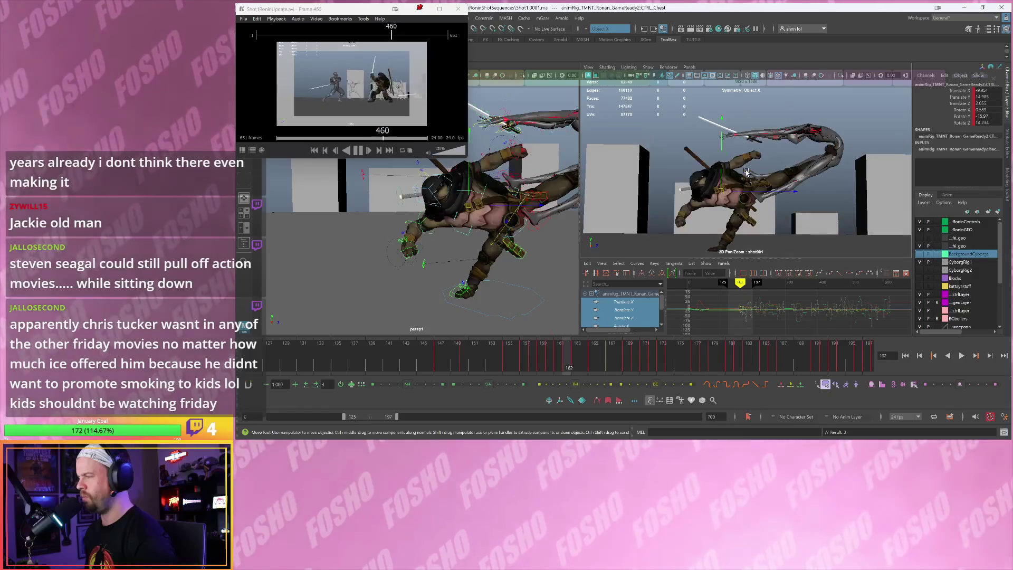
{"action": "key", "text": "alt+period"}
{"action": "key", "text": "alt+comma"}
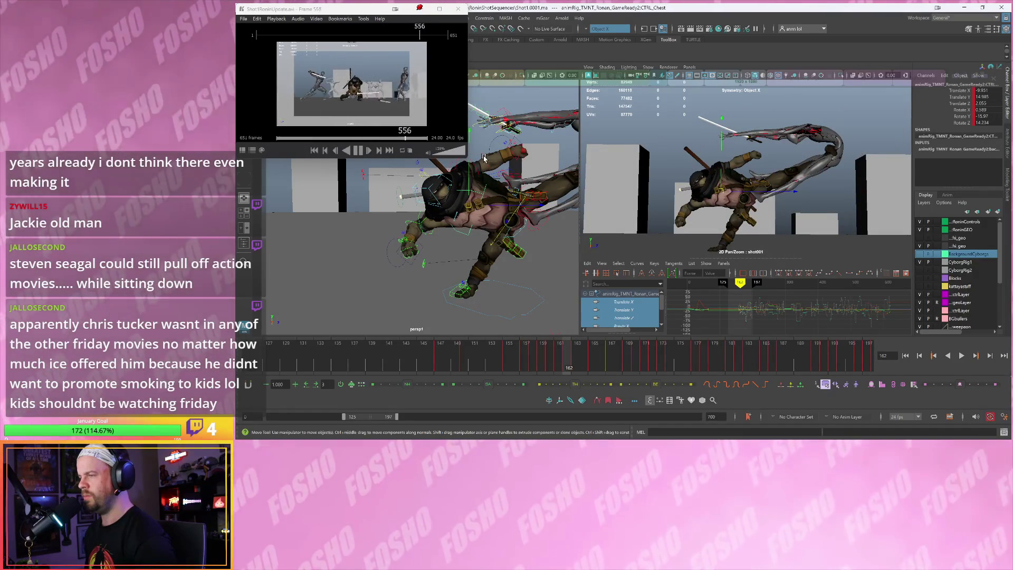
{"action": "left_click", "coordinate": [706, 173]}
{"action": "key", "text": "alt+comma"}
{"action": "key", "text": "alt+period"}
{"action": "key", "text": "alt+comma"}
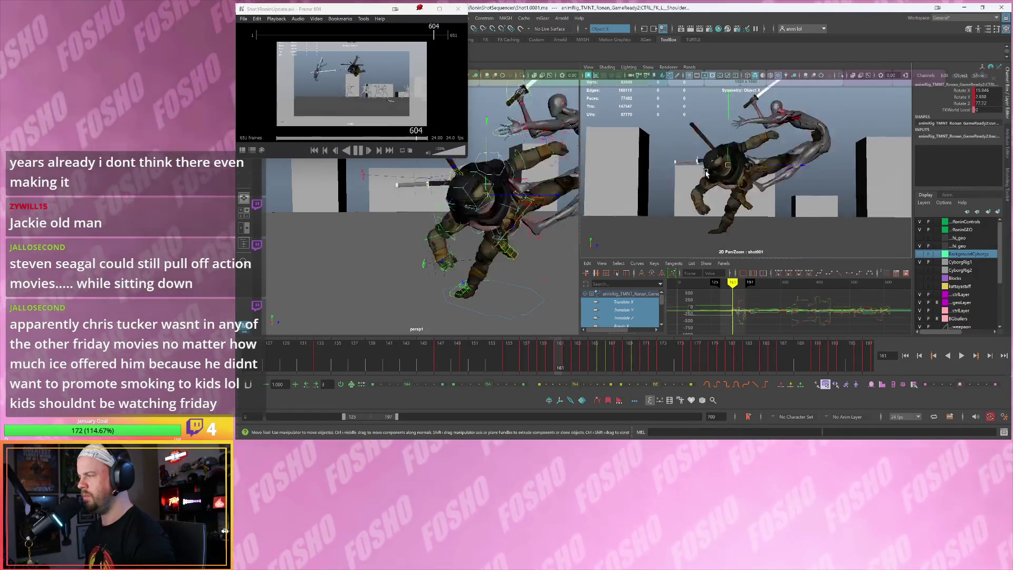
Blend the left shoulder about 27 toward the next key, comparing frames 162 and 163
{"action": "key", "text": "alt+period"}
{"action": "key", "text": "alt+comma"}
{"action": "key", "text": "alt+period"}
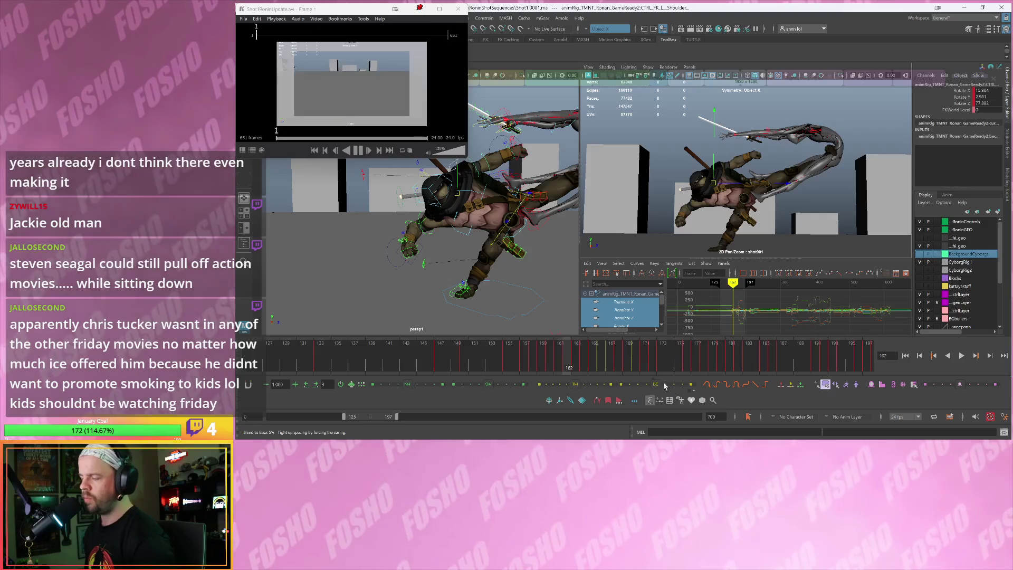
{"action": "left_click_drag", "start_coordinate": [656, 387], "coordinate": [674, 385]}
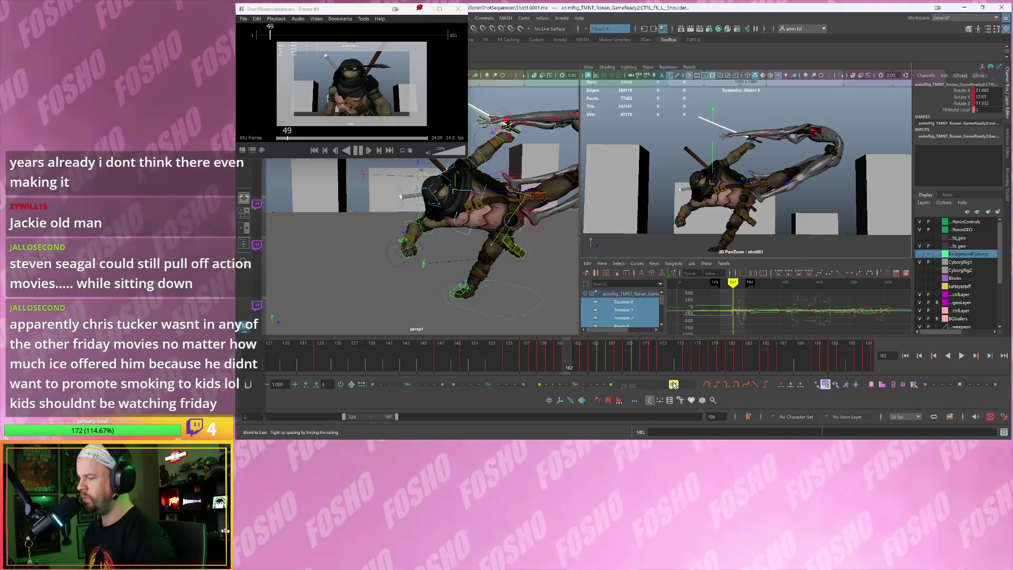
{"action": "key", "text": "alt+period"}
{"action": "key", "text": "alt+comma"}
{"action": "key", "text": "alt+period"}
{"action": "key", "text": "alt+comma"}
{"action": "key", "text": "alt+period"}
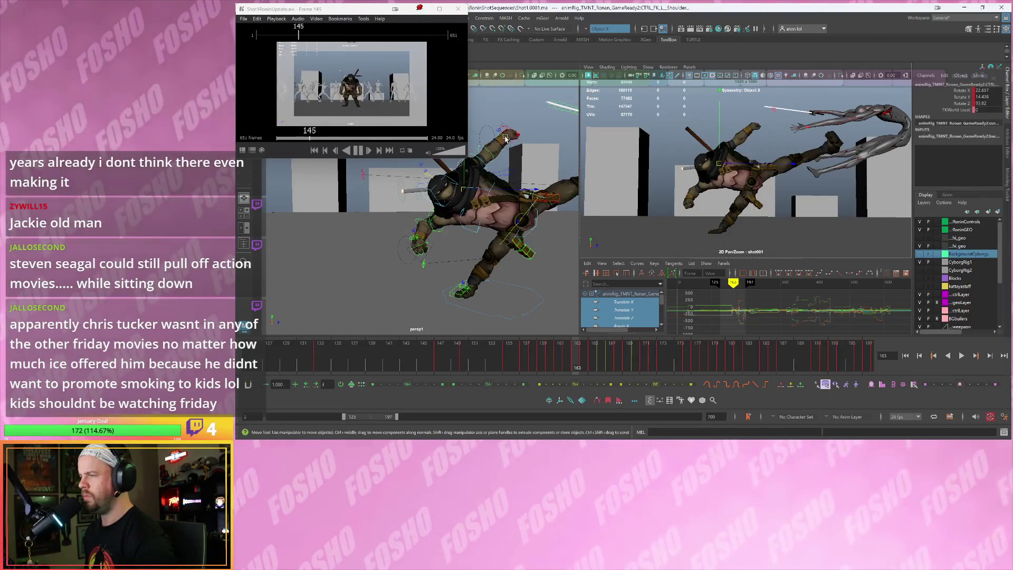
Rotate the left wrist to a new angle and turn the left FK shoulder further up at frame 163
{"action": "left_click", "coordinate": [505, 139]}
{"action": "key", "text": "e"}
{"action": "mouse_move", "coordinate": [732, 160]}
{"action": "left_mouse_down"}
{"action": "mouse_move", "coordinate": [756, 181]}
{"action": "mouse_move", "coordinate": [734, 174]}
{"action": "left_mouse_up"}
{"action": "left_click", "coordinate": [488, 160]}
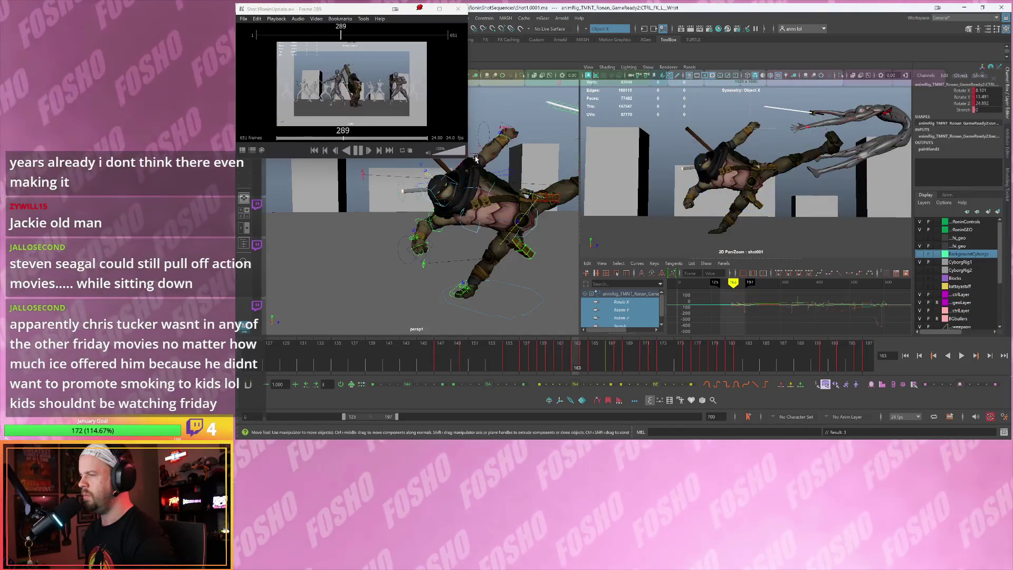
{"action": "key", "text": "w"}
{"action": "key", "text": "alt+comma"}
{"action": "key", "text": "alt+period"}
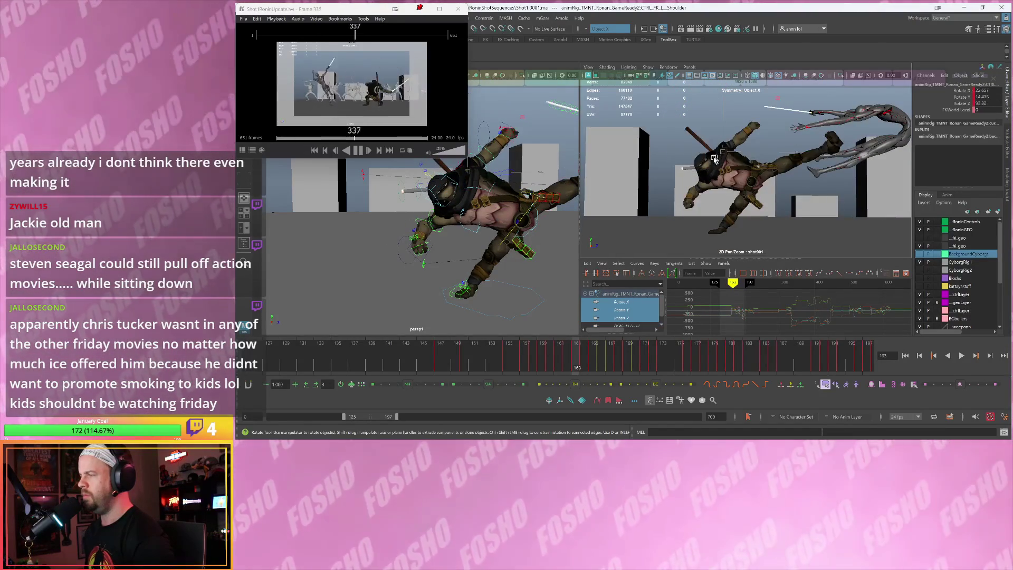
{"action": "key", "text": "e"}
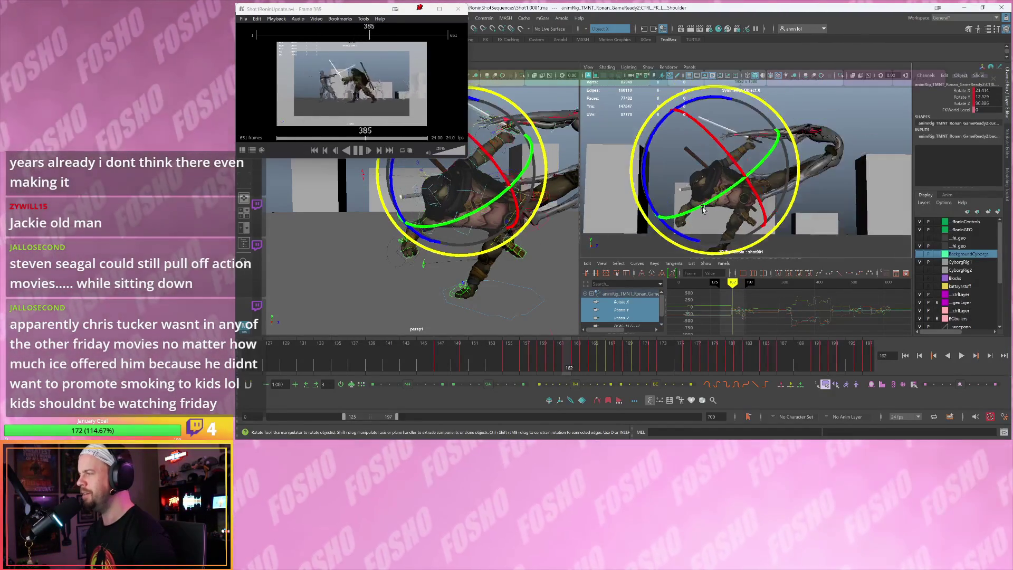
{"action": "left_click_drag", "start_coordinate": [702, 211], "coordinate": [710, 213]}
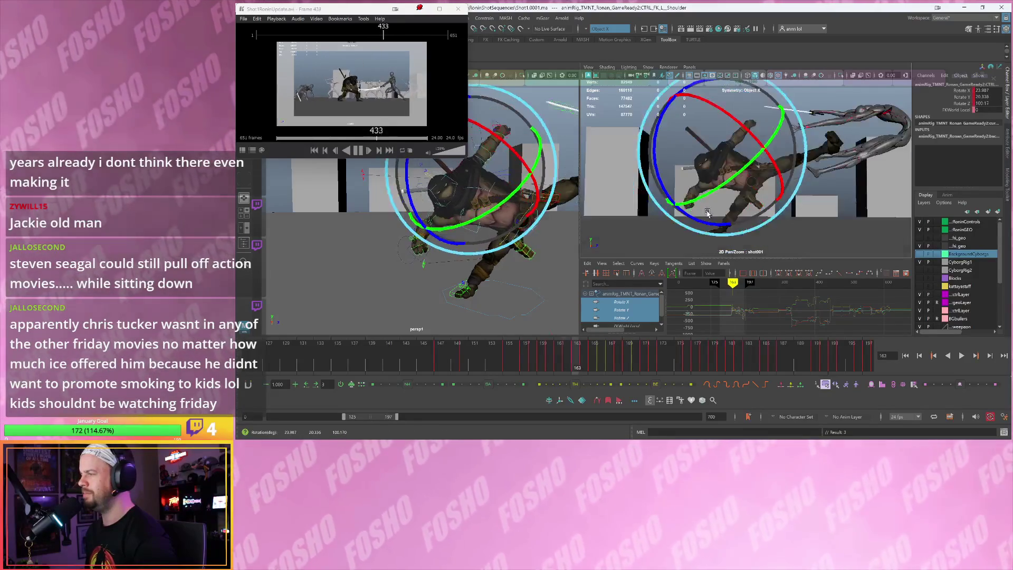
{"action": "key", "text": "w"}
Reframe the view on the turtle, select CTRL_R_Collar, and move the reference video window lower
{"action": "right_click_drag", "start_coordinate": [471, 210], "coordinate": [528, 222], "text": "alt"}
{"action": "left_click", "coordinate": [512, 203]}
{"action": "left_click_drag", "start_coordinate": [512, 202], "coordinate": [518, 221], "text": "alt"}
{"action": "left_click", "coordinate": [527, 223]}
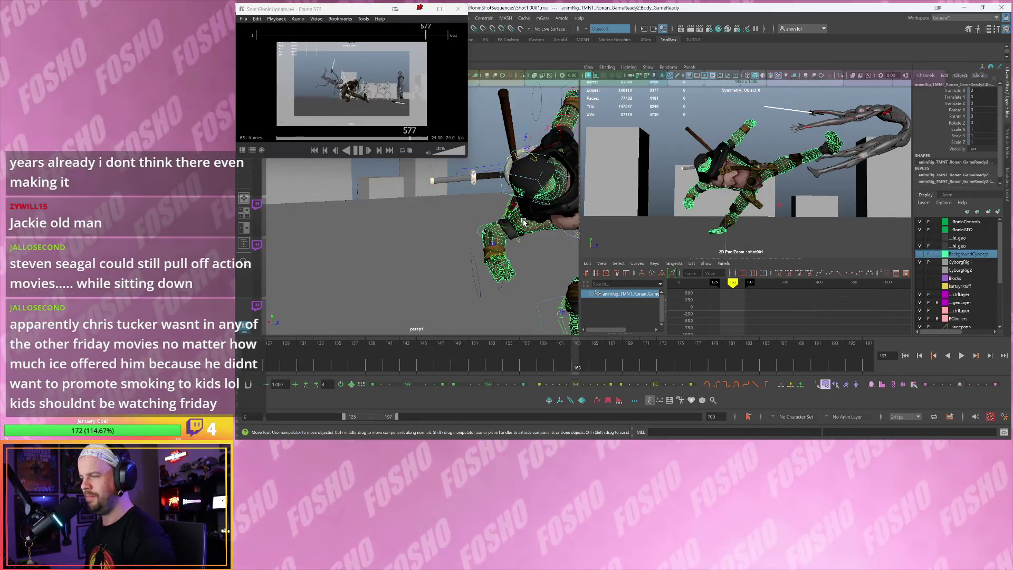
{"action": "mouse_move", "coordinate": [358, 10]}
{"action": "left_mouse_down"}
{"action": "mouse_move", "coordinate": [363, 66]}
{"action": "mouse_move", "coordinate": [371, 21]}
{"action": "left_mouse_up"}
Rotate the turtle's right collar control and check it at frame 163
{"action": "right_click", "coordinate": [399, 30]}
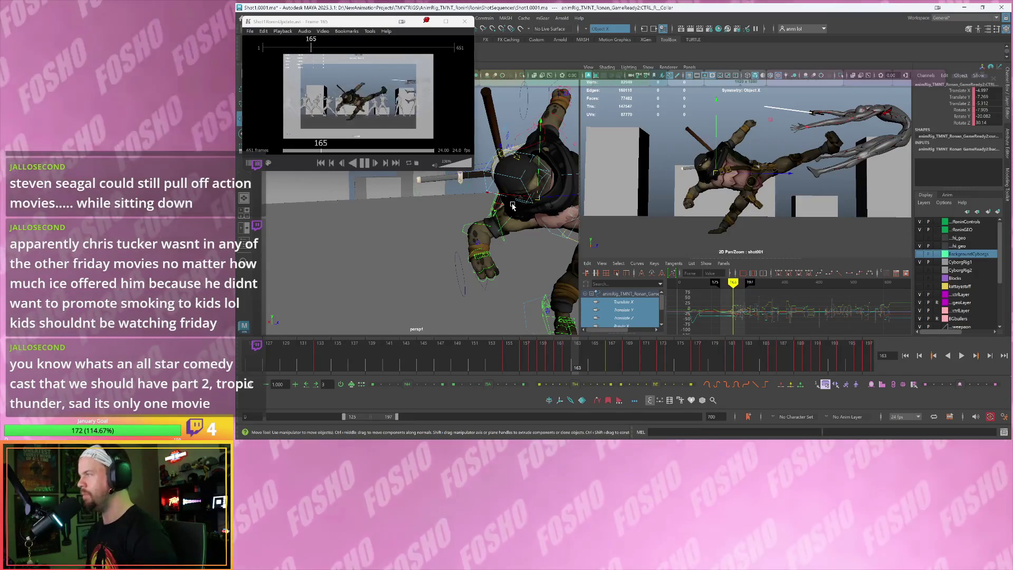
{"action": "left_click_drag", "start_coordinate": [496, 262], "coordinate": [507, 225], "text": "alt"}
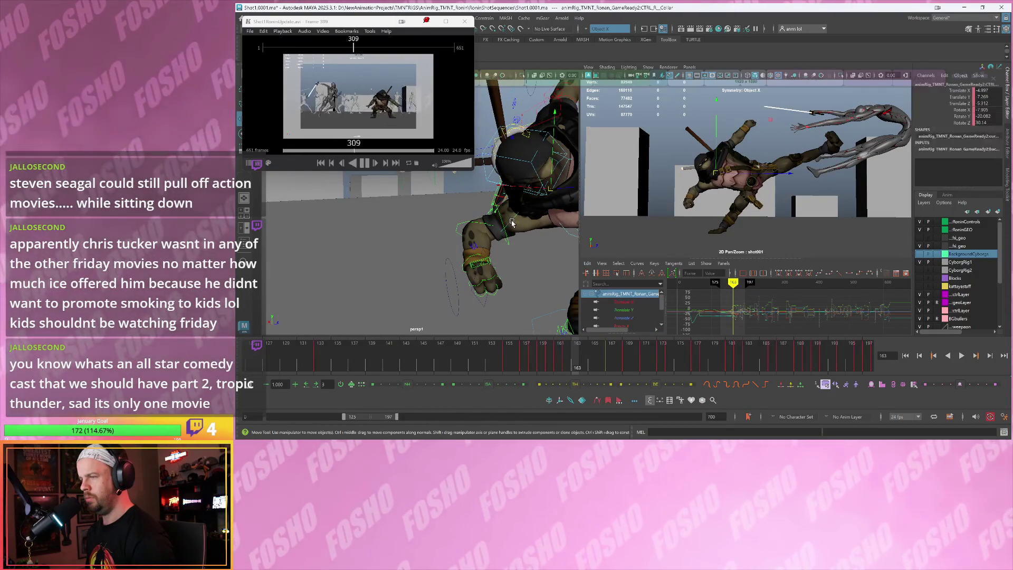
{"action": "key", "text": "e"}
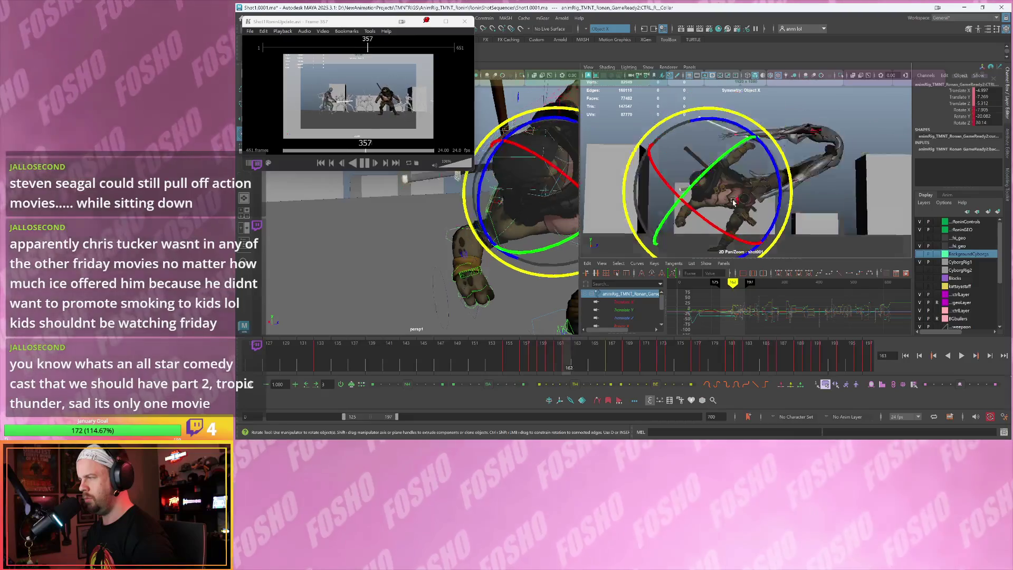
{"action": "left_click_drag", "start_coordinate": [772, 183], "coordinate": [774, 207]}
{"action": "key", "text": "period"}
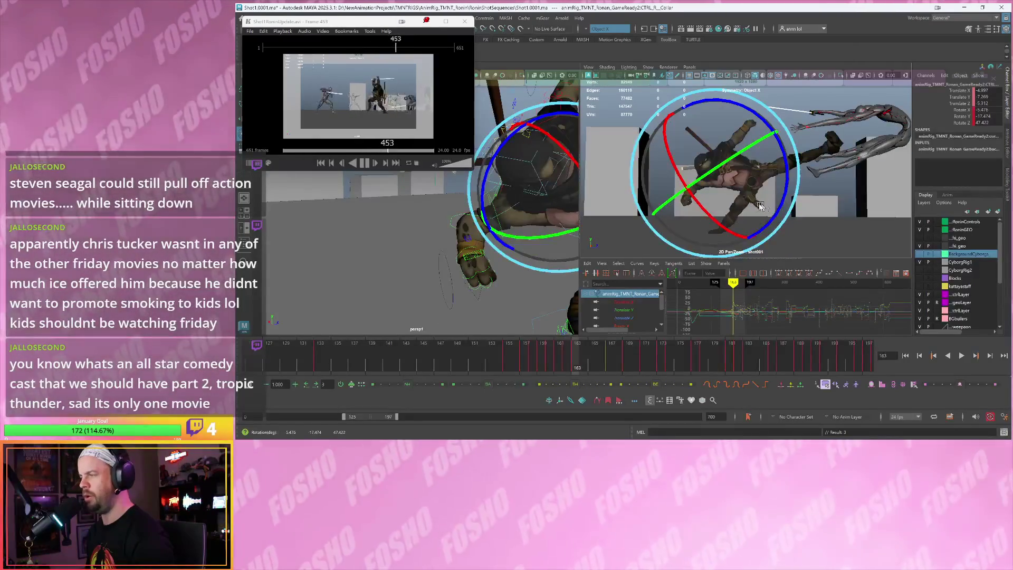
{"action": "key", "text": "w"}
{"action": "left_click_drag", "start_coordinate": [503, 217], "coordinate": [475, 230], "text": "alt"}
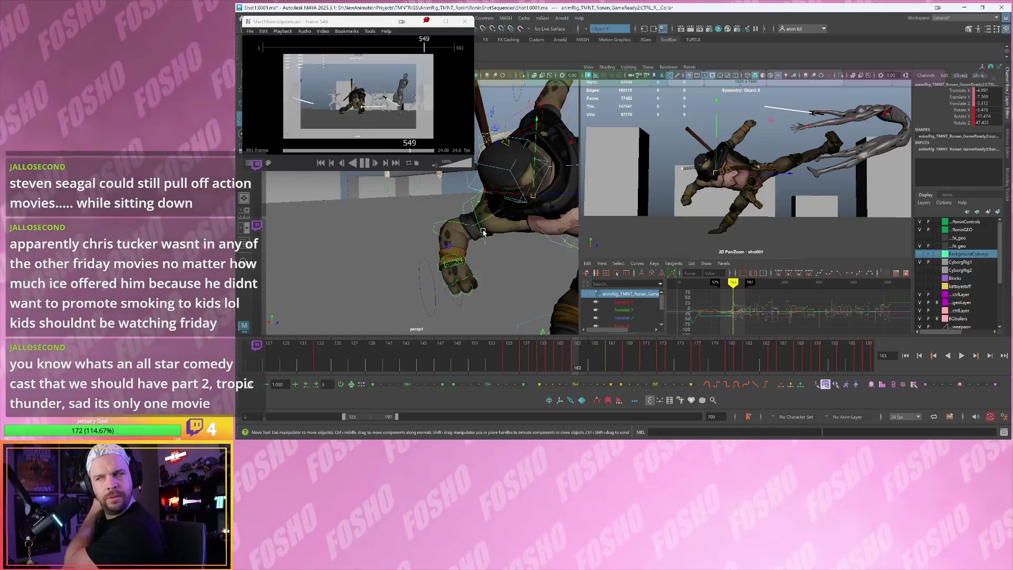
Rotate CTRL_FK_R_Elbow to bend the forearm at frame 163, comparing against frame 162
{"action": "left_click", "coordinate": [446, 222]}
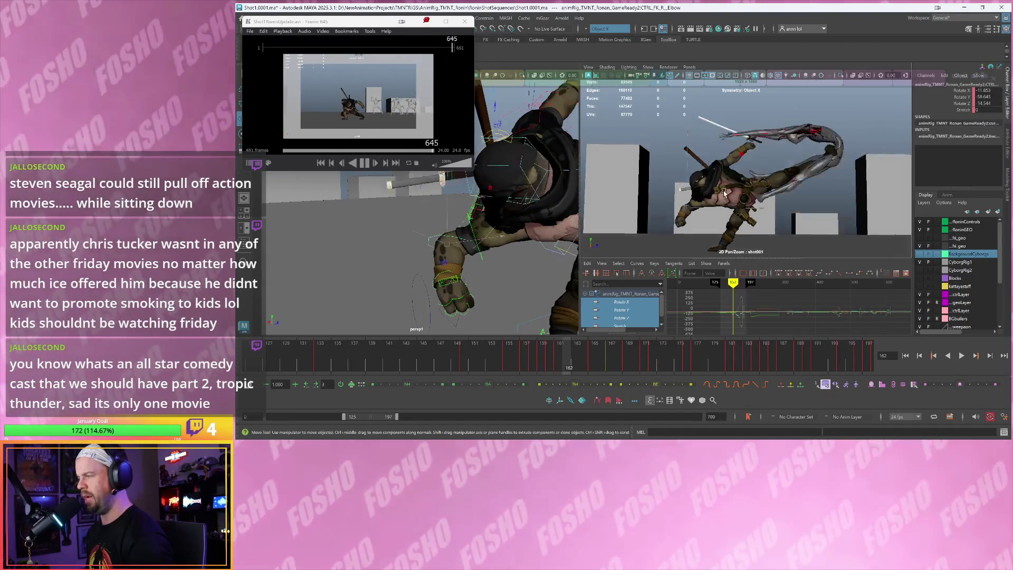
{"action": "key", "text": "e"}
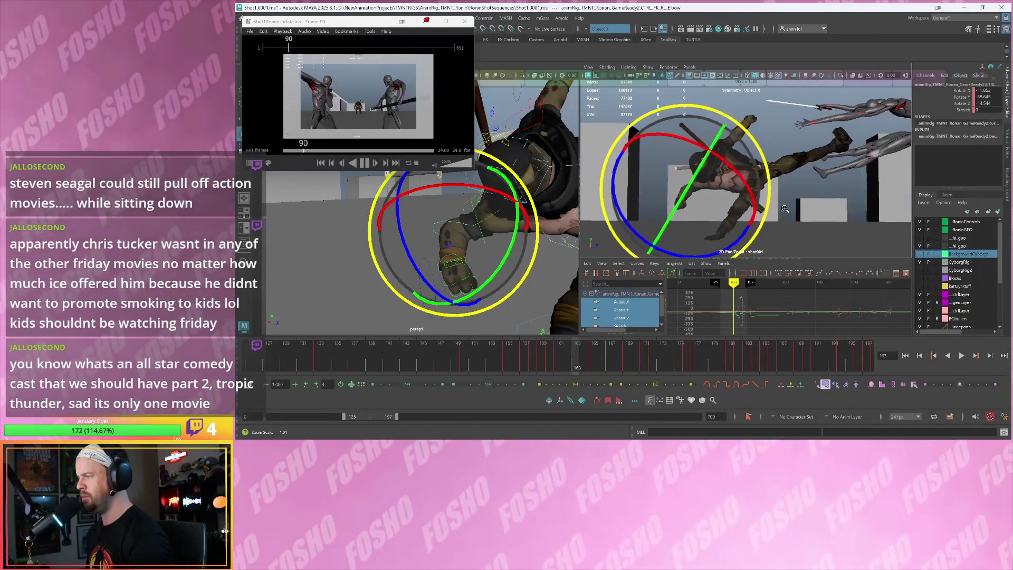
{"action": "key", "text": "w"}
{"action": "key", "text": "alt+comma"}
{"action": "key", "text": "alt+period"}
{"action": "key", "text": "e"}
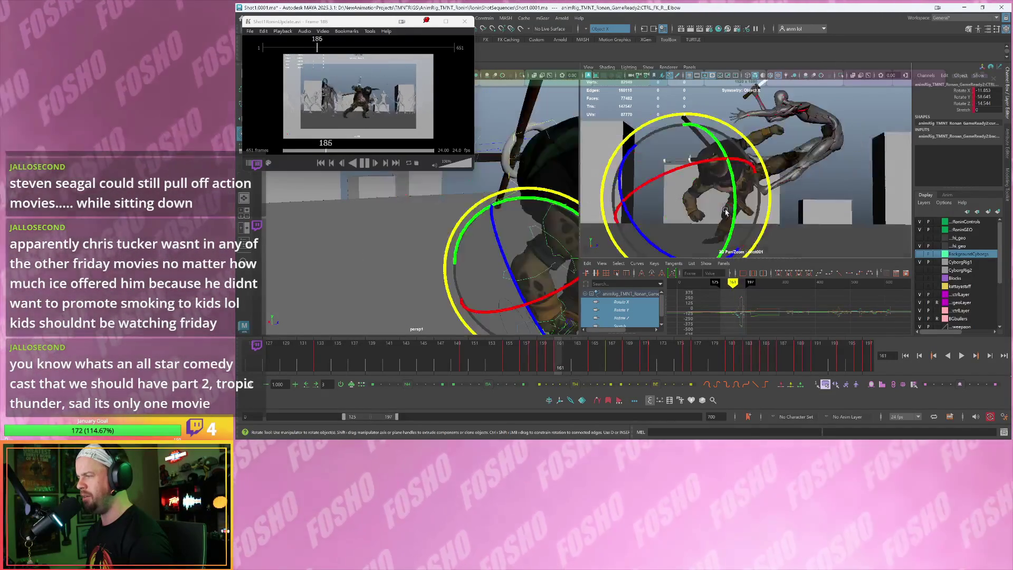
{"action": "left_click_drag", "start_coordinate": [722, 229], "coordinate": [693, 247]}
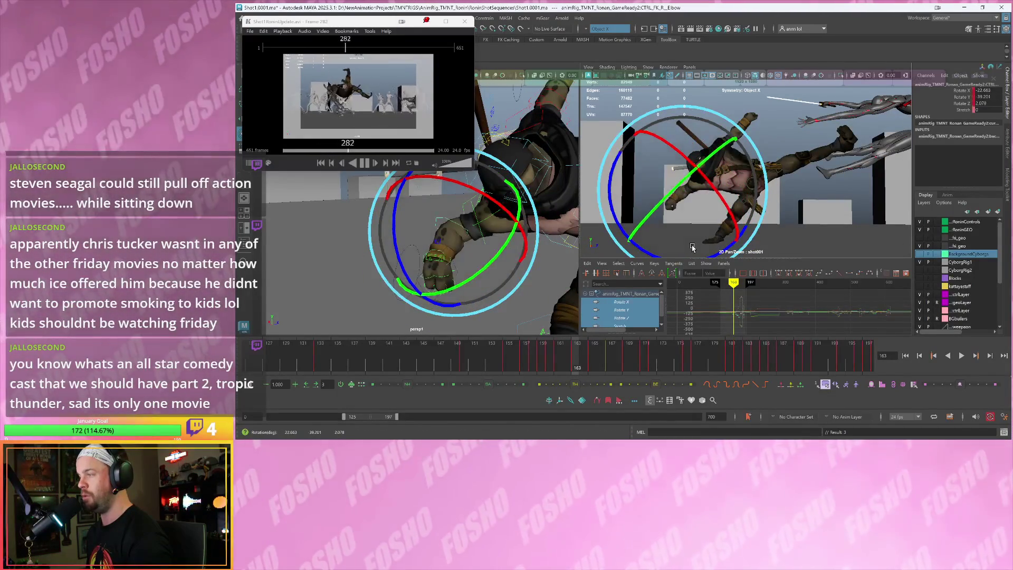
{"action": "key", "text": "alt+comma"}
{"action": "key", "text": "alt+period"}
{"action": "key", "text": "alt+comma"}
{"action": "key", "text": "alt+period"}
{"action": "key", "text": "alt+comma"}
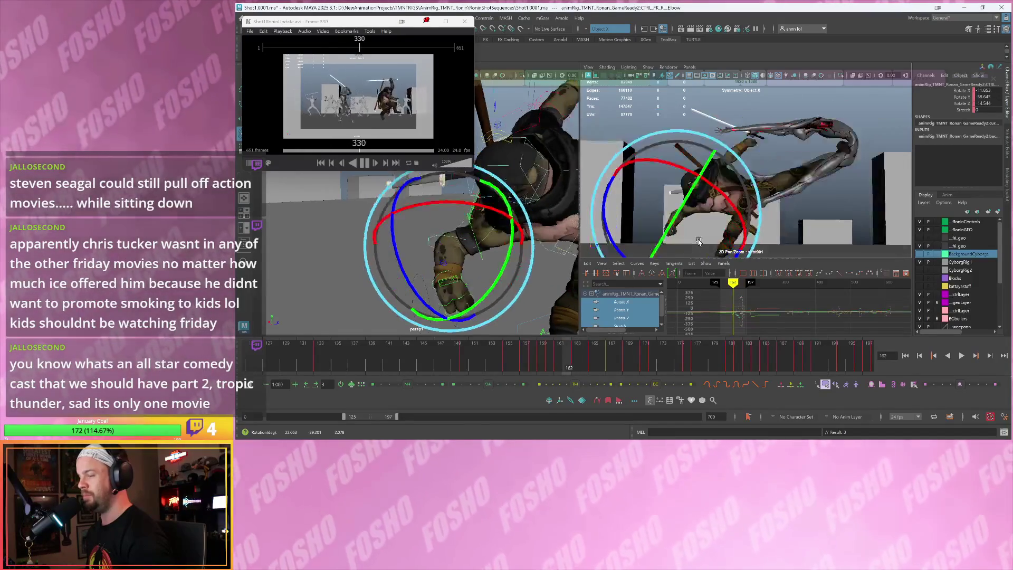
{"action": "key", "text": "alt+period"}
Select the turtle's head control and flip between frames to check it
{"action": "left_click", "coordinate": [507, 197]}
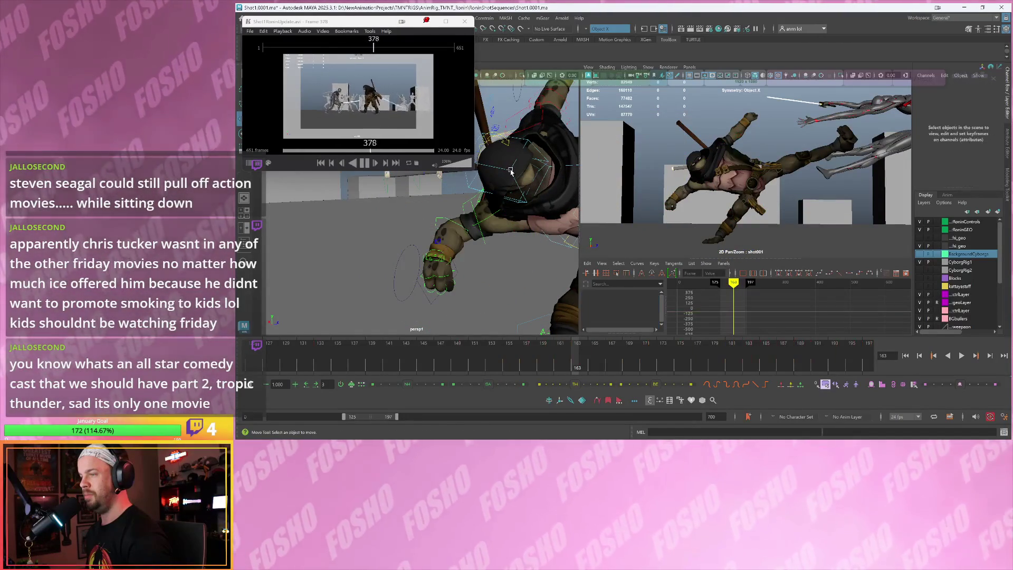
{"action": "left_click", "coordinate": [511, 170]}
{"action": "key", "text": "alt+comma"}
{"action": "key", "text": "alt+period"}
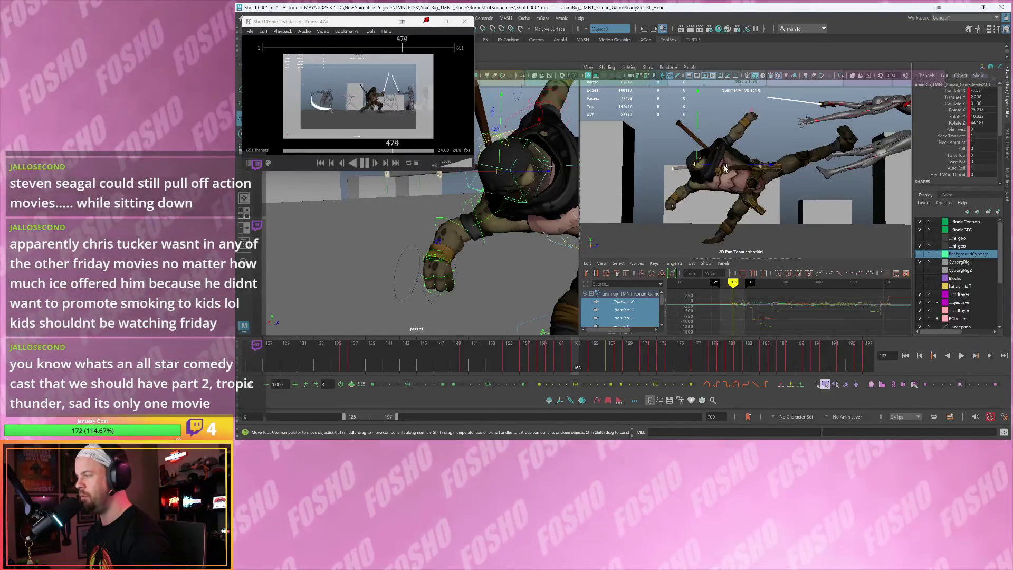
Shift the turtle's head control along X and rotate it
{"action": "key", "text": "alt+comma"}
{"action": "key", "text": "alt+period"}
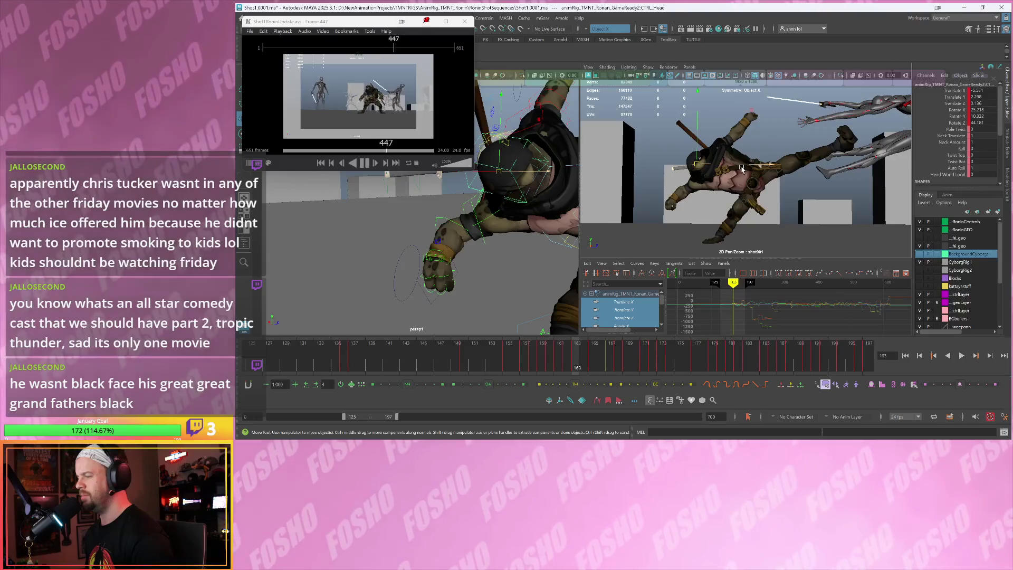
{"action": "key", "text": "alt+comma"}
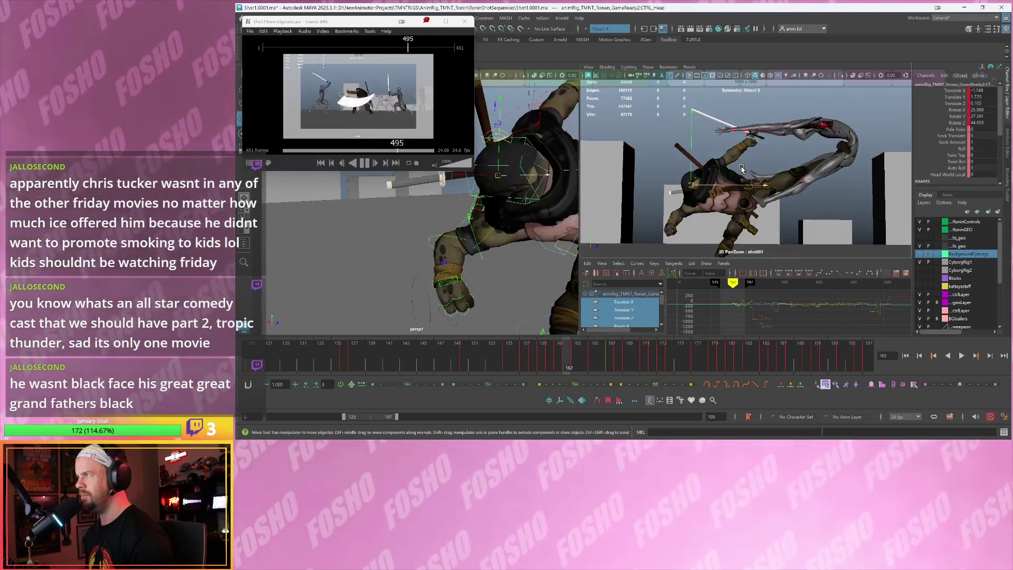
{"action": "key", "text": "alt+period"}
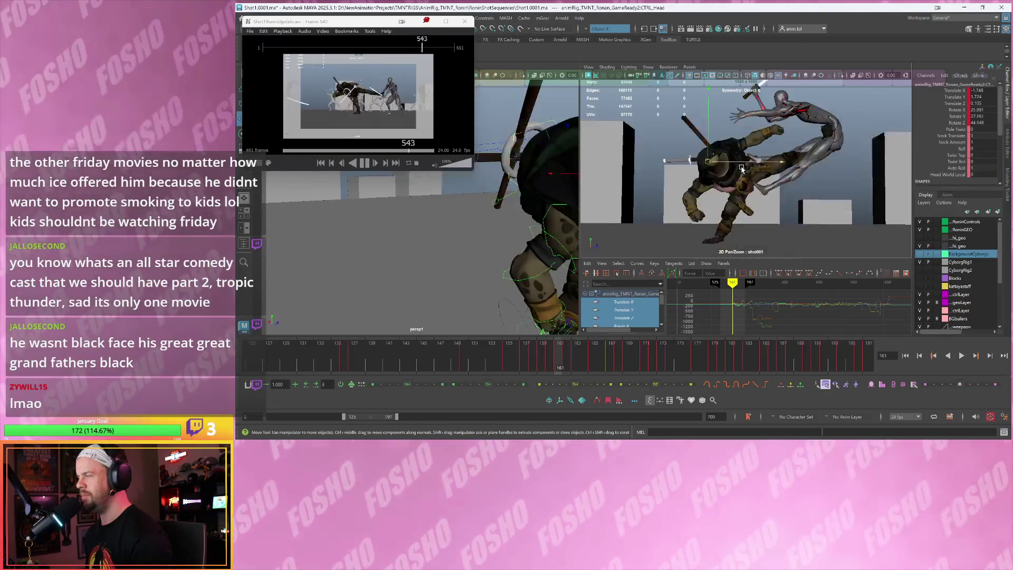
{"action": "mouse_move", "coordinate": [735, 168]}
{"action": "left_mouse_down"}
{"action": "mouse_move", "coordinate": [645, 153]}
{"action": "mouse_move", "coordinate": [680, 188]}
{"action": "mouse_move", "coordinate": [718, 202]}
{"action": "mouse_move", "coordinate": [661, 188]}
{"action": "left_mouse_up"}
{"action": "key", "text": "e"}
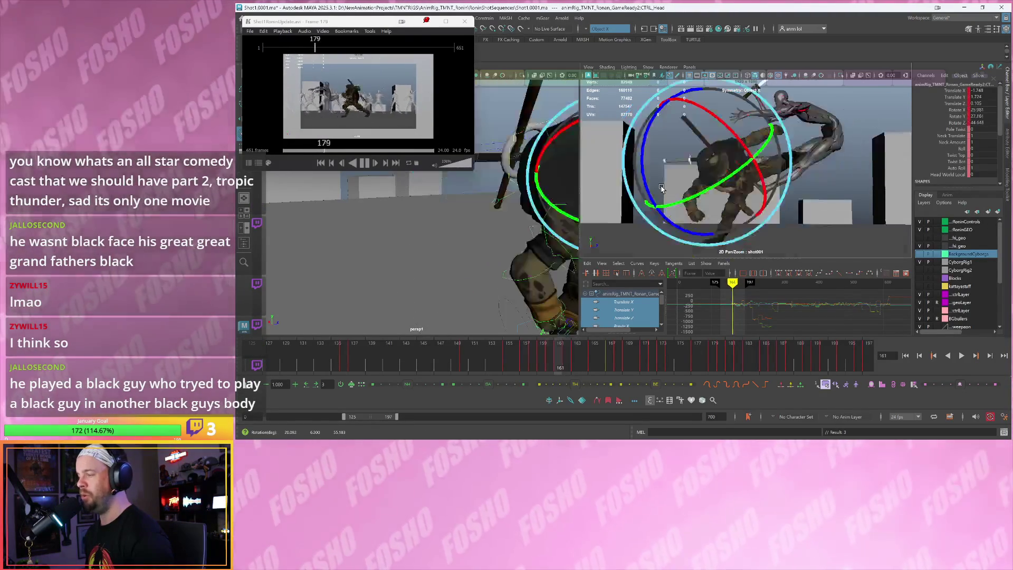
Play back the animation and step through frames 159–163 to review the head change
{"action": "key", "text": "alt+comma"}
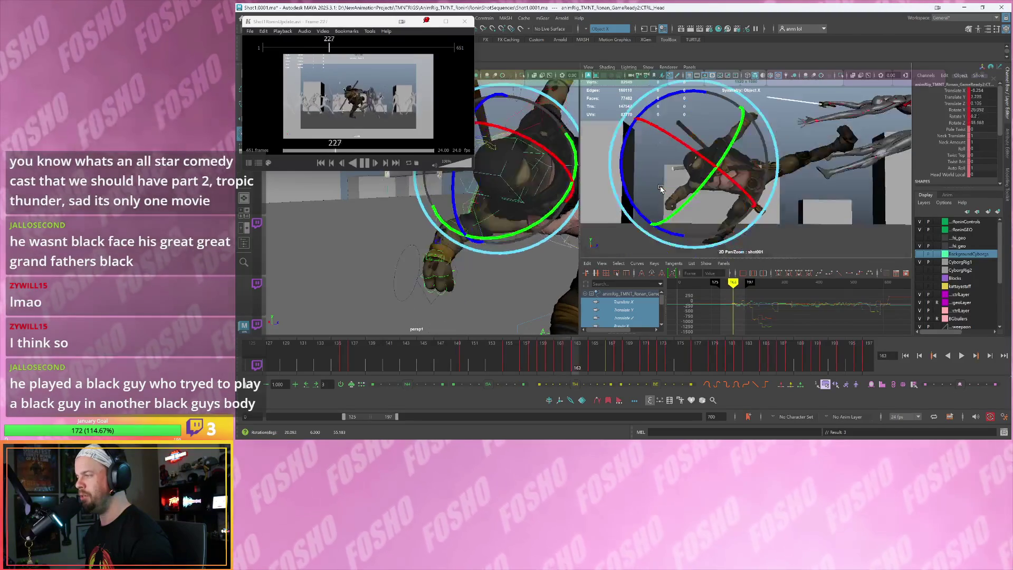
{"action": "key", "text": "alt+period"}
{"action": "key", "text": "alt+comma"}
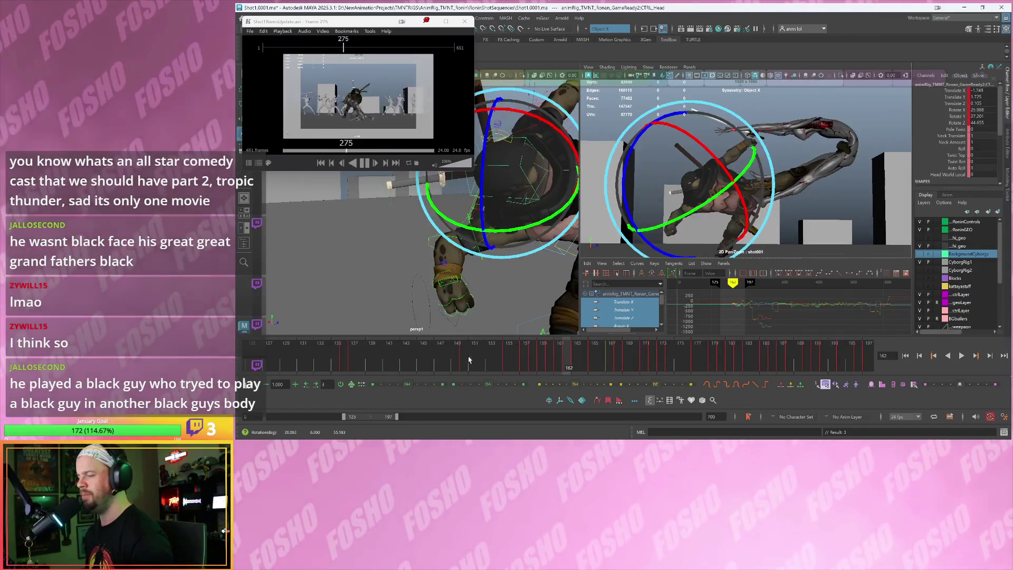
{"action": "key", "text": "alt+v"}
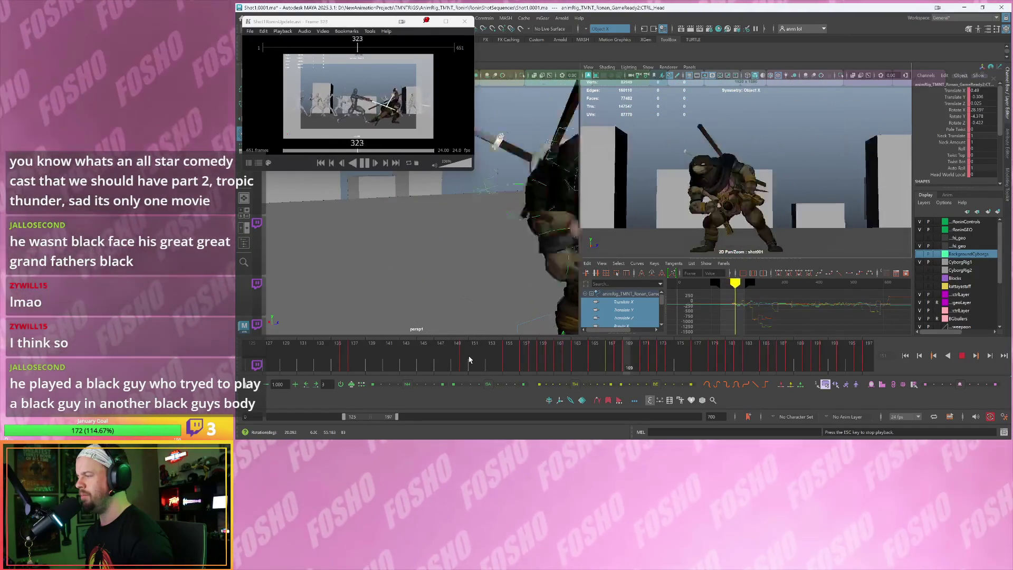
{"action": "key", "text": "Escape"}
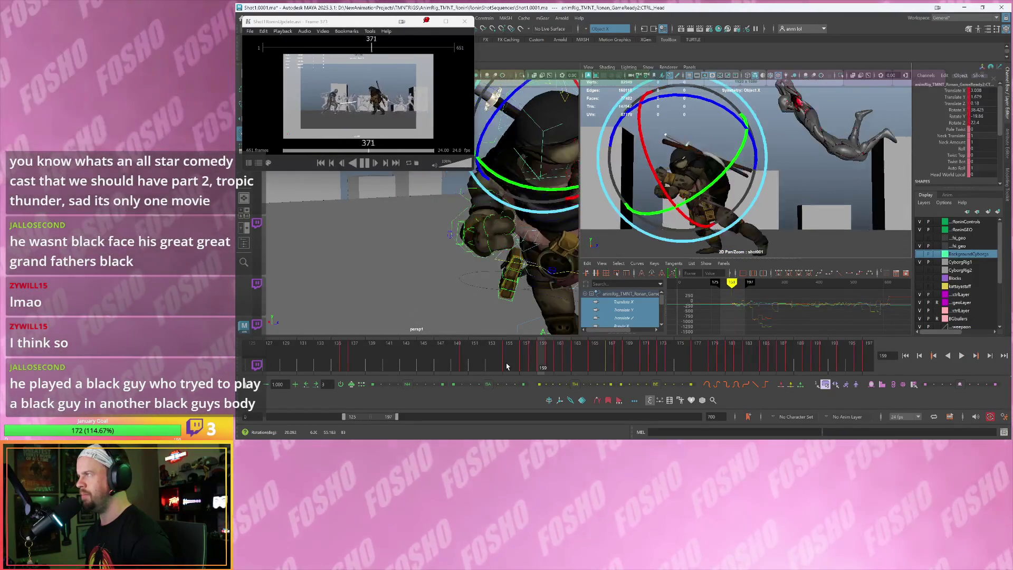
{"action": "left_click", "coordinate": [568, 363]}
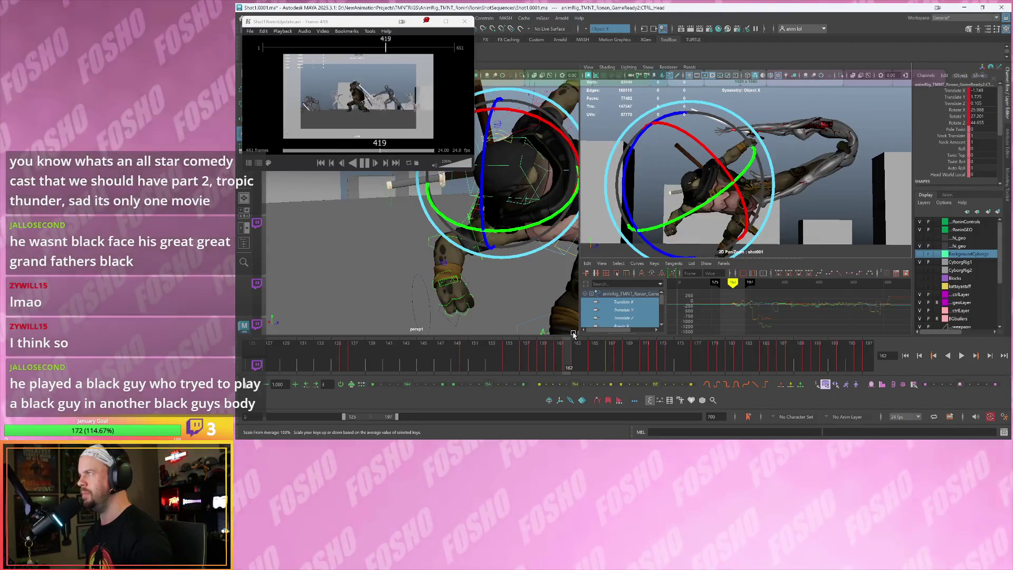
{"action": "key", "text": "alt+comma"}
{"action": "key", "text": "alt+comma"}
{"action": "key", "text": "alt+comma"}
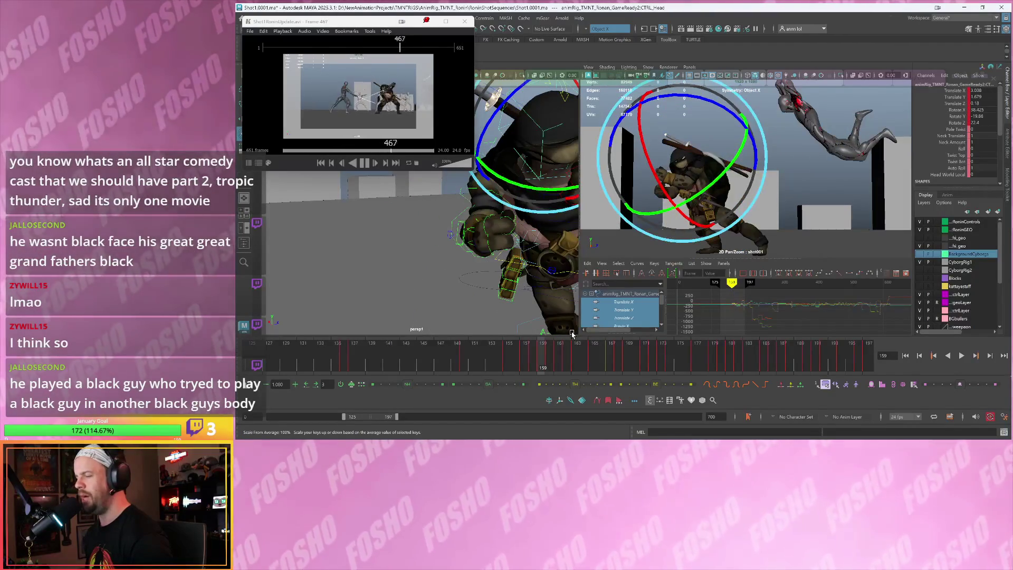
{"action": "key", "text": "alt+period"}
{"action": "key", "text": "alt+period"}
{"action": "key", "text": "alt+period"}
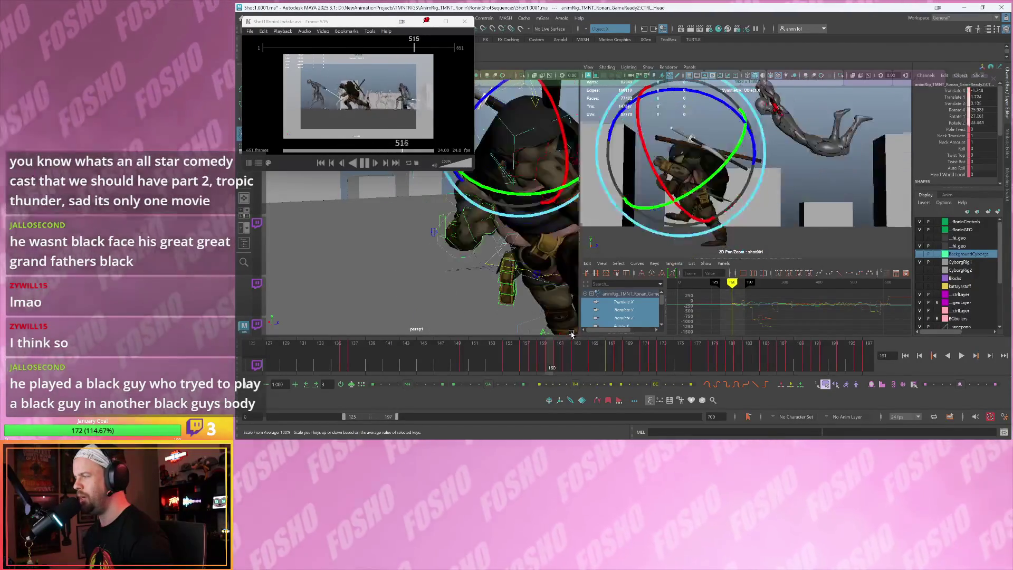
{"action": "key", "text": "alt+period"}
Select CTRL_Body and slide it back left along X around frame 162
{"action": "left_click", "coordinate": [572, 334]}
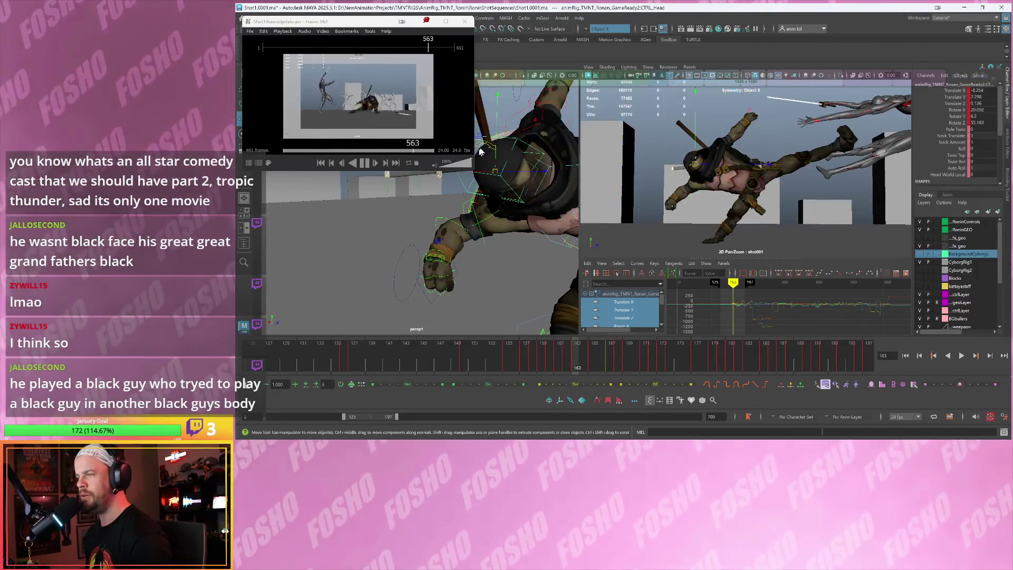
{"action": "key", "text": "w"}
{"action": "left_click_drag", "start_coordinate": [501, 264], "coordinate": [461, 259], "text": "alt"}
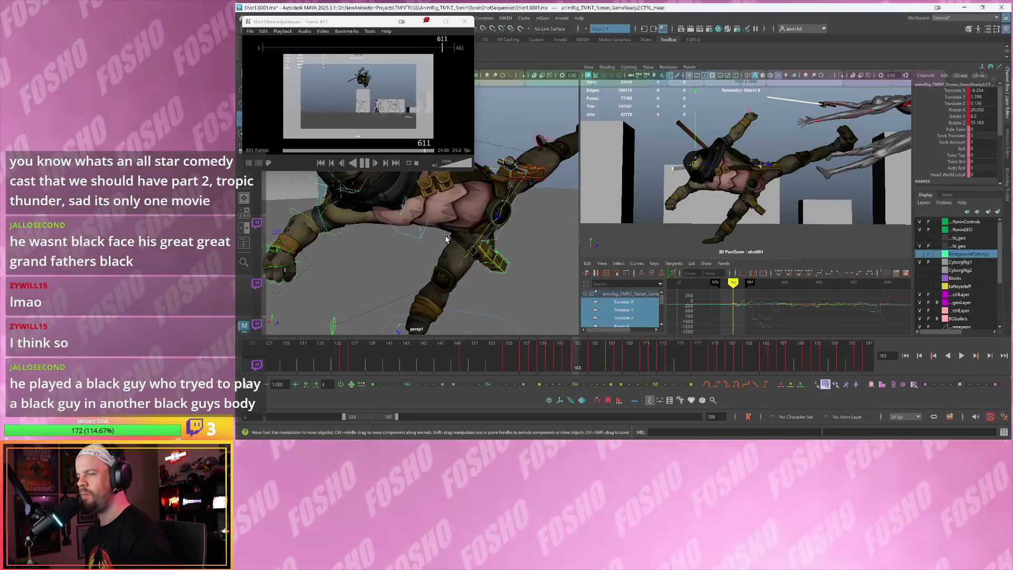
{"action": "left_click", "coordinate": [447, 239]}
{"action": "key", "text": "alt+comma"}
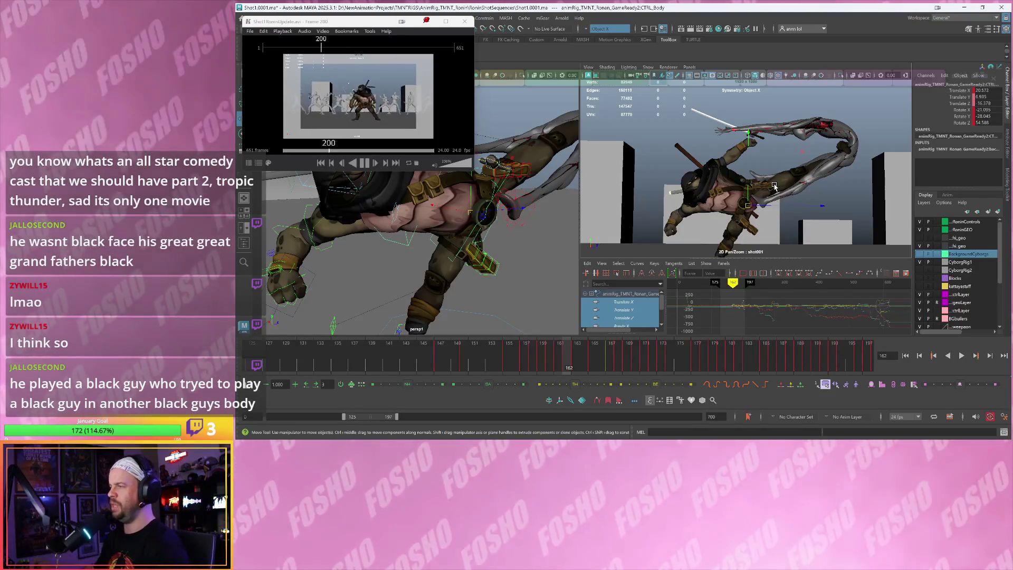
{"action": "key", "text": "alt+v"}
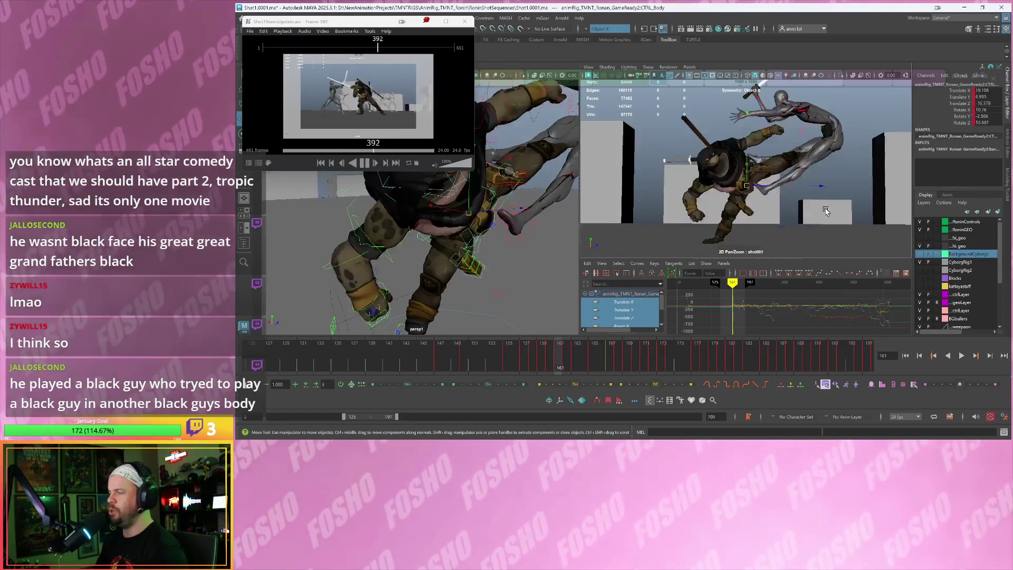
{"action": "left_click_drag", "start_coordinate": [821, 207], "coordinate": [811, 208]}
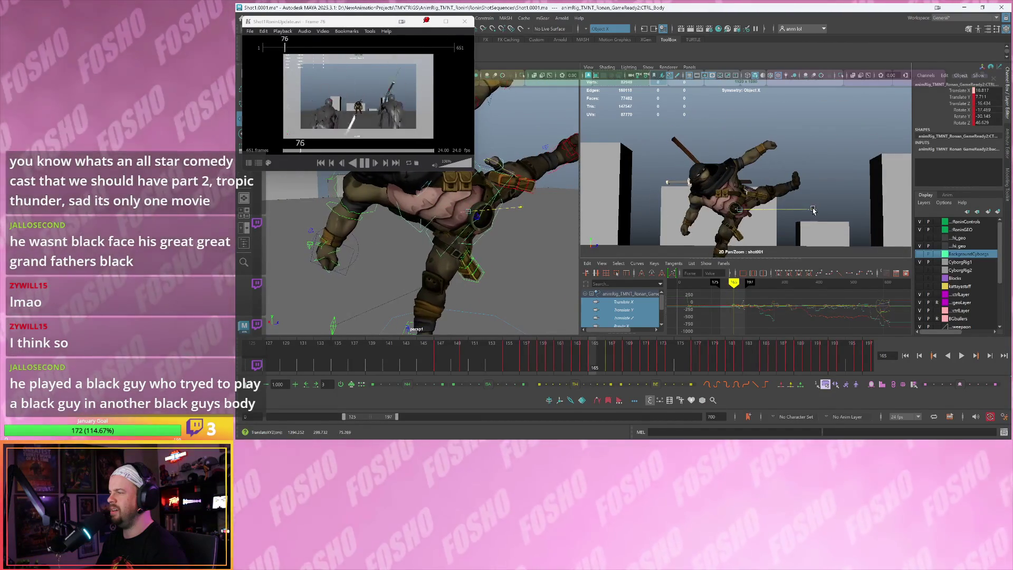
Play and scrub through the kick around frames 155–165, then select the left toe control
{"action": "key", "text": "alt+v"}
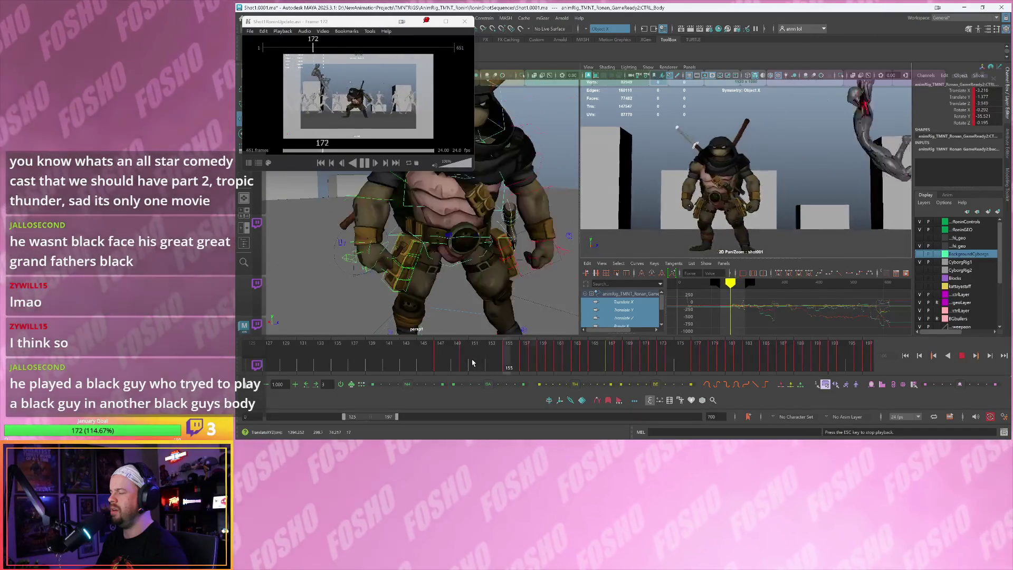
{"action": "key", "text": "Escape"}
{"action": "key", "text": "alt+comma"}
{"action": "key", "text": "alt+comma"}
{"action": "key", "text": "alt+comma"}
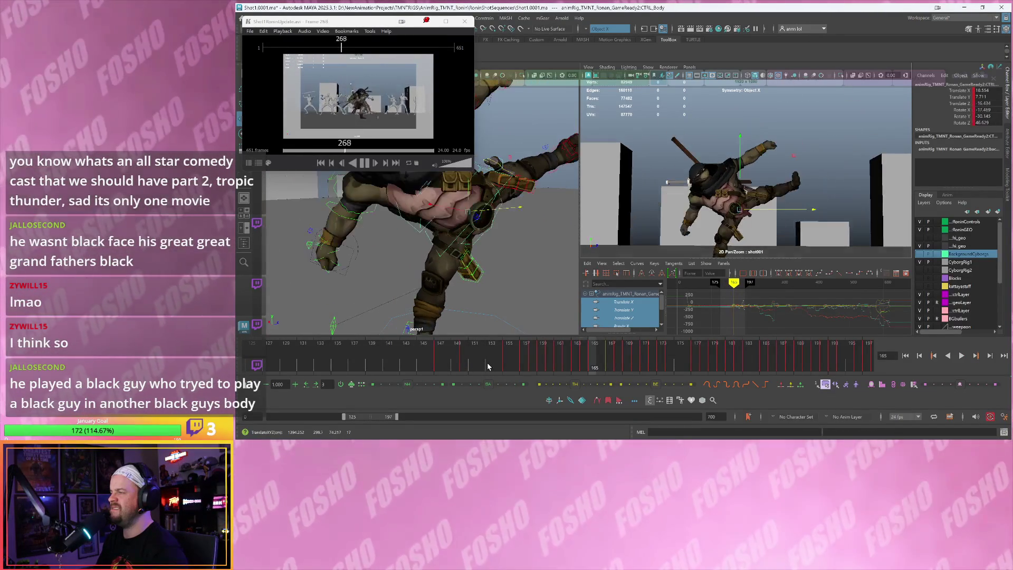
{"action": "key", "text": "alt+period"}
{"action": "key", "text": "alt+period"}
{"action": "mouse_move", "coordinate": [487, 362]}
{"action": "left_mouse_down"}
{"action": "mouse_move", "coordinate": [469, 364]}
{"action": "mouse_move", "coordinate": [585, 366]}
{"action": "mouse_move", "coordinate": [504, 369]}
{"action": "left_mouse_up"}
{"action": "key", "text": "alt+period"}
{"action": "key", "text": "alt+period"}
{"action": "key", "text": "alt+period"}
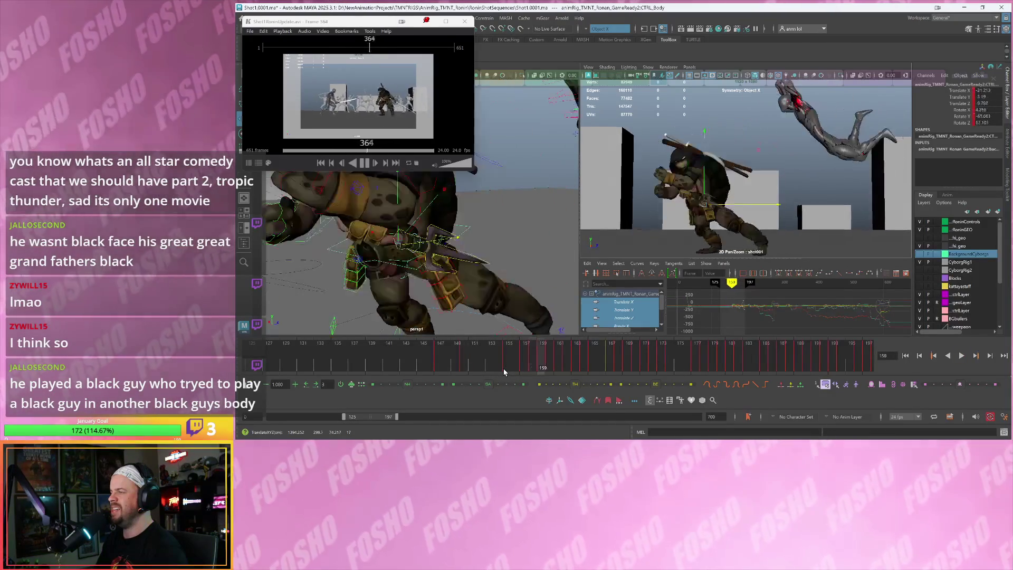
{"action": "key", "text": "alt+comma"}
{"action": "key", "text": "alt+comma"}
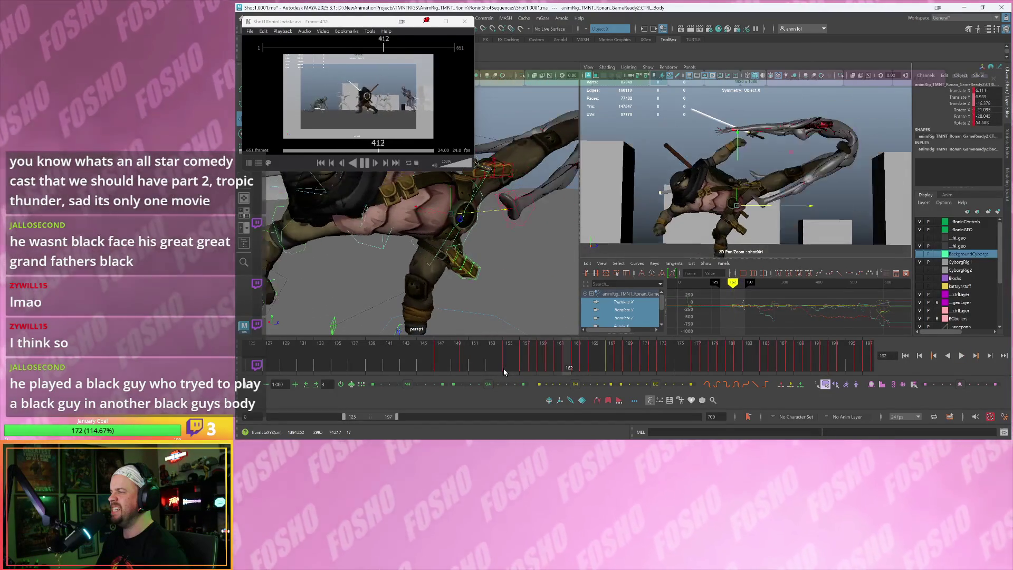
{"action": "key", "text": "alt+period"}
{"action": "key", "text": "alt+period"}
{"action": "key", "text": "alt+comma"}
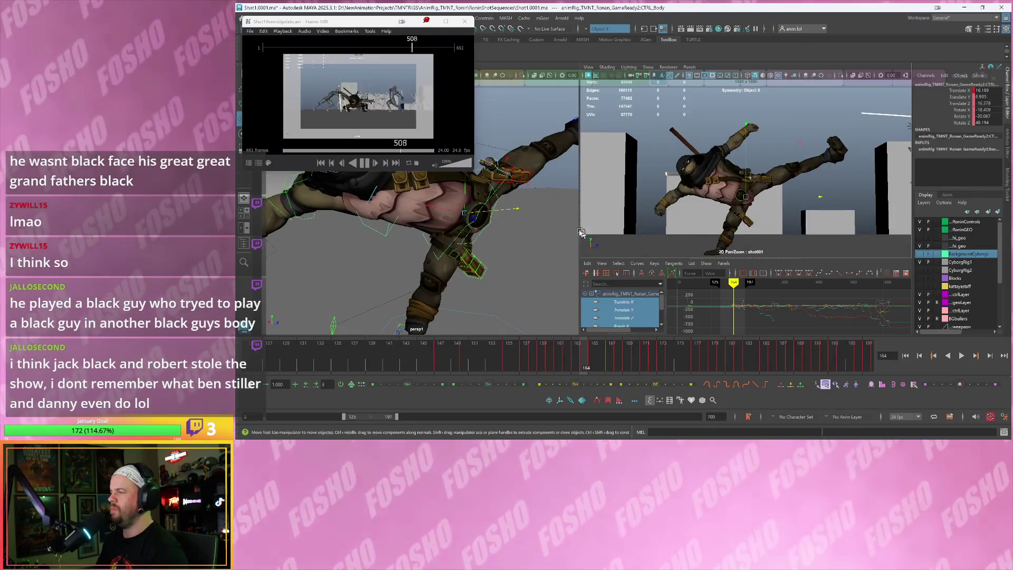
{"action": "left_click", "coordinate": [520, 137]}
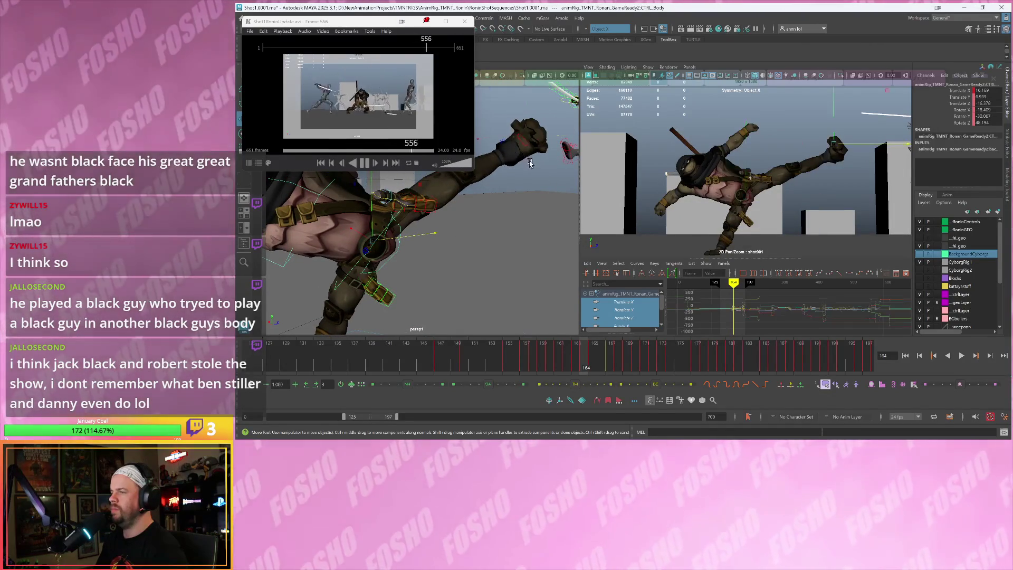
Raise the left foot pinner up and to the right at frame 165, comparing against frame 164
{"action": "left_click", "coordinate": [542, 180]}
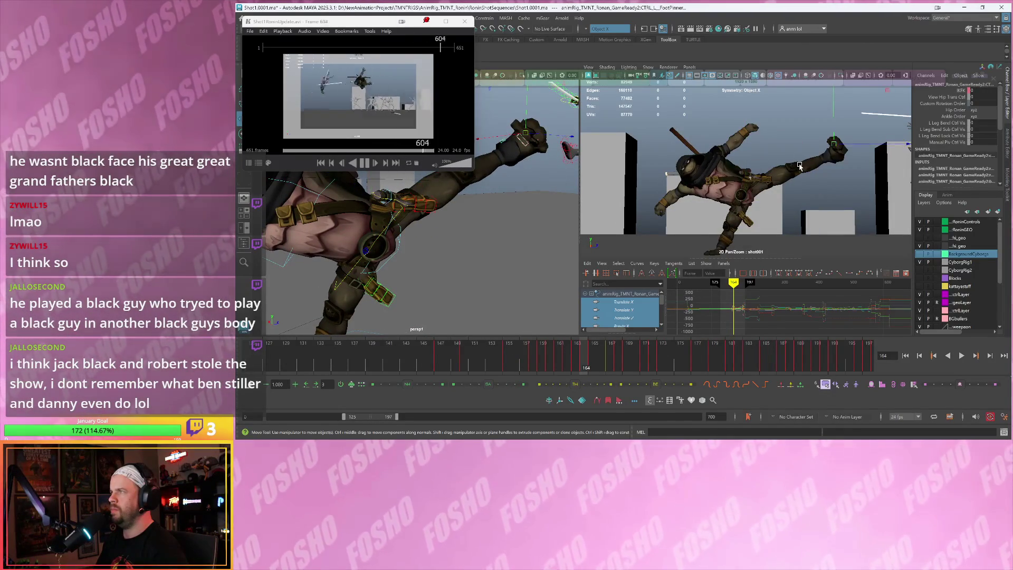
{"action": "key", "text": "alt+period"}
{"action": "key", "text": "alt+comma"}
{"action": "key", "text": "alt+period"}
{"action": "key", "text": "alt+comma"}
{"action": "key", "text": "alt+period"}
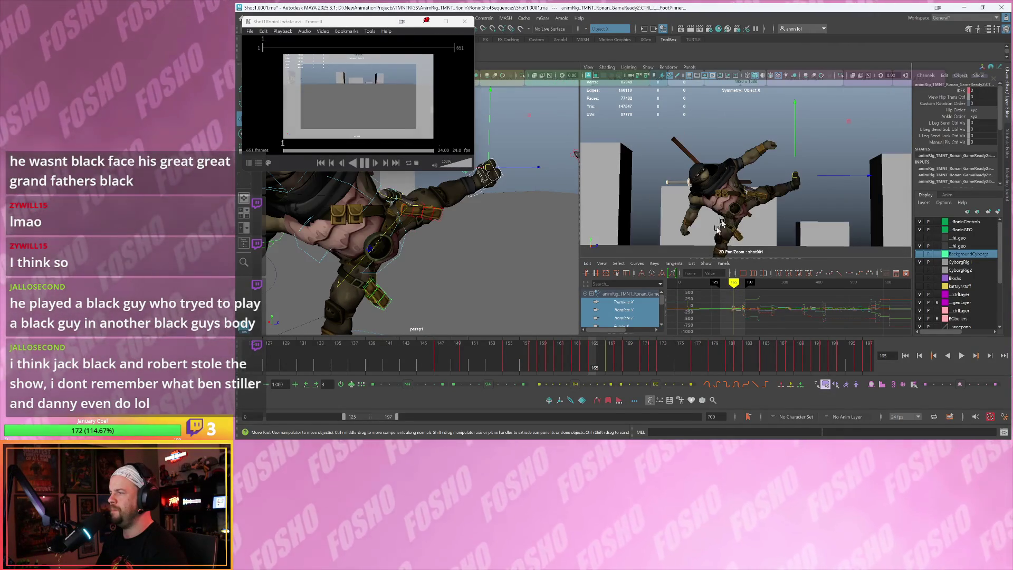
{"action": "key", "text": "alt+comma"}
{"action": "key", "text": "alt+period"}
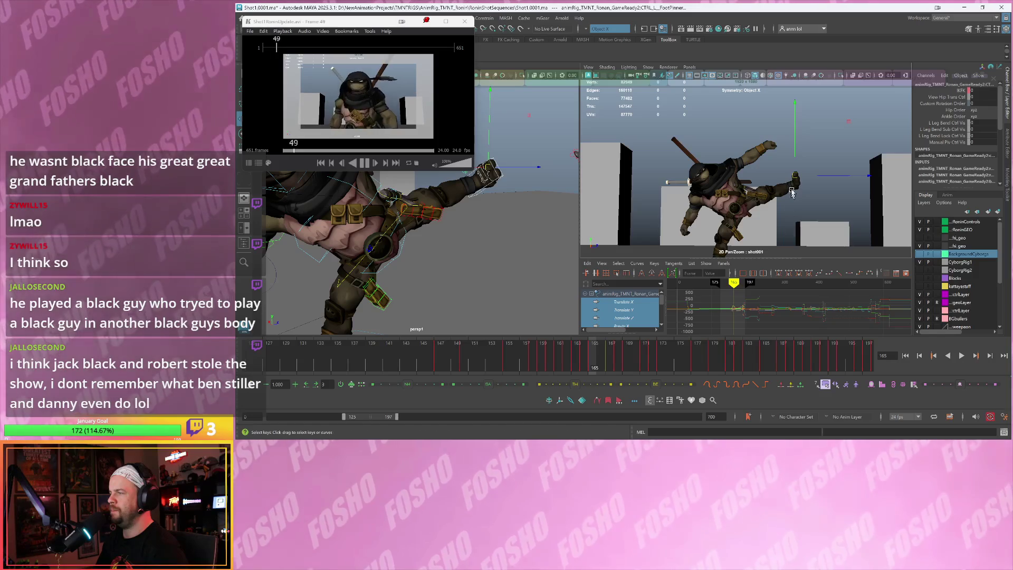
{"action": "left_click_drag", "start_coordinate": [790, 182], "coordinate": [798, 179]}
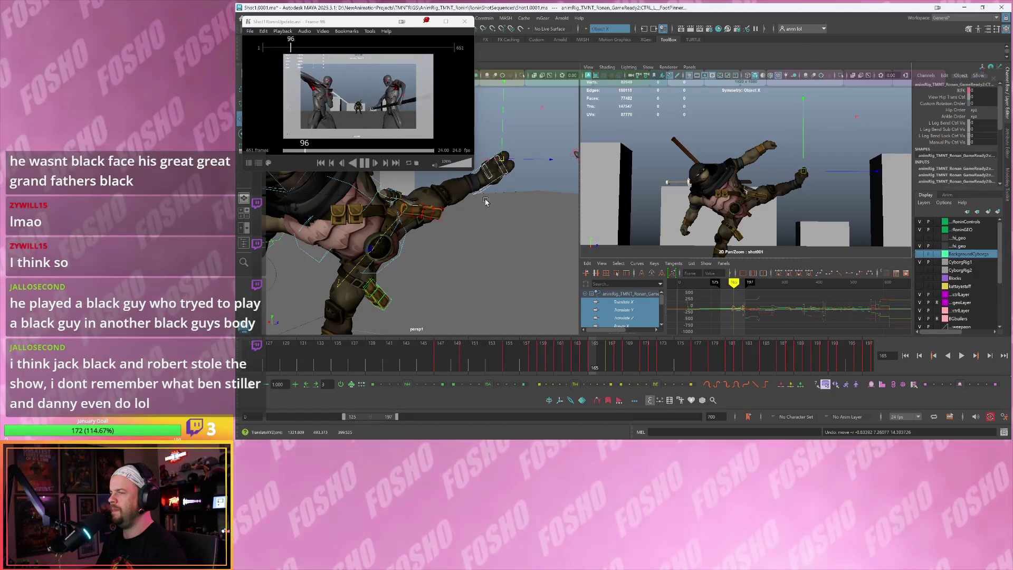
Rotate the left foot control to a new angle at frame 165
{"action": "left_click", "coordinate": [478, 192]}
{"action": "key", "text": "alt+comma"}
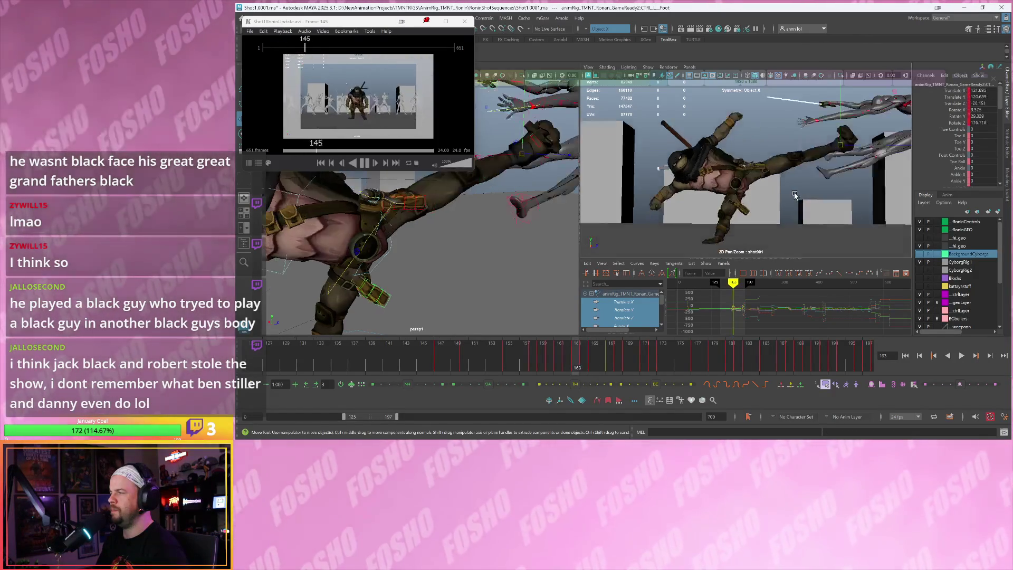
{"action": "key", "text": "alt+period"}
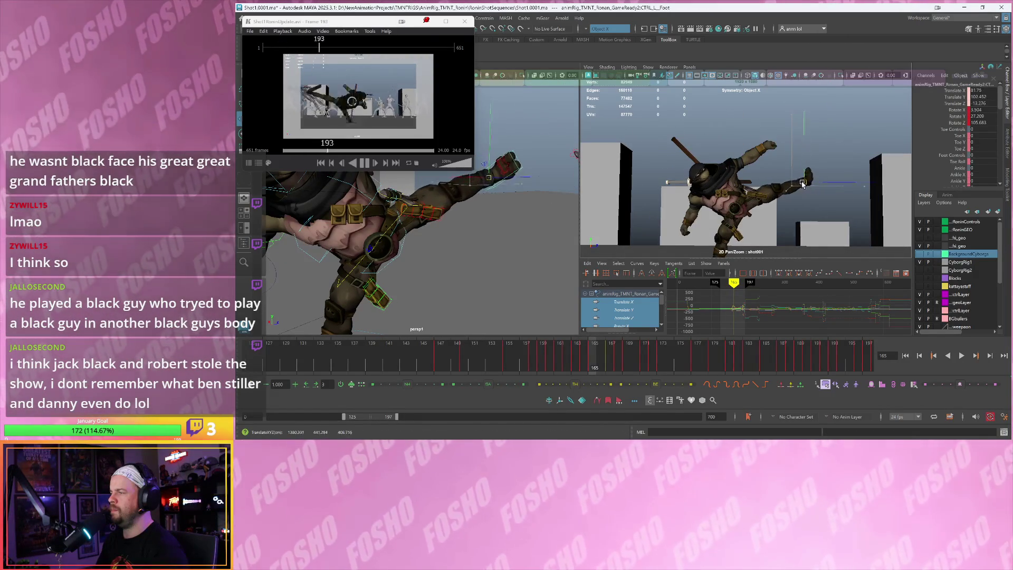
{"action": "key", "text": "e"}
{"action": "left_click_drag", "start_coordinate": [791, 190], "coordinate": [790, 206]}
{"action": "key", "text": "alt+comma"}
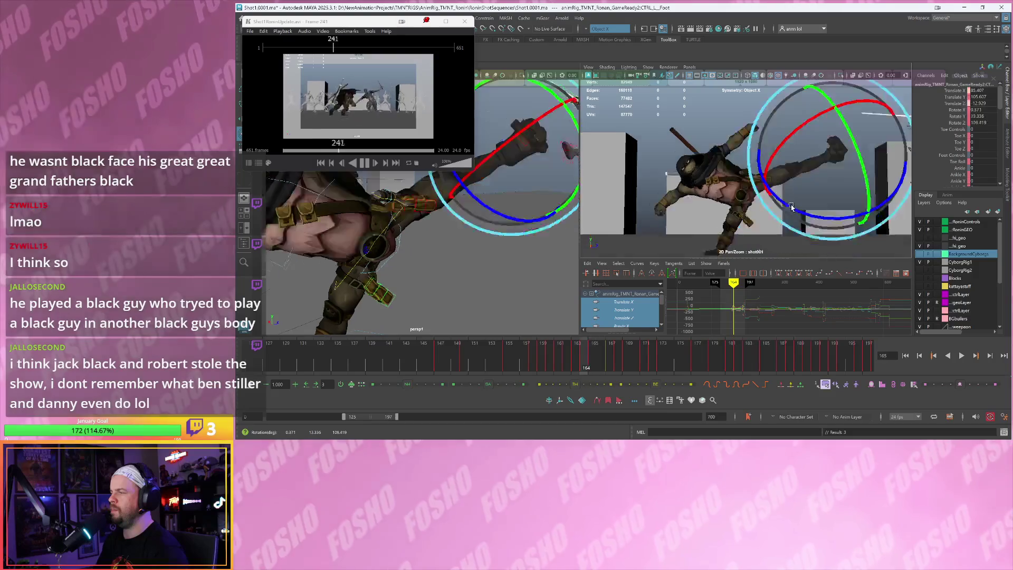
{"action": "key", "text": "alt+period"}
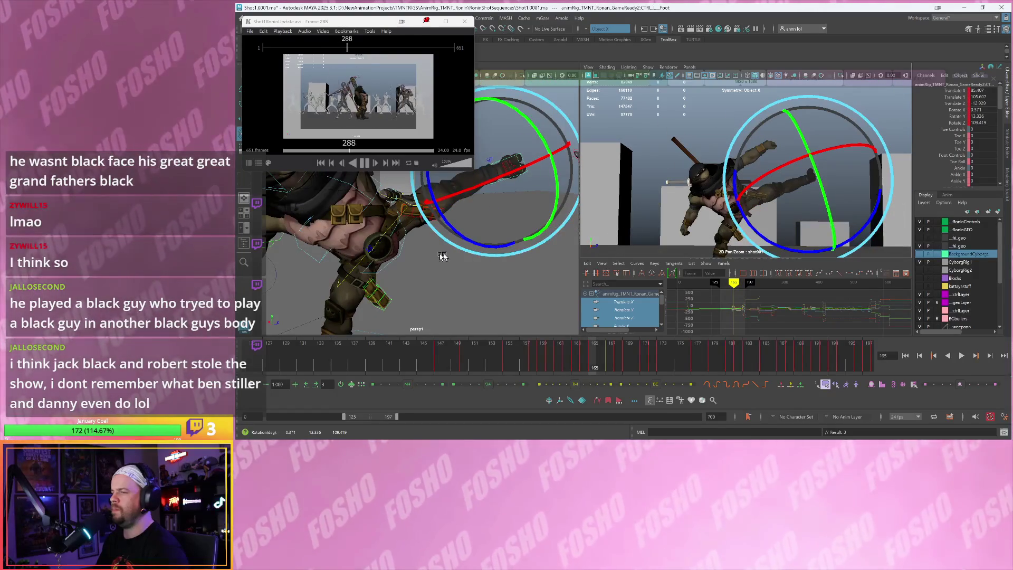
Rotate CTRL_Hips to twist the turtle's body and play back to review the motion
{"action": "left_click", "coordinate": [402, 249]}
{"action": "left_click", "coordinate": [411, 249]}
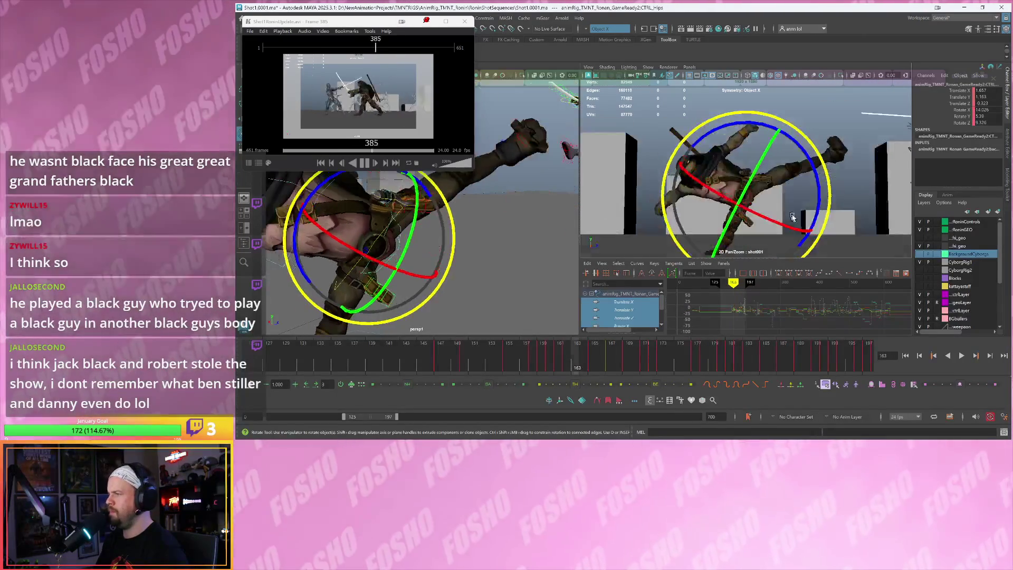
{"action": "left_click_drag", "start_coordinate": [811, 199], "coordinate": [780, 186]}
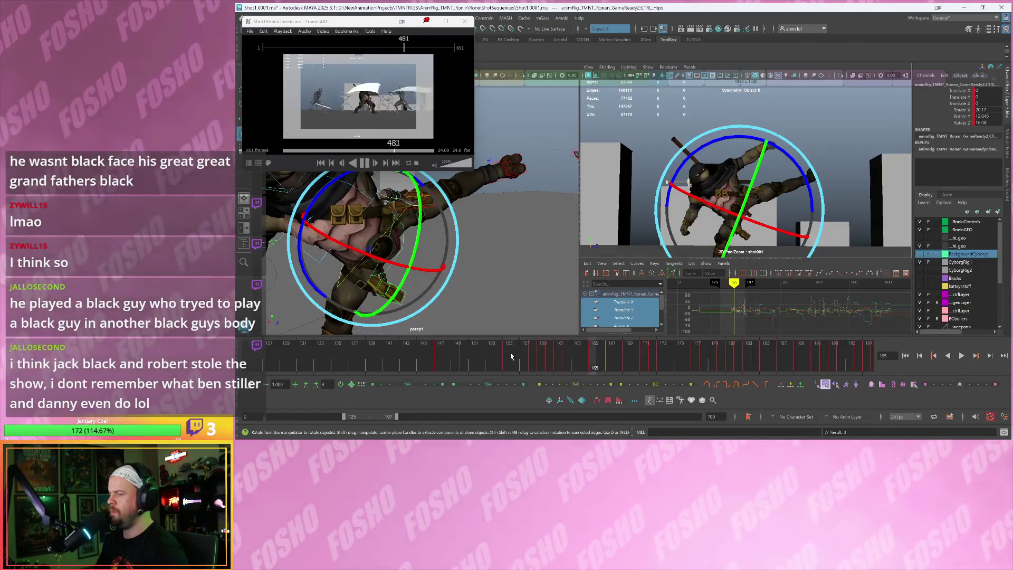
{"action": "key", "text": "alt+v"}
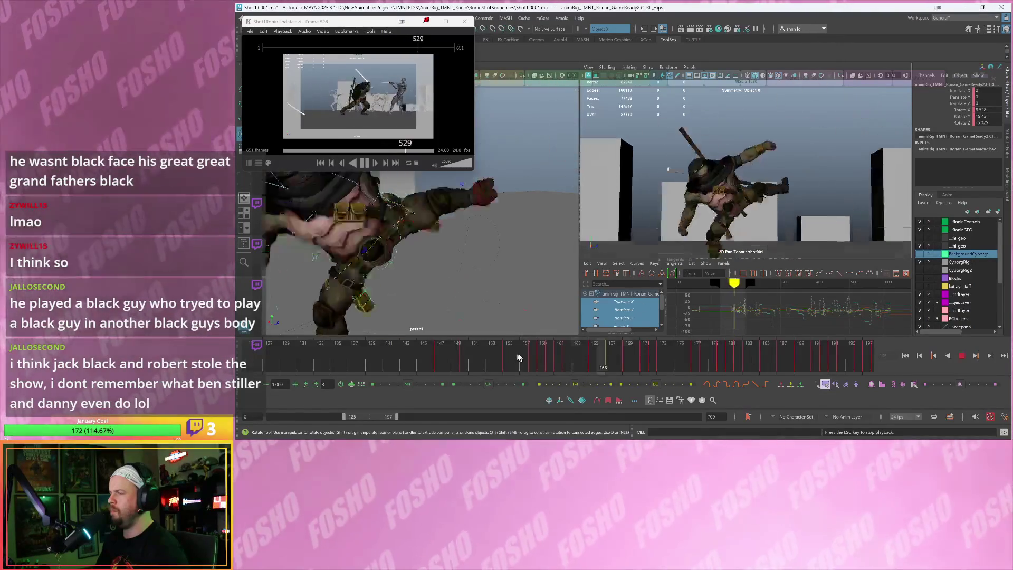
{"action": "left_click", "coordinate": [596, 359]}
{"action": "mouse_move", "coordinate": [594, 358]}
{"action": "left_mouse_down"}
{"action": "mouse_move", "coordinate": [582, 364]}
{"action": "mouse_move", "coordinate": [595, 363]}
{"action": "left_mouse_up"}
{"action": "left_click", "coordinate": [387, 209]}
Shift CTRL_Chest sideways and down at frame 165 and key the chest pose
{"action": "key", "text": "w"}
{"action": "left_click", "coordinate": [363, 195]}
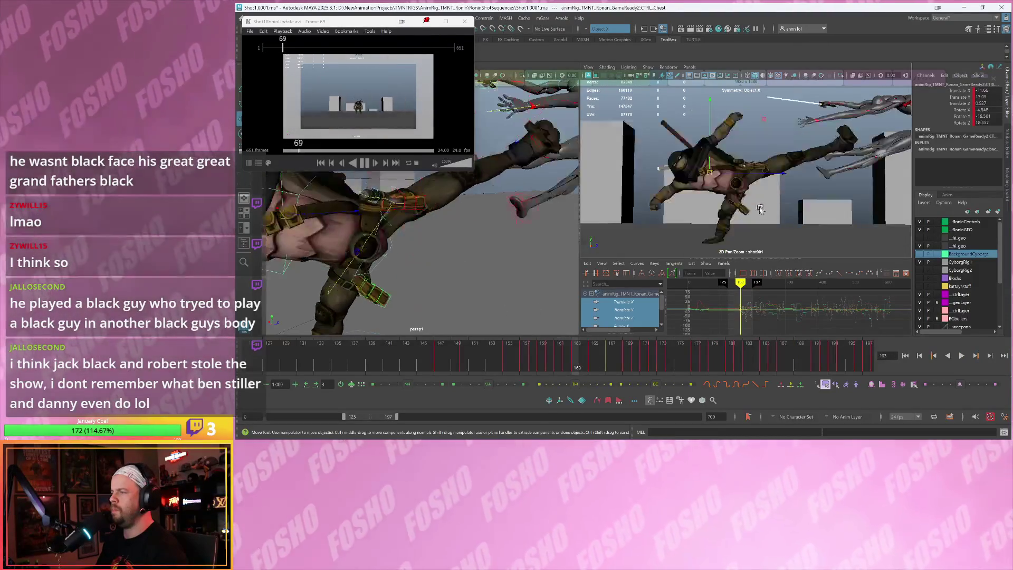
{"action": "mouse_move", "coordinate": [725, 196]}
{"action": "left_mouse_down"}
{"action": "mouse_move", "coordinate": [760, 209]}
{"action": "mouse_move", "coordinate": [747, 211]}
{"action": "left_mouse_up"}
{"action": "key", "text": "e"}
{"action": "key", "text": "shift+e"}
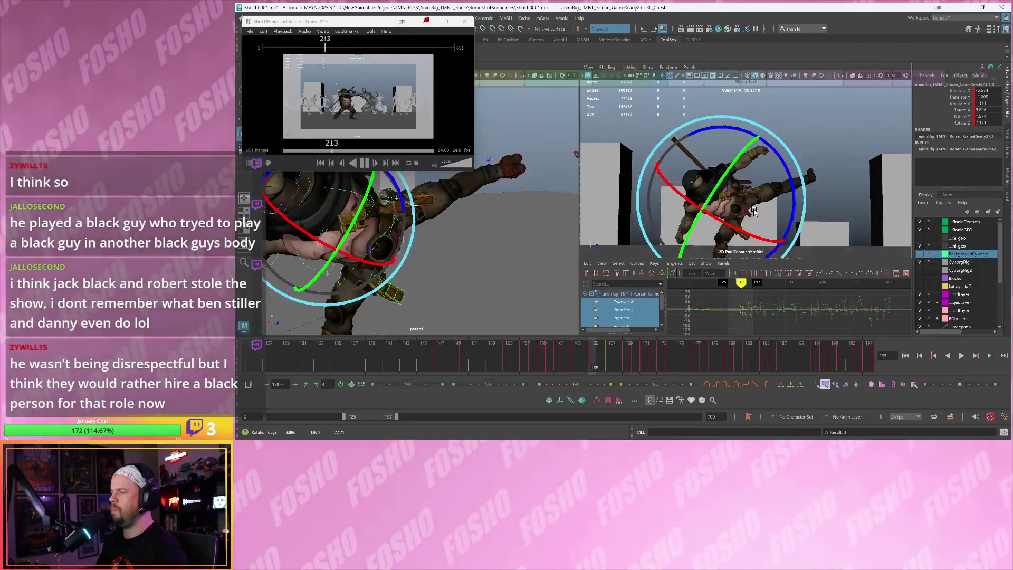
Try sliding the turtle's whole-body control to the left, then undo the move
{"action": "key", "text": "w"}
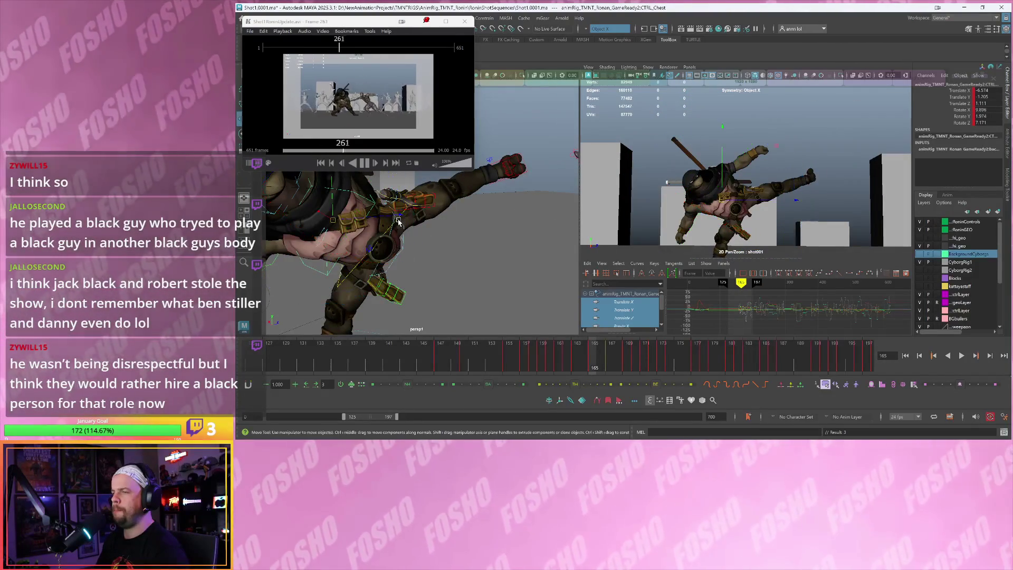
{"action": "left_click", "coordinate": [397, 221]}
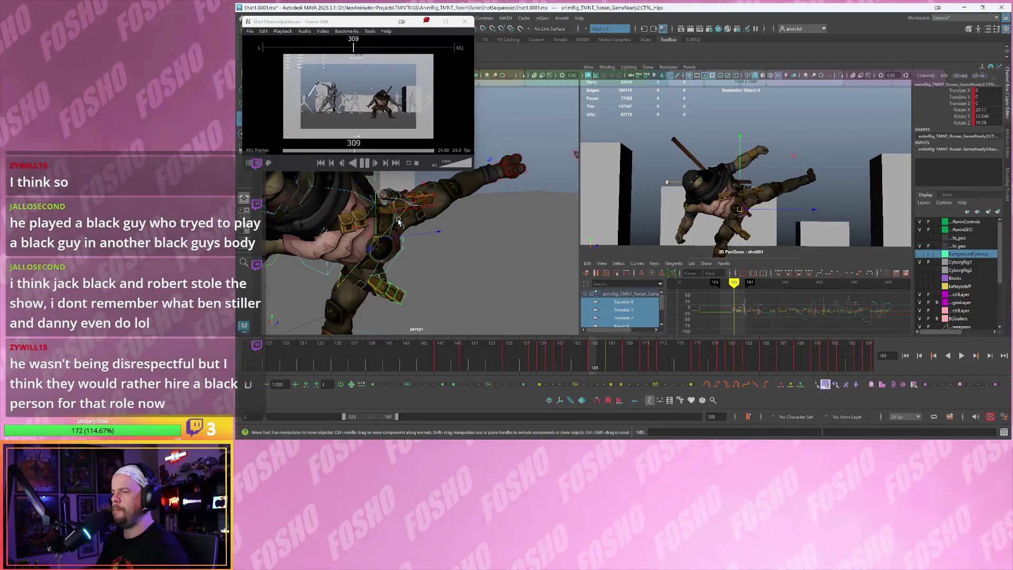
{"action": "left_click", "coordinate": [721, 201]}
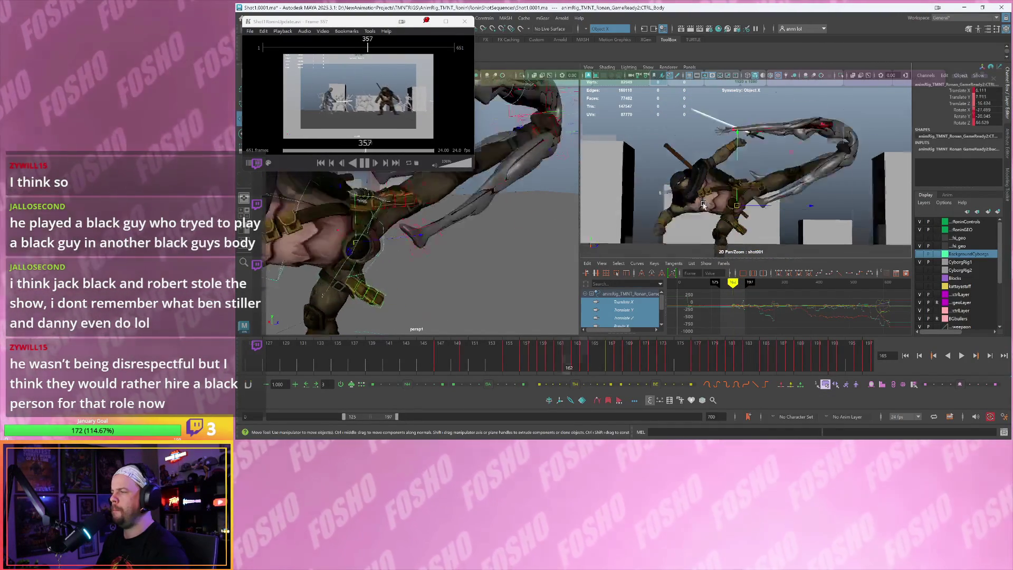
{"action": "key", "text": "period"}
{"action": "key", "text": "period"}
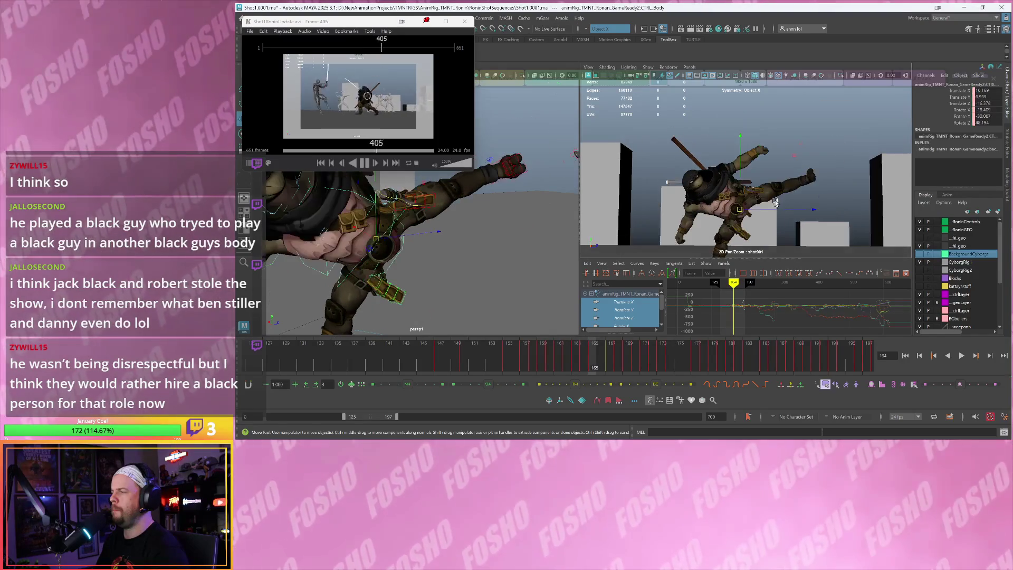
{"action": "key", "text": "period"}
{"action": "key", "text": "comma"}
{"action": "key", "text": "period"}
{"action": "left_click_drag", "start_coordinate": [813, 213], "coordinate": [789, 209]}
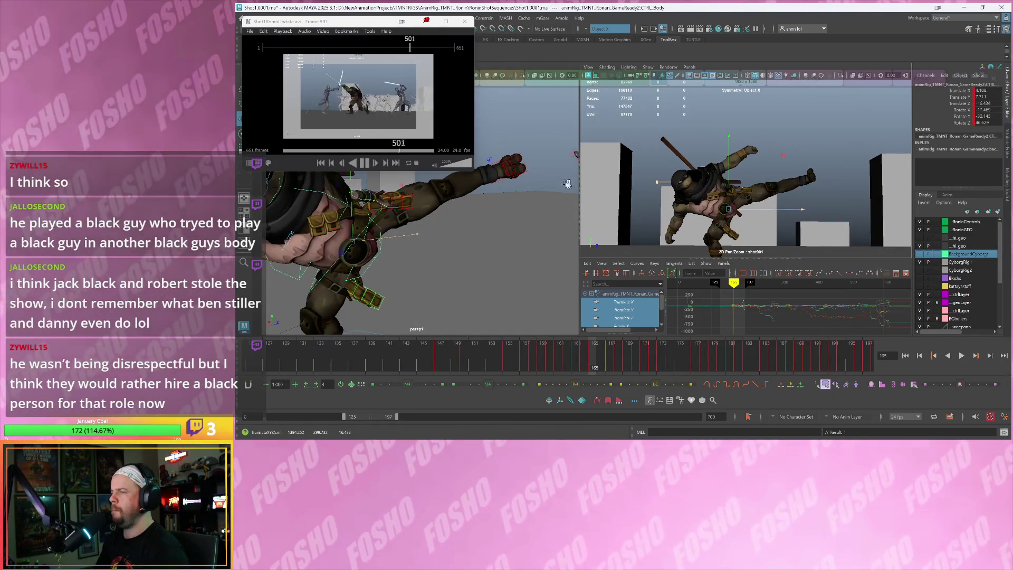
{"action": "key", "text": "ctrl+z"}
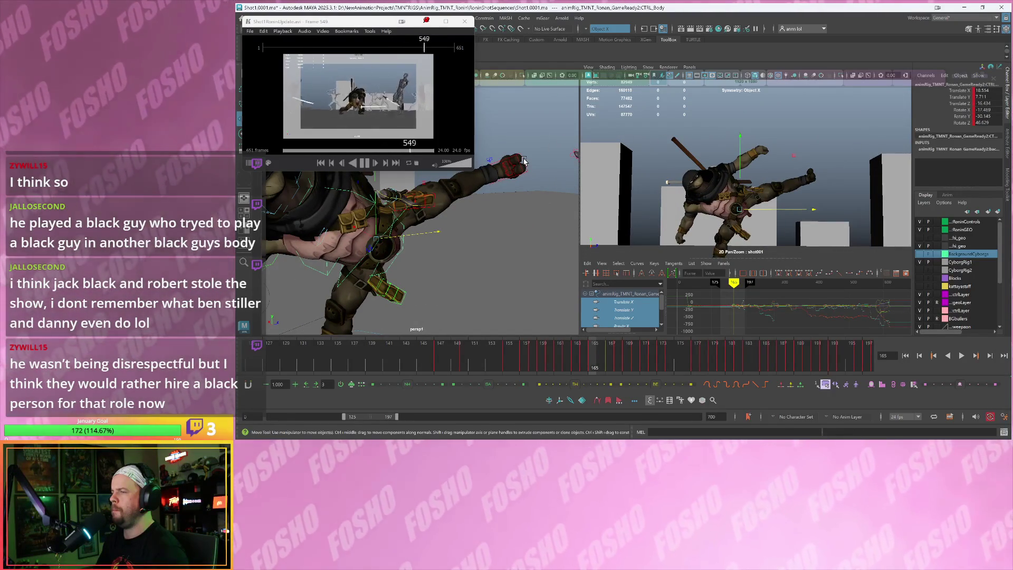
Pull CTRL_L_Foot inward along X at frame 165, comparing with frame 164
{"action": "left_click", "coordinate": [524, 163]}
{"action": "key", "text": "alt+comma"}
{"action": "key", "text": "alt+comma"}
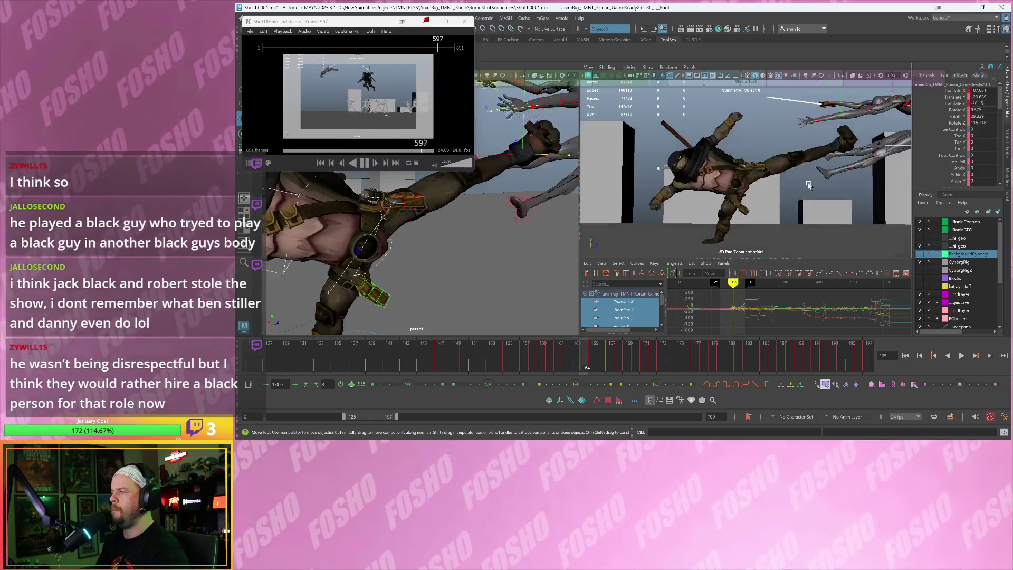
{"action": "key", "text": "alt+period"}
{"action": "key", "text": "alt+period"}
{"action": "left_click_drag", "start_coordinate": [833, 184], "coordinate": [815, 183]}
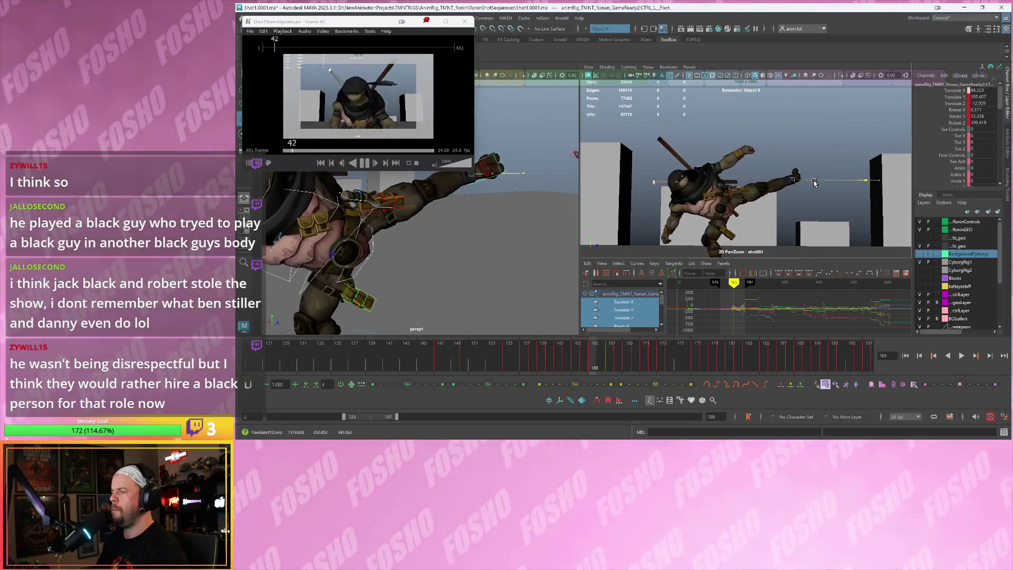
{"action": "key", "text": "shift+w"}
{"action": "key", "text": "alt+comma"}
{"action": "key", "text": "alt+period"}
{"action": "key", "text": "alt+comma"}
{"action": "key", "text": "alt+period"}
{"action": "key", "text": "alt+period"}
{"action": "key", "text": "alt+period"}
{"action": "key", "text": "alt+comma"}
{"action": "key", "text": "alt+period"}
Pull the left foot further inward along X at frame 167 and check the pose
{"action": "left_click_drag", "start_coordinate": [812, 189], "coordinate": [766, 169]}
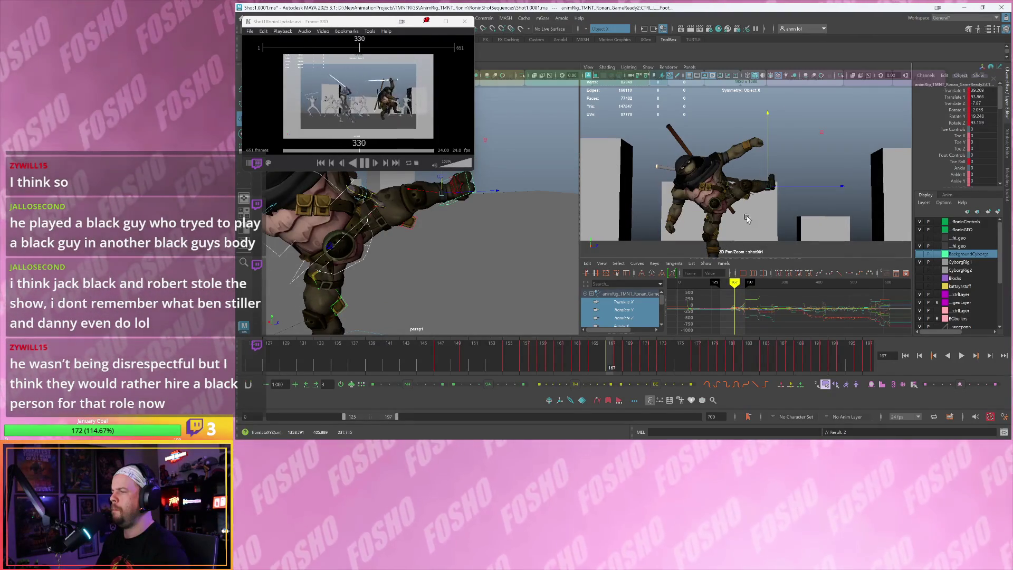
{"action": "key", "text": "period"}
{"action": "key", "text": "comma"}
{"action": "left_click_drag", "start_coordinate": [502, 204], "coordinate": [470, 238], "text": "alt"}
{"action": "left_click", "coordinate": [442, 220]}
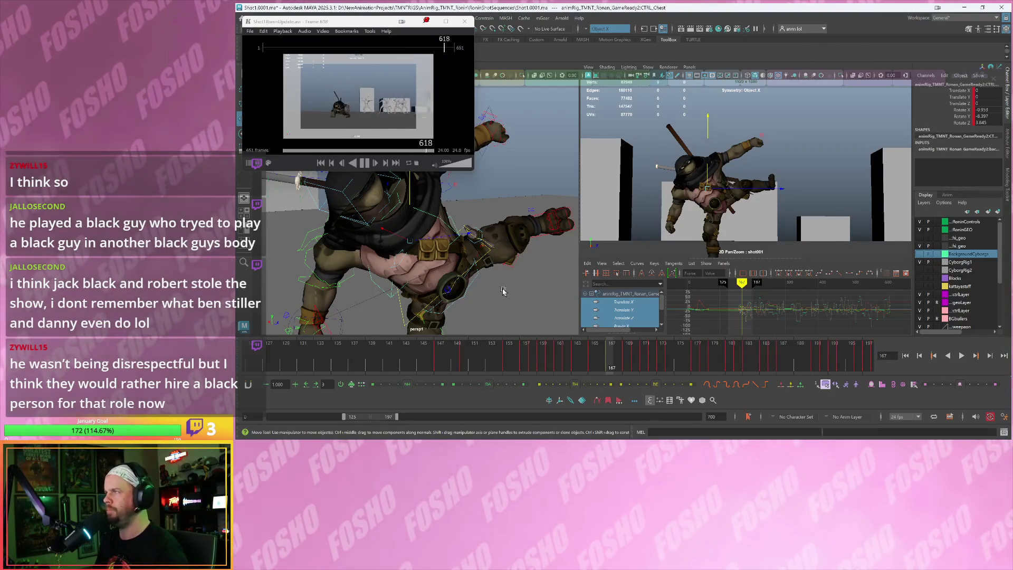
{"action": "mouse_move", "coordinate": [533, 268]}
{"action": "left_mouse_down", "text": "alt"}
{"action": "mouse_move", "coordinate": [502, 265]}
{"action": "mouse_move", "coordinate": [523, 267]}
{"action": "mouse_move", "coordinate": [502, 263]}
{"action": "mouse_move", "coordinate": [508, 257]}
{"action": "left_mouse_up", "text": "alt"}
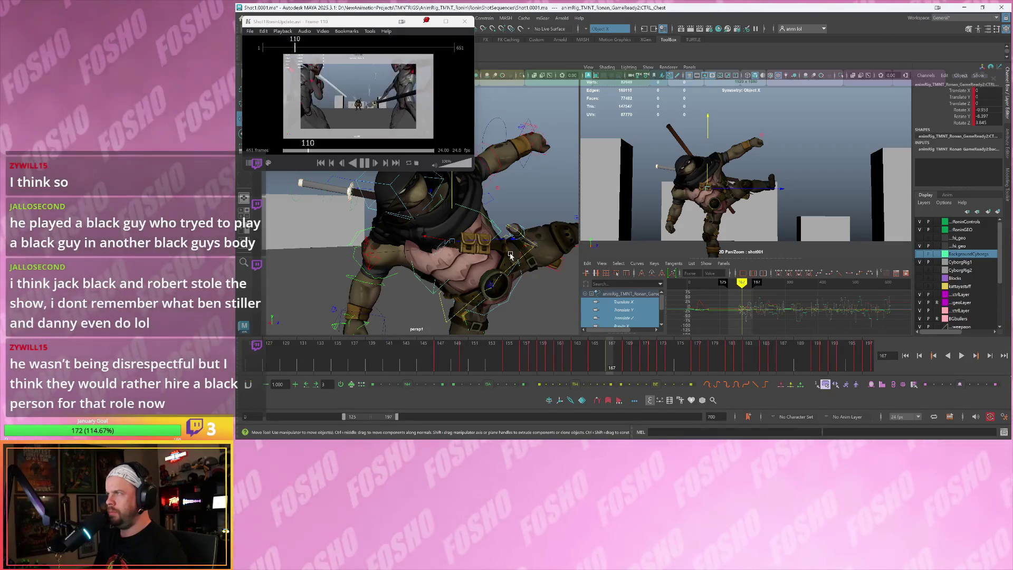
{"action": "mouse_move", "coordinate": [501, 248]}
{"action": "left_mouse_down", "text": "alt"}
{"action": "mouse_move", "coordinate": [515, 251]}
{"action": "mouse_move", "coordinate": [510, 227]}
{"action": "left_mouse_up", "text": "alt"}
{"action": "key", "text": "e"}
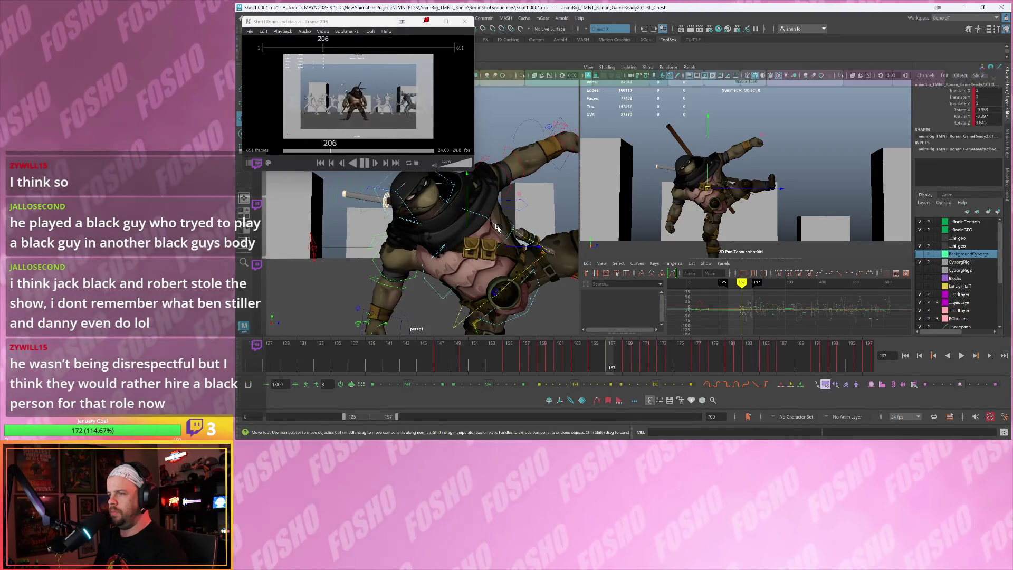
{"action": "key", "text": "alt+comma"}
{"action": "key", "text": "alt+comma"}
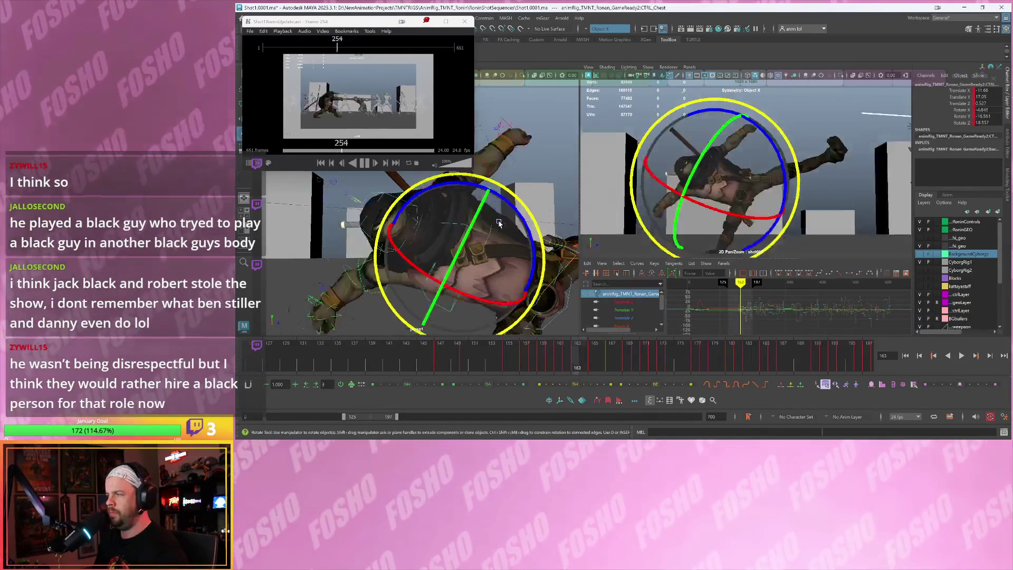
{"action": "key", "text": "alt+period"}
{"action": "key", "text": "alt+comma"}
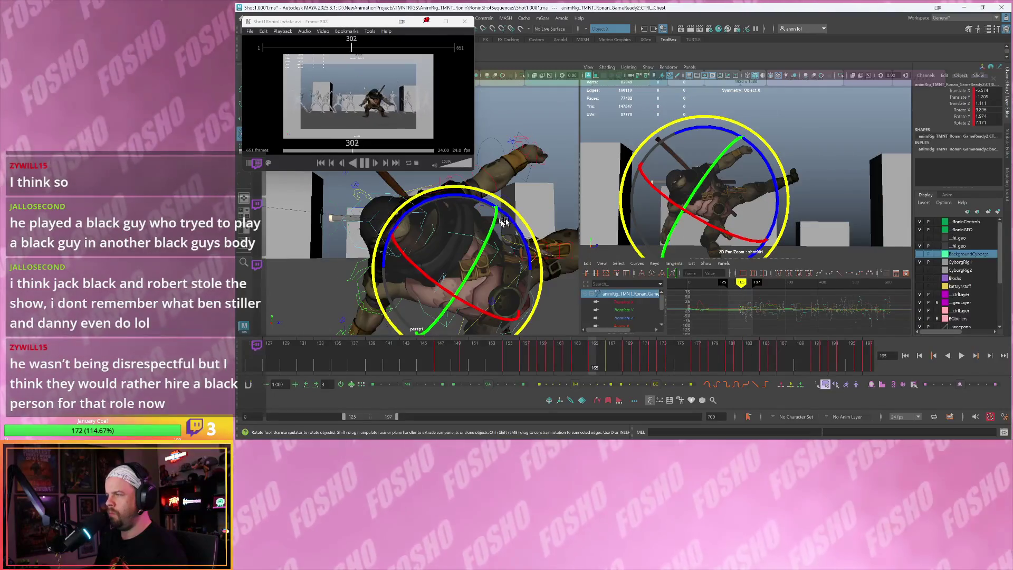
{"action": "key", "text": "alt+comma"}
{"action": "key", "text": "alt+comma"}
{"action": "key", "text": "alt+period"}
{"action": "key", "text": "alt+period"}
{"action": "key", "text": "e"}
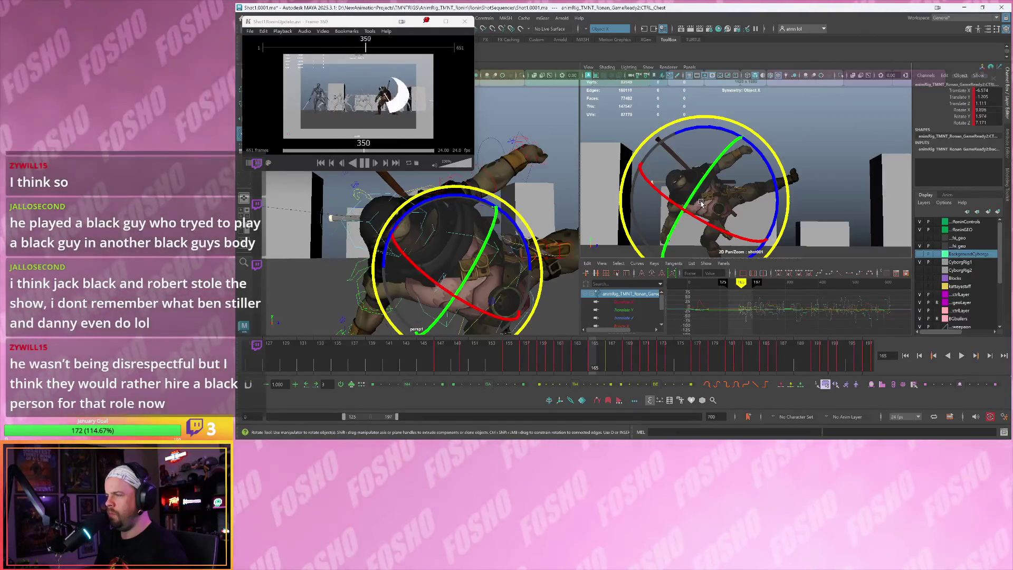
{"action": "key", "text": "alt+period"}
{"action": "key", "text": "alt+comma"}
{"action": "key", "text": "alt+comma"}
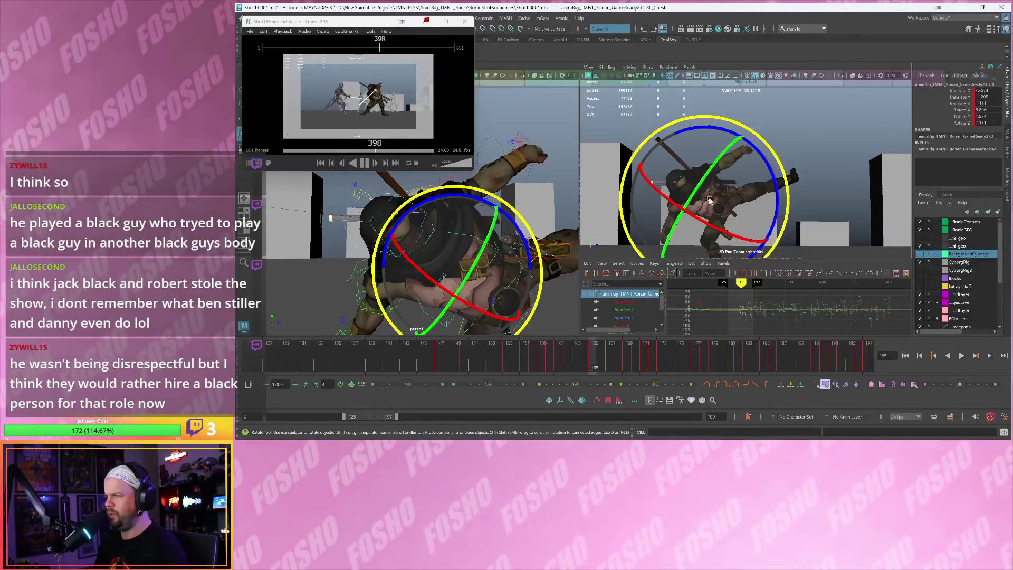
{"action": "key", "text": "alt+period"}
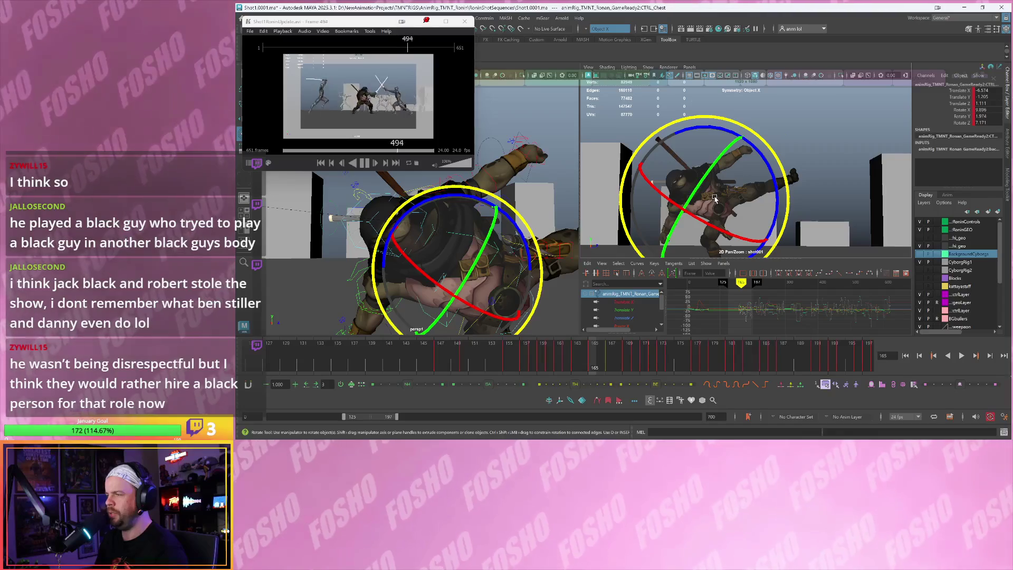
{"action": "key", "text": "alt+comma"}
{"action": "key", "text": "alt+comma"}
{"action": "key", "text": "alt+period"}
{"action": "key", "text": "alt+period"}
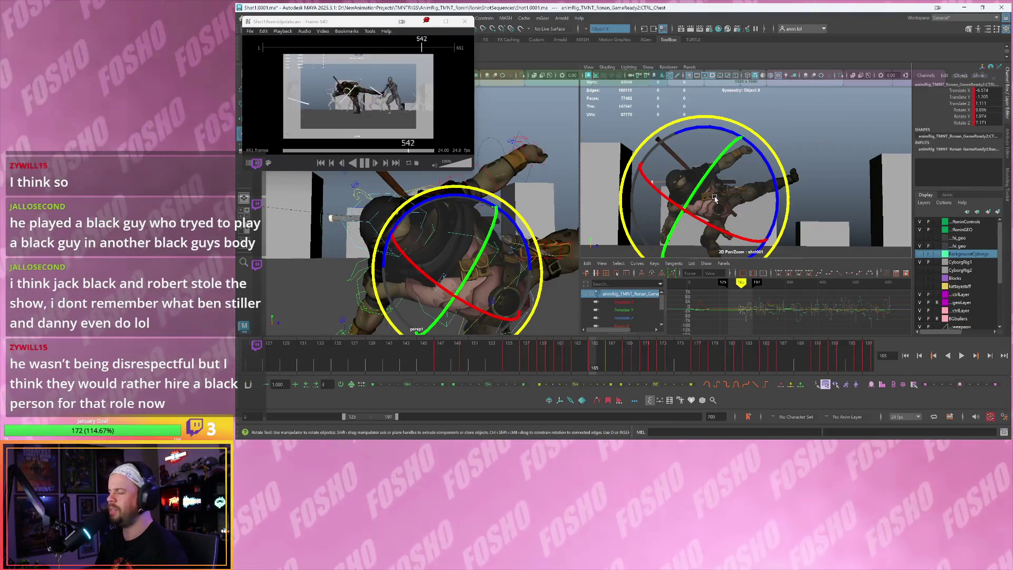
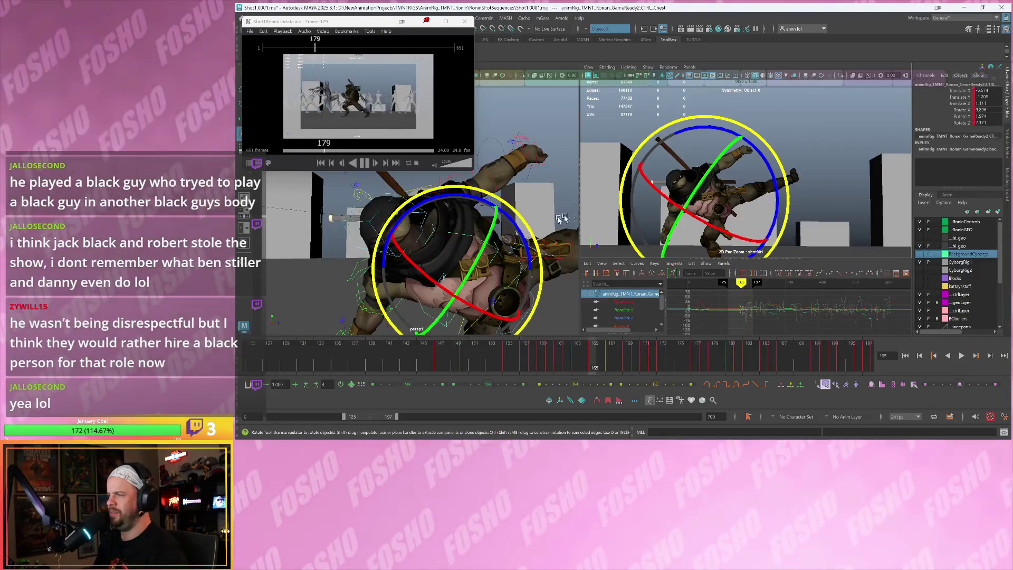
Try a trial twist of the chest from a new viewing angle, then undo it
{"action": "key", "text": "w"}
{"action": "mouse_move", "coordinate": [496, 227]}
{"action": "left_mouse_down", "text": "alt"}
{"action": "mouse_move", "coordinate": [483, 226]}
{"action": "mouse_move", "coordinate": [501, 227]}
{"action": "left_mouse_up", "text": "alt"}
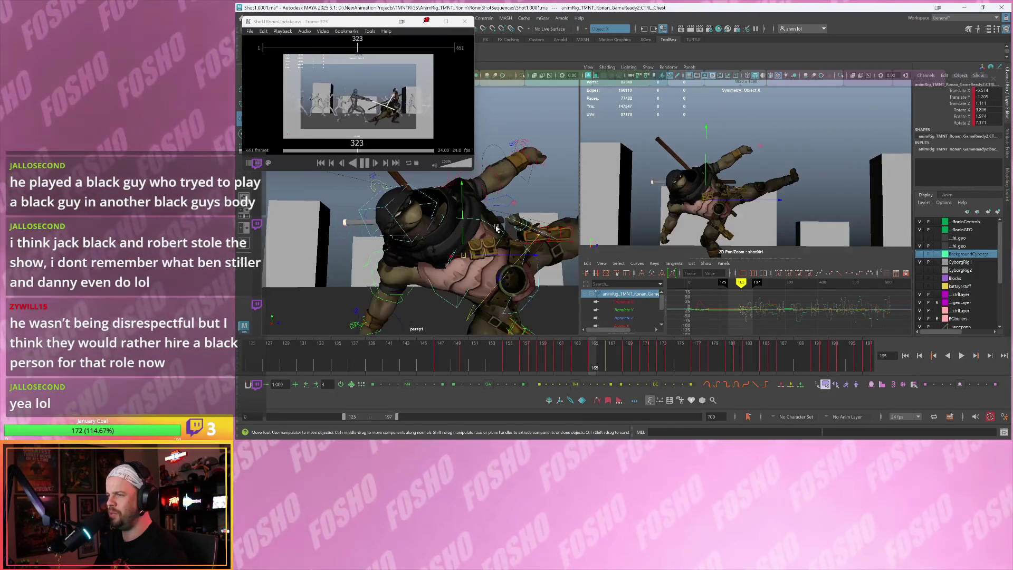
{"action": "key", "text": "e"}
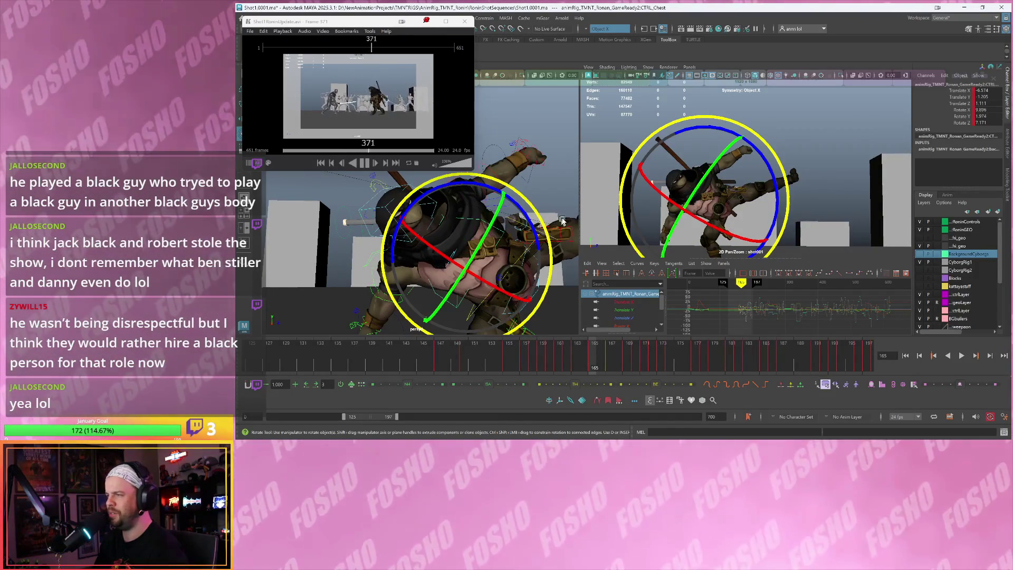
{"action": "mouse_move", "coordinate": [686, 200]}
{"action": "left_mouse_down"}
{"action": "mouse_move", "coordinate": [692, 193]}
{"action": "mouse_move", "coordinate": [691, 205]}
{"action": "left_mouse_up"}
{"action": "key", "text": "ctrl+z"}
Twist the chest further at frame 166, undoing the follow-up change
{"action": "key", "text": "alt+period"}
{"action": "key", "text": "alt+period"}
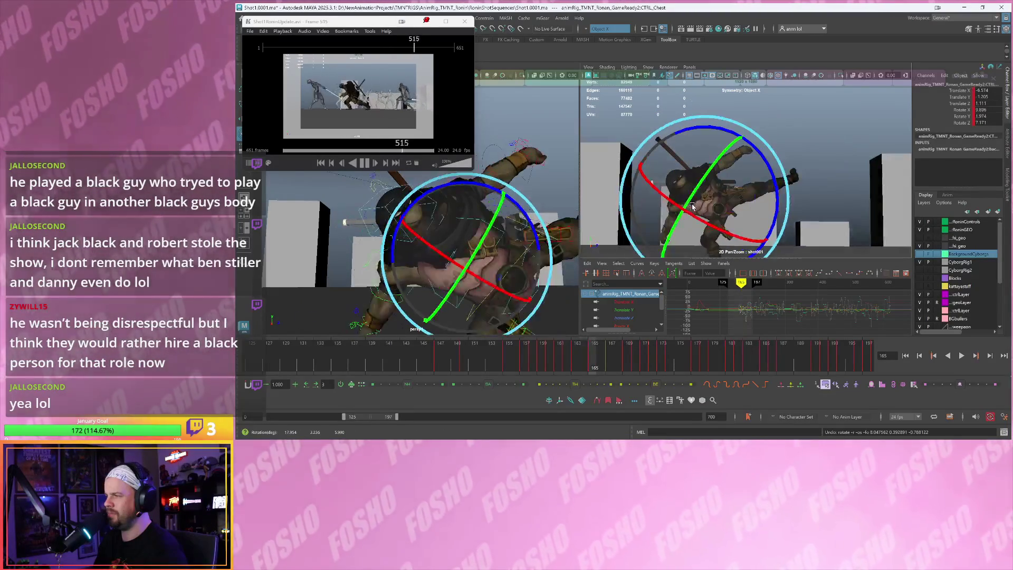
{"action": "key", "text": "alt+period"}
{"action": "key", "text": "alt+period"}
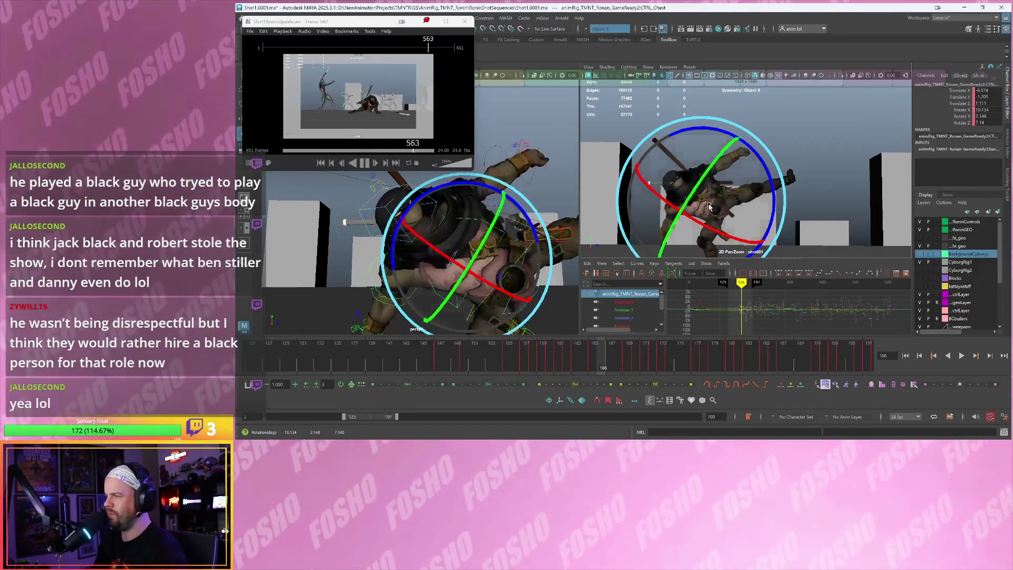
{"action": "key", "text": "alt+comma"}
{"action": "key", "text": "alt+comma"}
{"action": "key", "text": "alt+comma"}
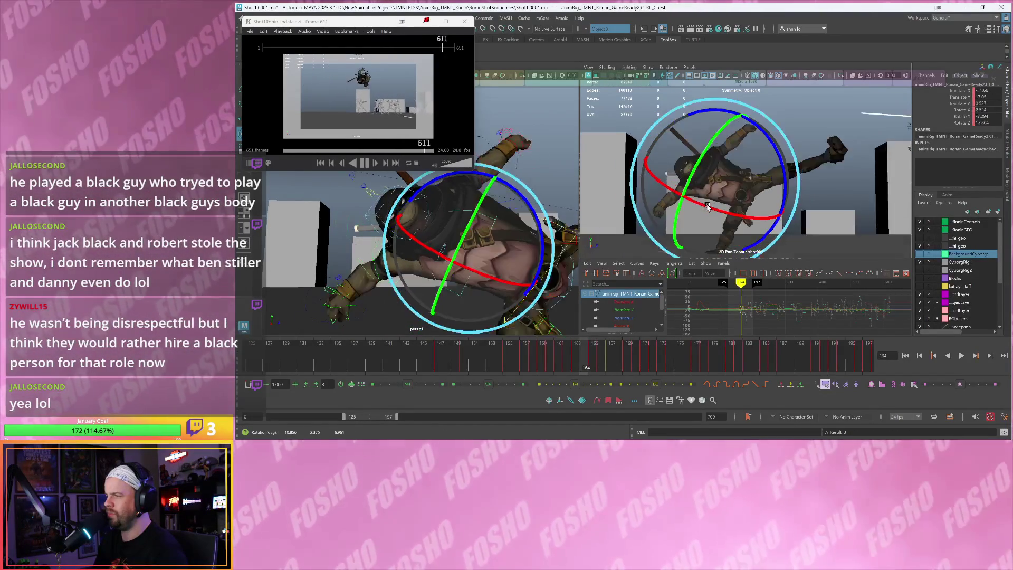
{"action": "left_click_drag", "start_coordinate": [706, 209], "coordinate": [695, 225]}
{"action": "key", "text": "alt+period"}
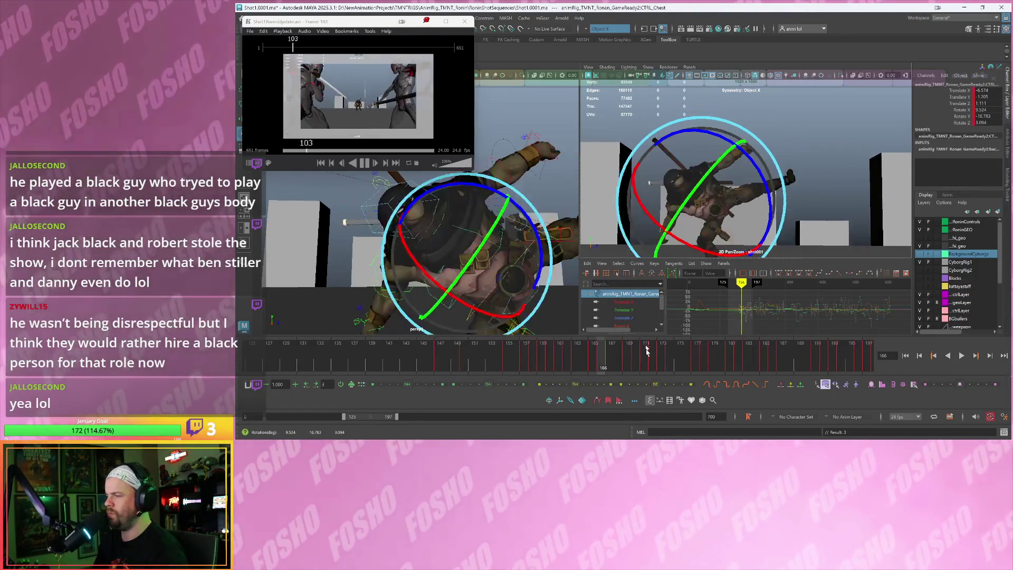
{"action": "key", "text": "ctrl+z"}
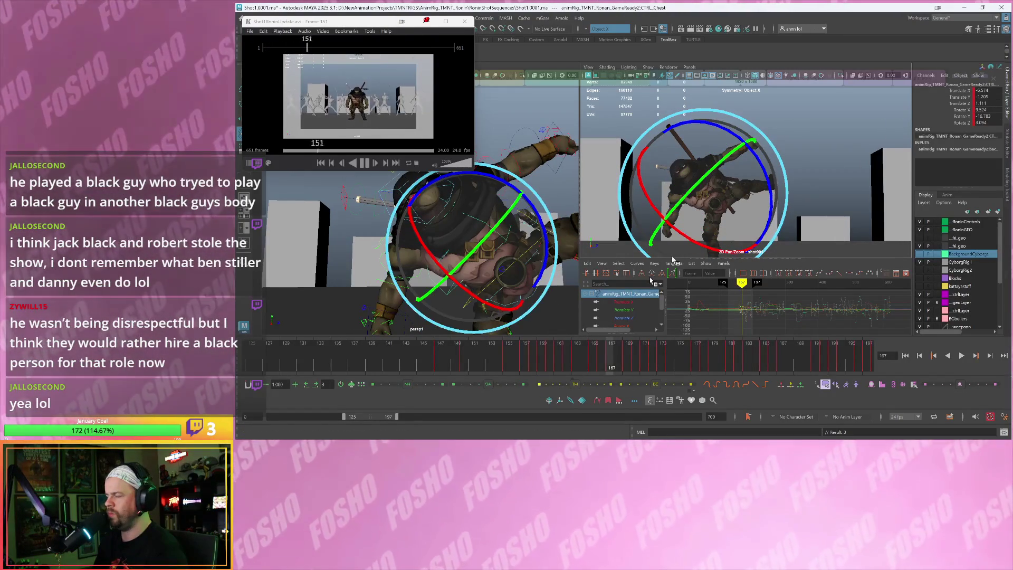
Rotate the chest further at frame 167 and compare it with frame 166
{"action": "key", "text": "alt+comma"}
{"action": "key", "text": "alt+comma"}
{"action": "key", "text": "alt+comma"}
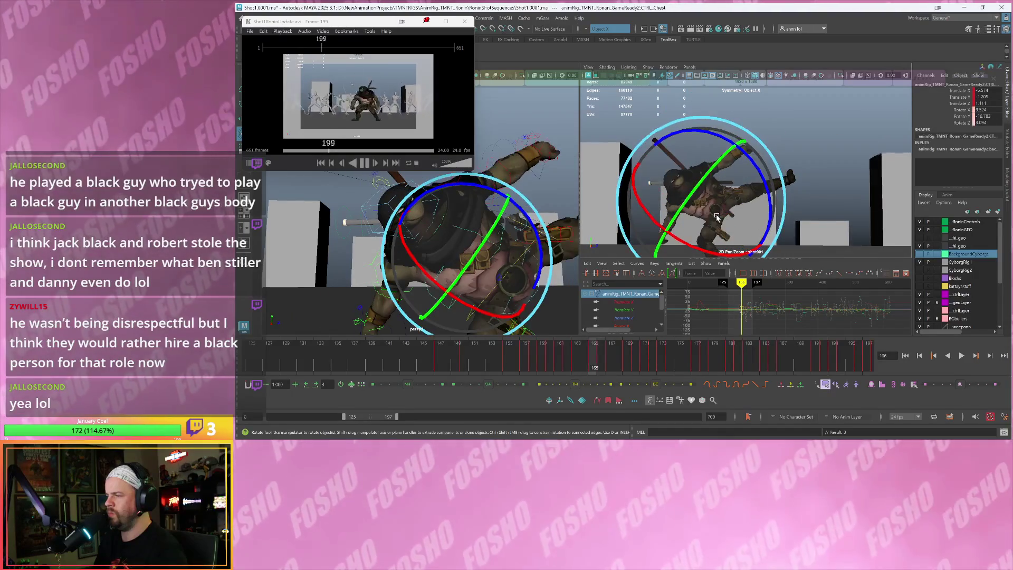
{"action": "key", "text": "alt+period"}
{"action": "key", "text": "alt+period"}
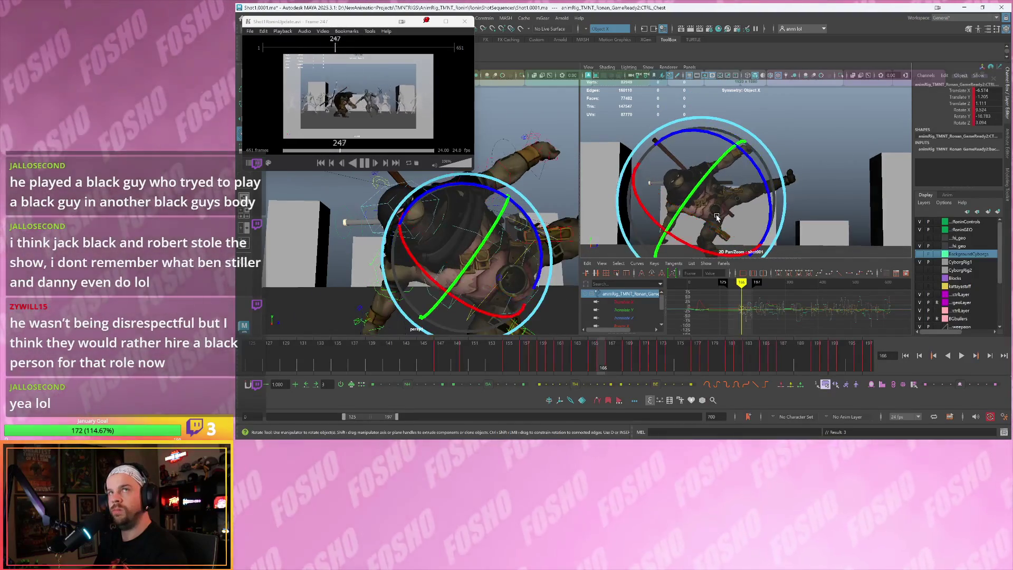
{"action": "key", "text": "alt+period"}
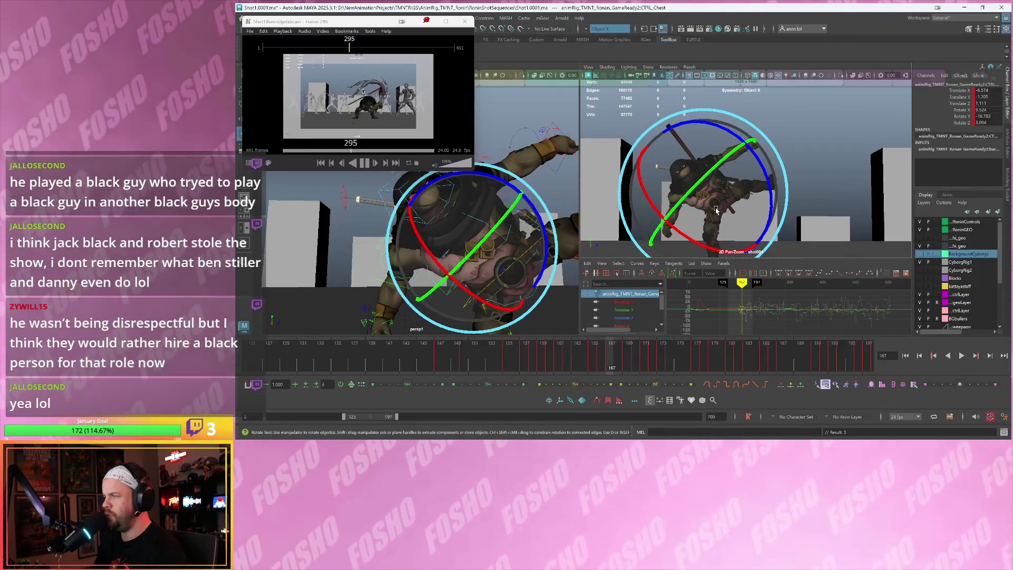
{"action": "key", "text": "alt+comma"}
{"action": "key", "text": "alt+period"}
{"action": "mouse_move", "coordinate": [723, 215]}
{"action": "left_mouse_down"}
{"action": "mouse_move", "coordinate": [701, 157]}
{"action": "mouse_move", "coordinate": [687, 157]}
{"action": "mouse_move", "coordinate": [687, 213]}
{"action": "left_mouse_up"}
{"action": "key", "text": "alt+comma"}
{"action": "key", "text": "alt+comma"}
{"action": "key", "text": "alt+comma"}
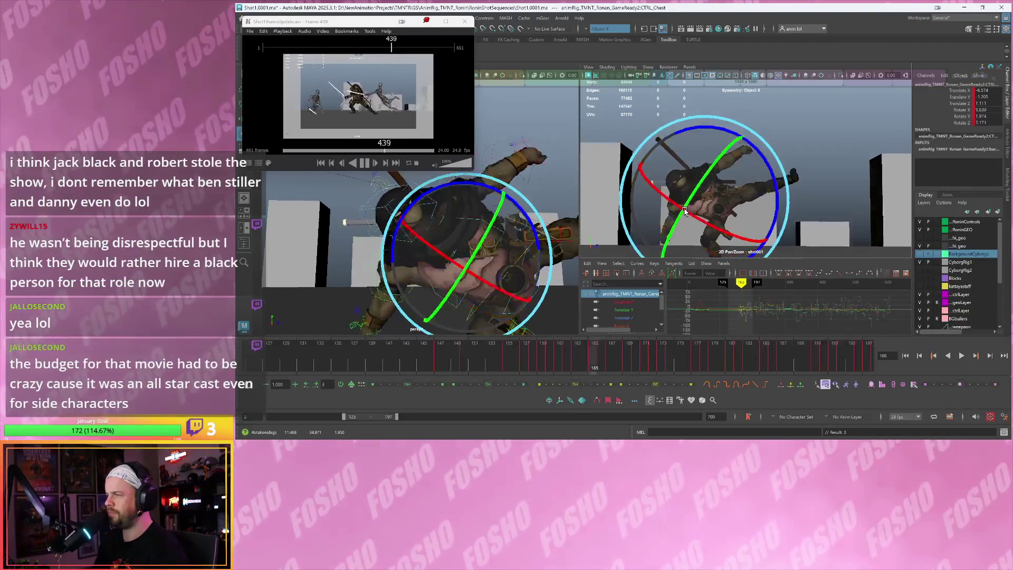
{"action": "key", "text": "alt+period"}
{"action": "key", "text": "alt+period"}
{"action": "key", "text": "alt+period"}
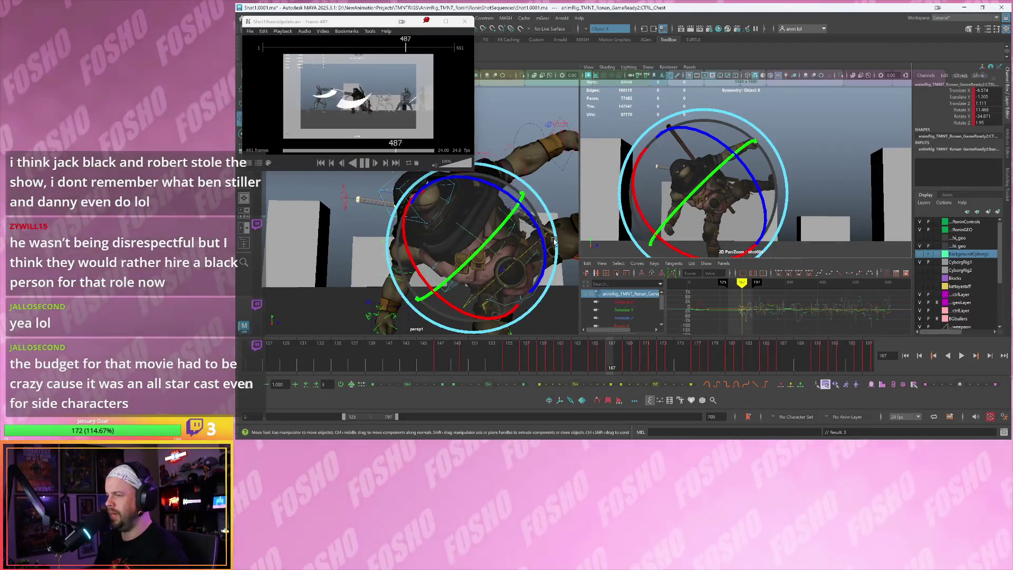
{"action": "key", "text": "w"}
{"action": "left_click", "coordinate": [468, 305]}
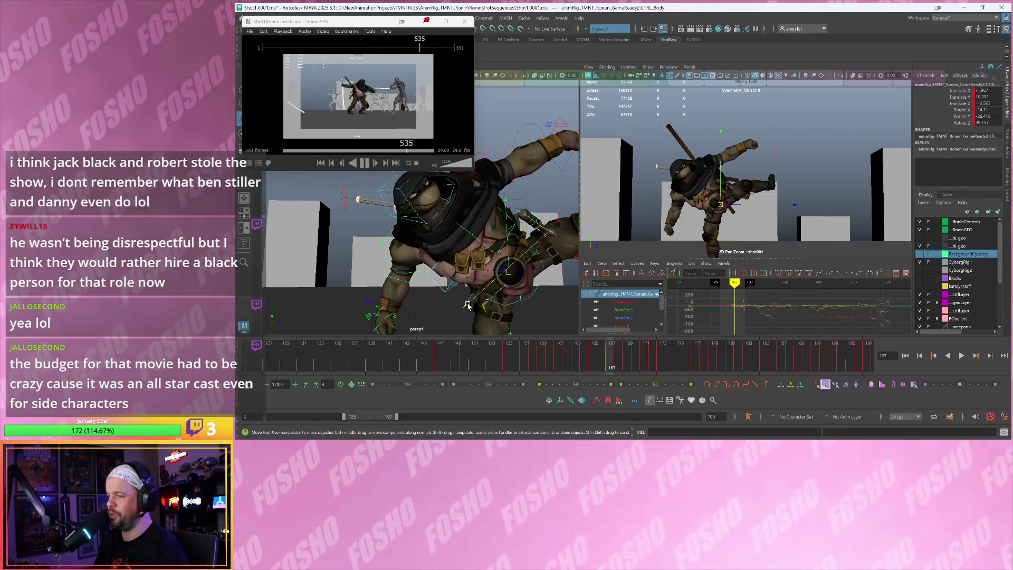
Check frames 165–167, then shift the body slightly sideways at frame 167
{"action": "key", "text": "period"}
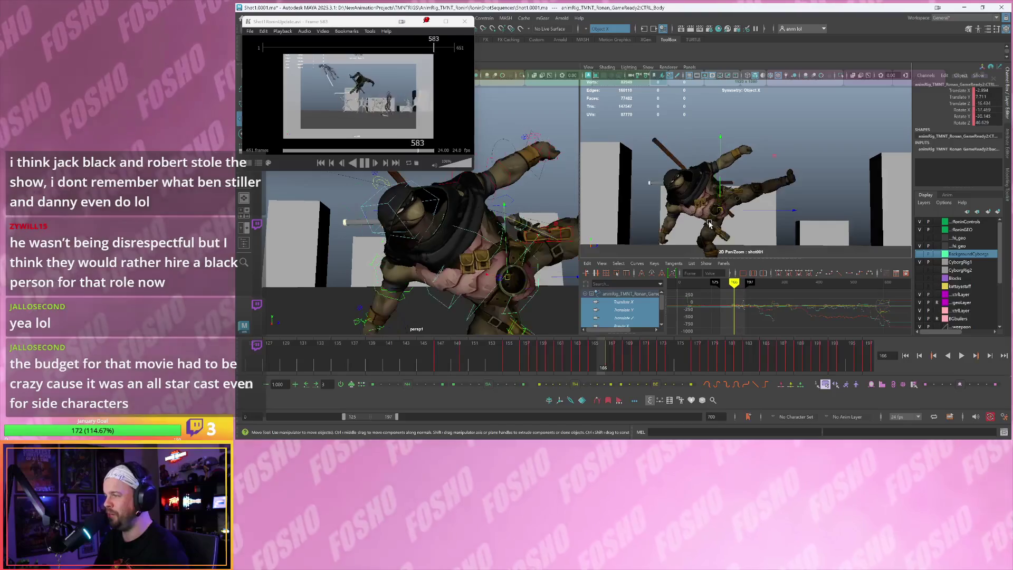
{"action": "key", "text": "comma"}
{"action": "key", "text": "period"}
{"action": "key", "text": "comma"}
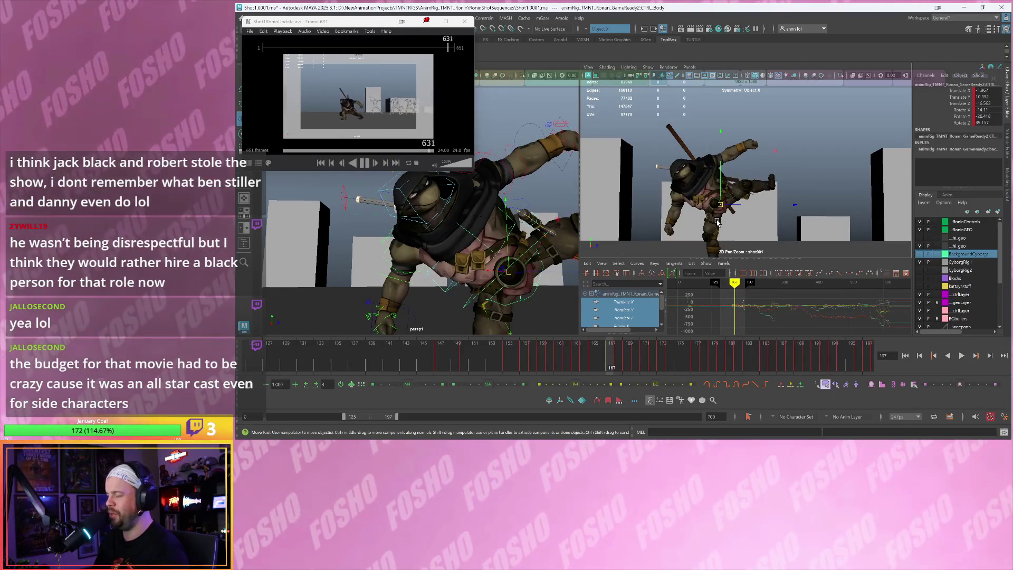
{"action": "key", "text": "comma"}
{"action": "key", "text": "period"}
{"action": "key", "text": "period"}
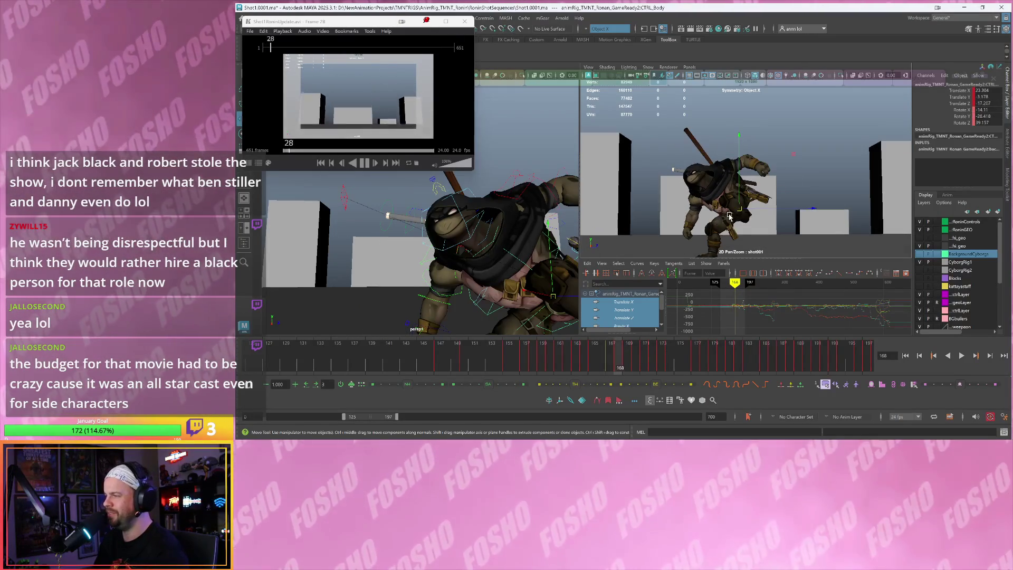
{"action": "key", "text": "comma"}
{"action": "key", "text": "comma"}
{"action": "key", "text": "comma"}
{"action": "key", "text": "period"}
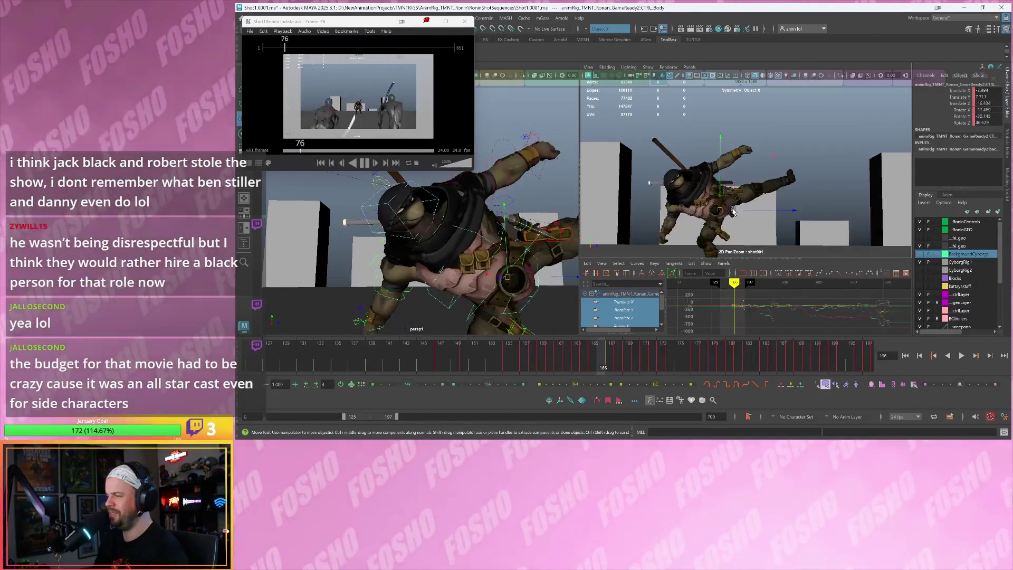
{"action": "key", "text": "period"}
{"action": "key", "text": "period"}
{"action": "left_click_drag", "start_coordinate": [719, 205], "coordinate": [704, 182]}
{"action": "key", "text": "e"}
{"action": "key", "text": "w"}
Move the left foot slightly down and left around frame 167
{"action": "left_click_drag", "start_coordinate": [528, 232], "coordinate": [498, 225], "text": "alt"}
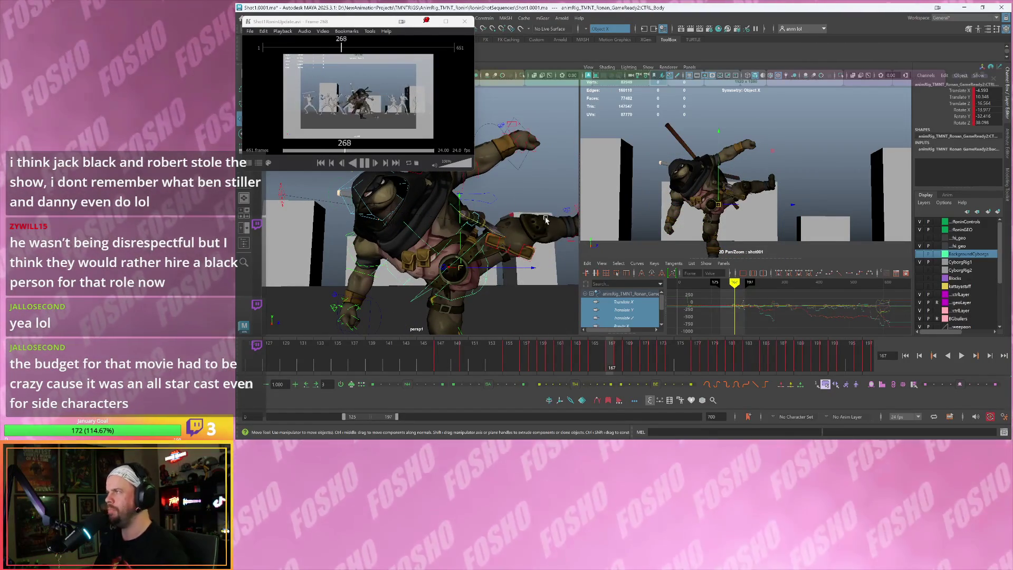
{"action": "left_click_drag", "start_coordinate": [551, 207], "coordinate": [510, 229], "text": "alt"}
{"action": "left_click", "coordinate": [506, 228]}
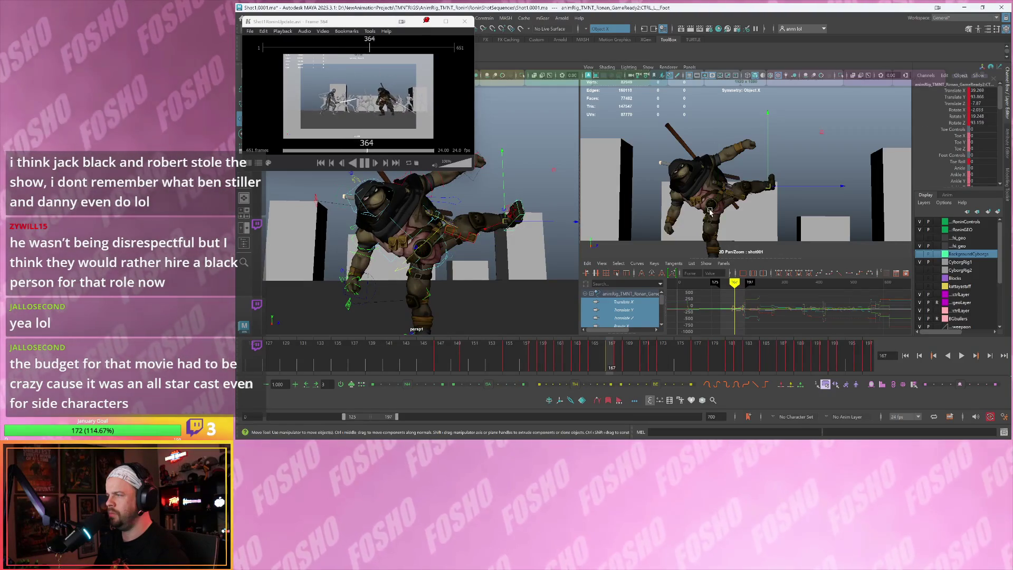
{"action": "key", "text": "alt+v"}
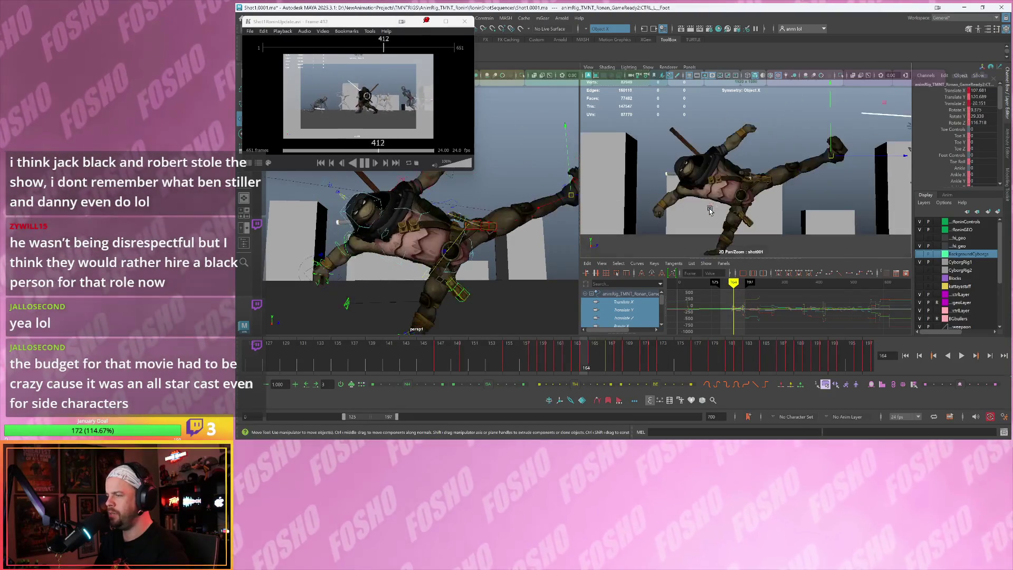
{"action": "mouse_move", "coordinate": [766, 190]}
{"action": "left_mouse_down"}
{"action": "mouse_move", "coordinate": [781, 186]}
{"action": "mouse_move", "coordinate": [744, 179]}
{"action": "left_mouse_up"}
{"action": "key", "text": "alt+comma"}
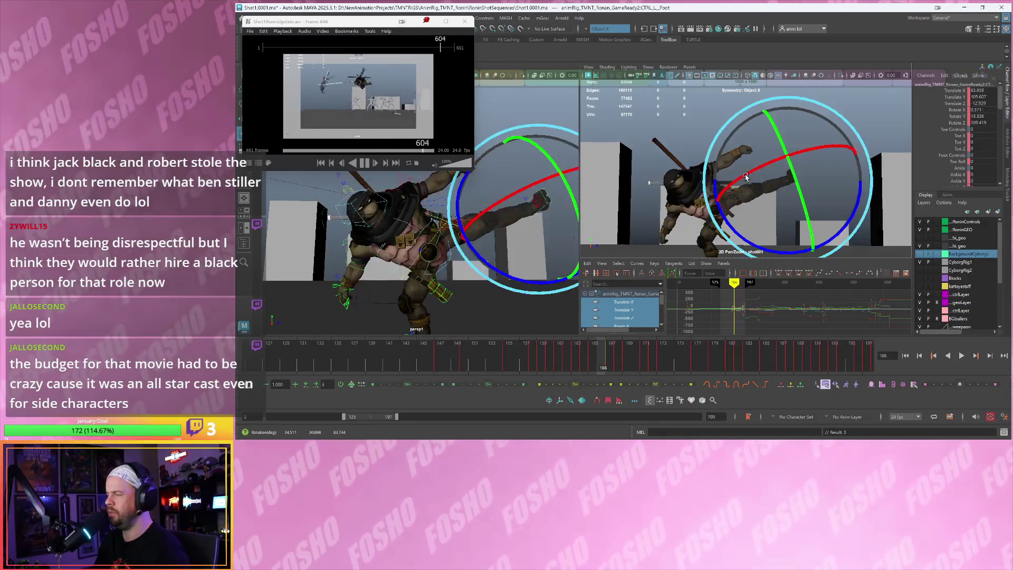
{"action": "key", "text": "alt+period"}
{"action": "key", "text": "alt+period"}
Review the adjusted pose by flipping between frames 167 and 168
{"action": "key", "text": "w"}
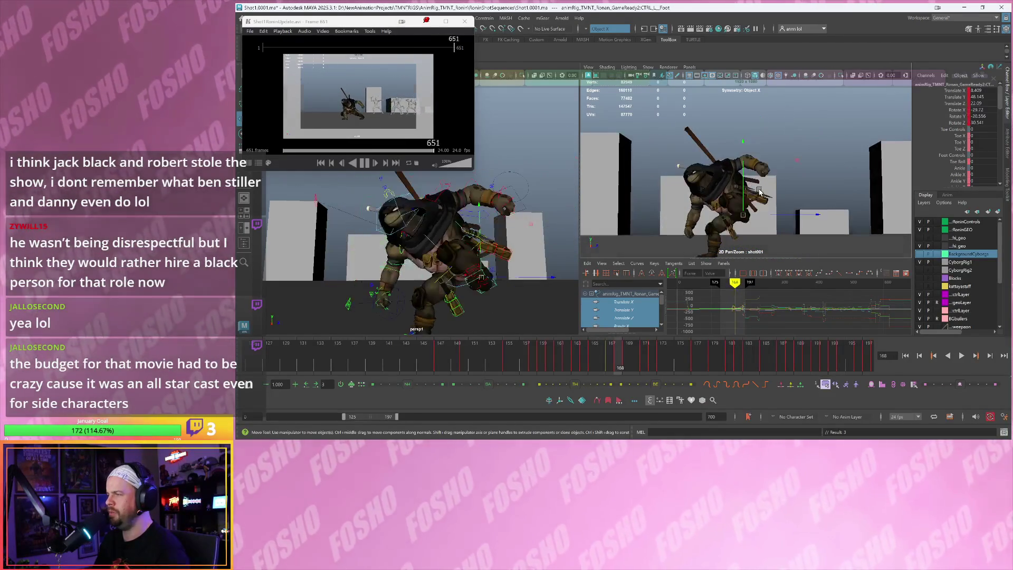
{"action": "key", "text": "alt+comma"}
{"action": "key", "text": "alt+period"}
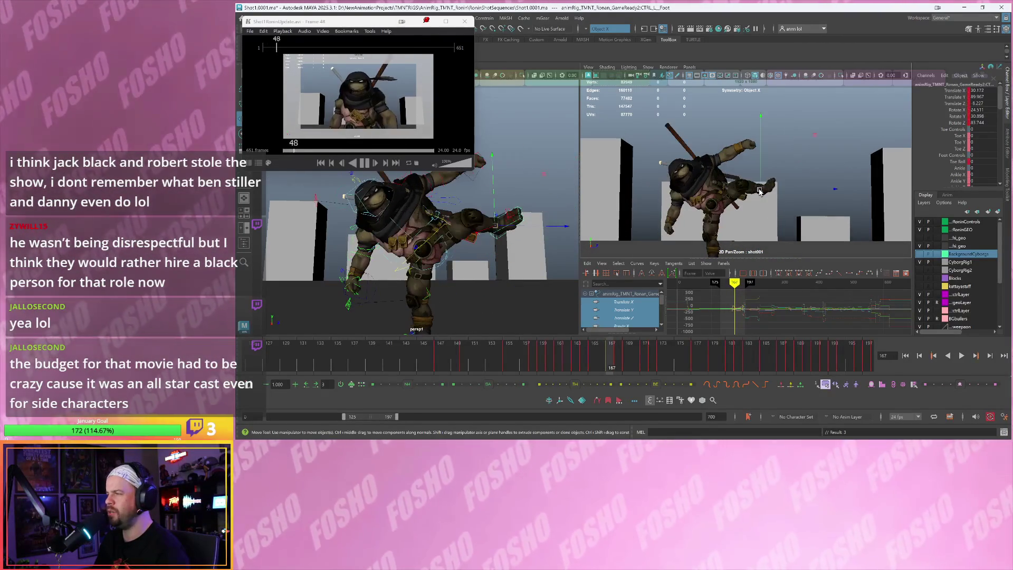
{"action": "key", "text": "alt+period"}
{"action": "key", "text": "alt+comma"}
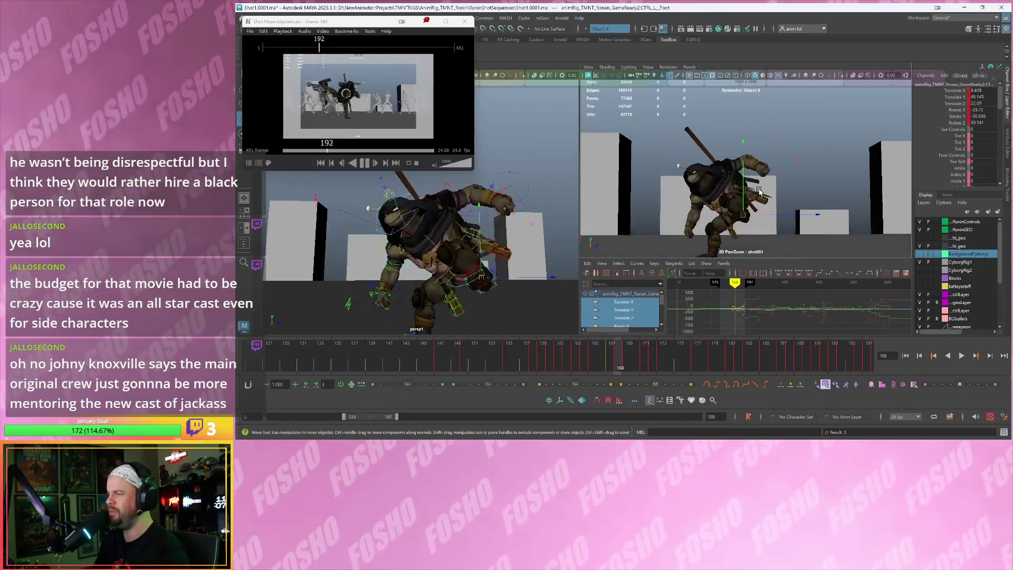
{"action": "left_click", "coordinate": [712, 202]}
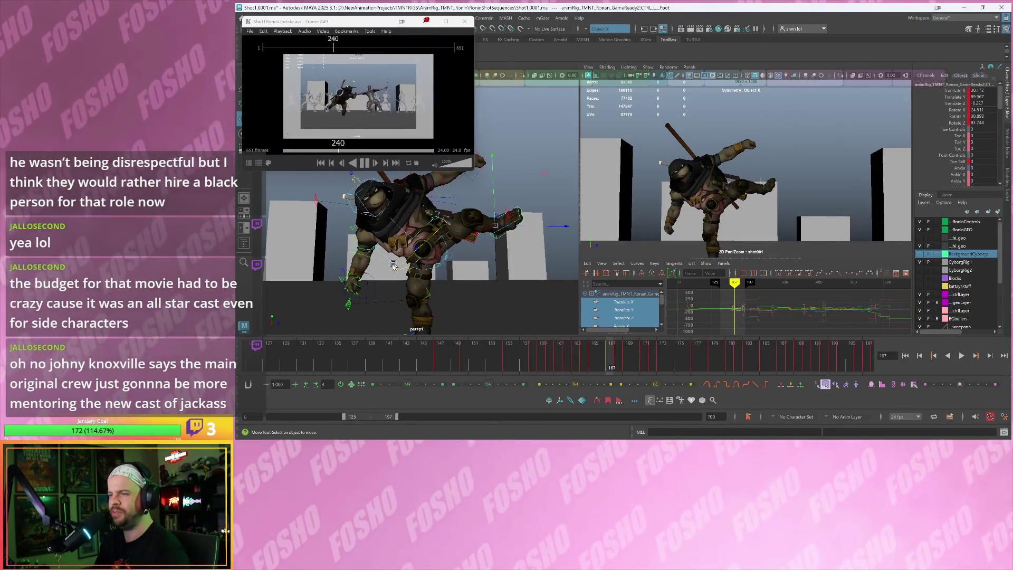
{"action": "key", "text": "alt+period"}
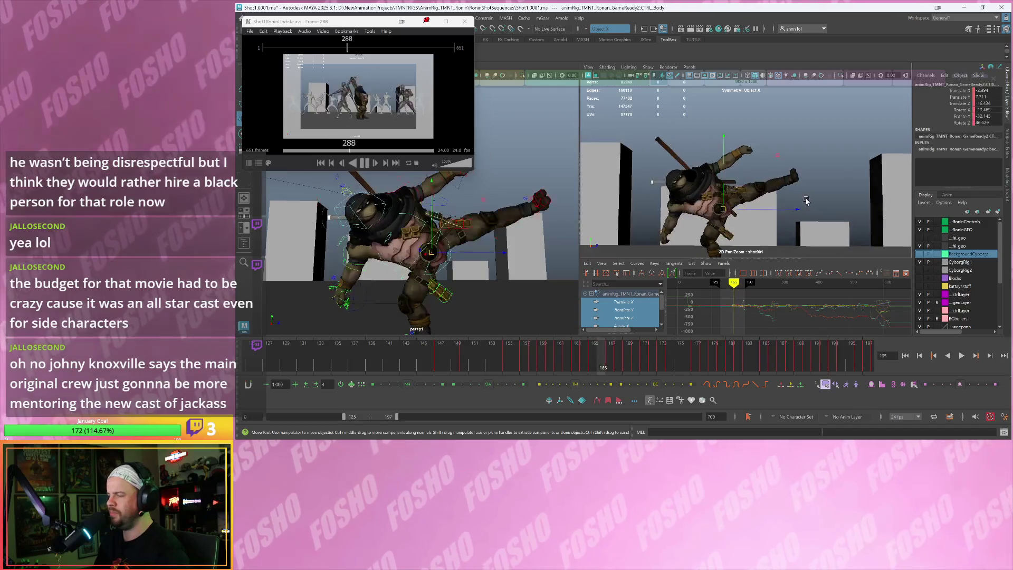
Nudge the body position at frame 168 after comparing neighbouring frames
{"action": "key", "text": "alt+comma"}
{"action": "key", "text": "alt+period"}
{"action": "key", "text": "alt+comma"}
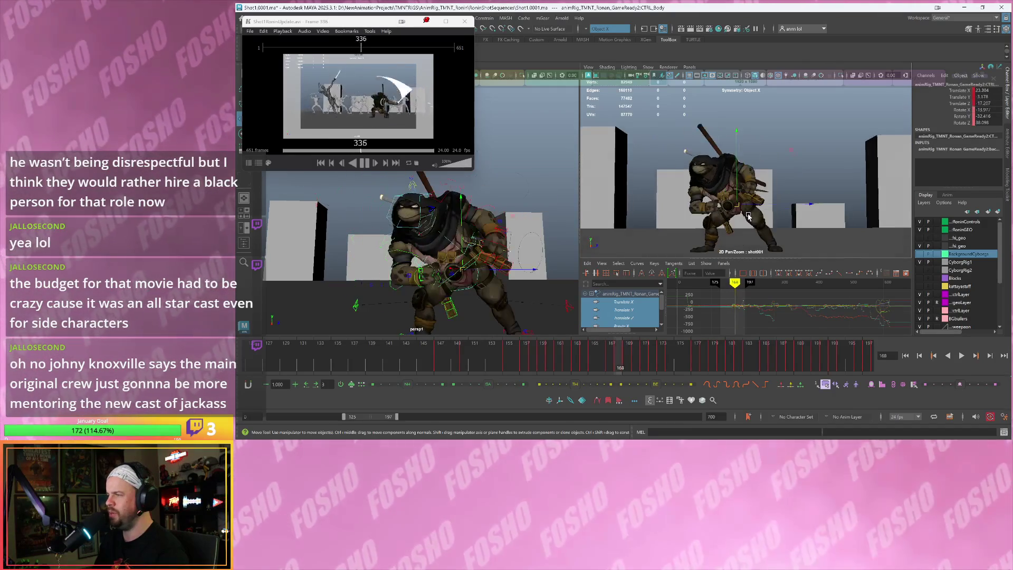
{"action": "key", "text": "alt+period"}
{"action": "key", "text": "alt+comma"}
{"action": "key", "text": "alt+period"}
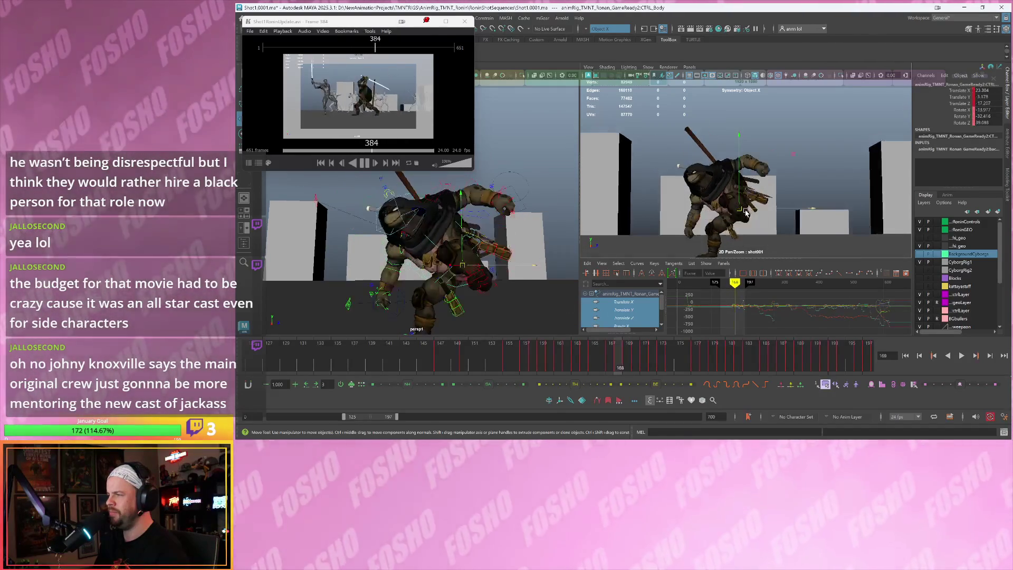
{"action": "key", "text": "alt+comma"}
{"action": "key", "text": "alt+period"}
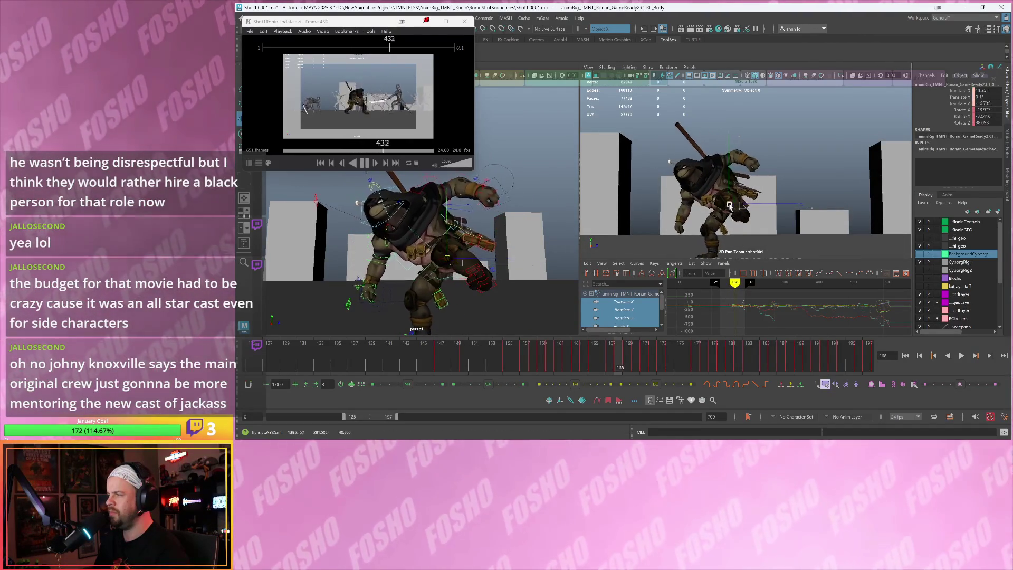
{"action": "key", "text": "alt+comma"}
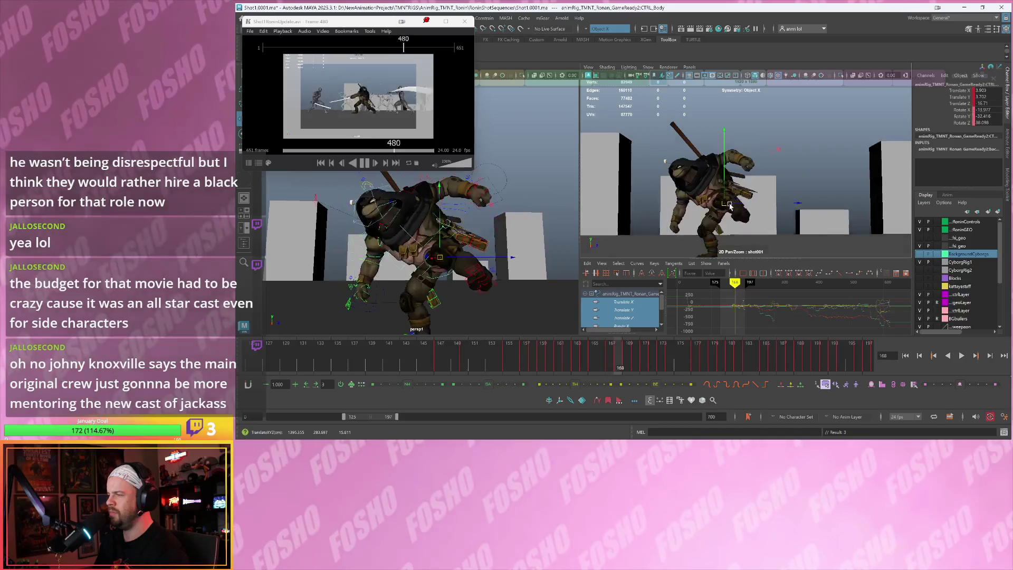
{"action": "key", "text": "alt+period"}
{"action": "left_click_drag", "start_coordinate": [728, 206], "coordinate": [729, 208]}
Shift the turtle's body left at frame 170
{"action": "key", "text": "alt+comma"}
{"action": "key", "text": "alt+period"}
{"action": "key", "text": "alt+period"}
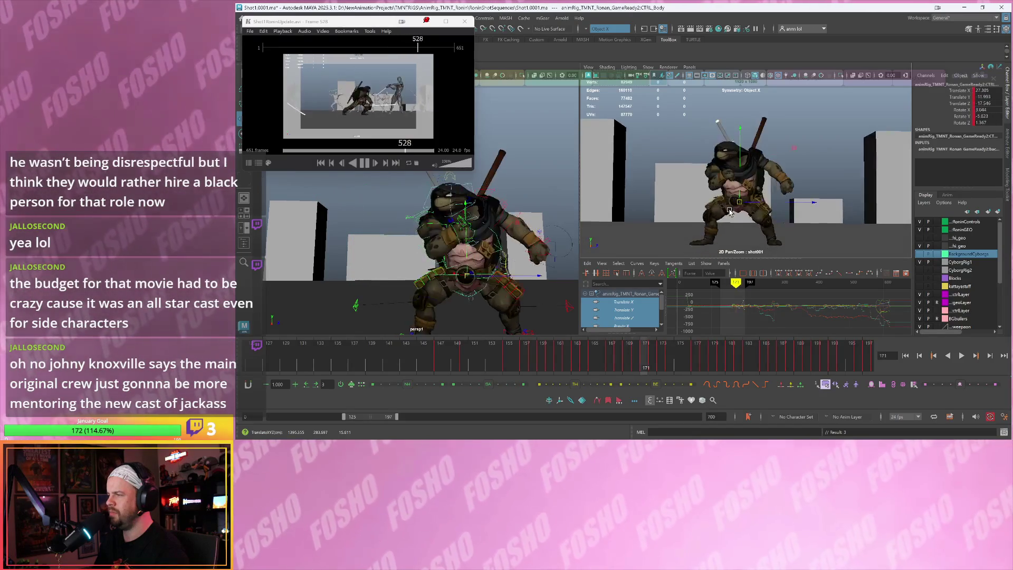
{"action": "key", "text": "alt+period"}
{"action": "key", "text": "alt+comma"}
{"action": "key", "text": "alt+period"}
{"action": "key", "text": "alt+comma"}
{"action": "key", "text": "alt+period"}
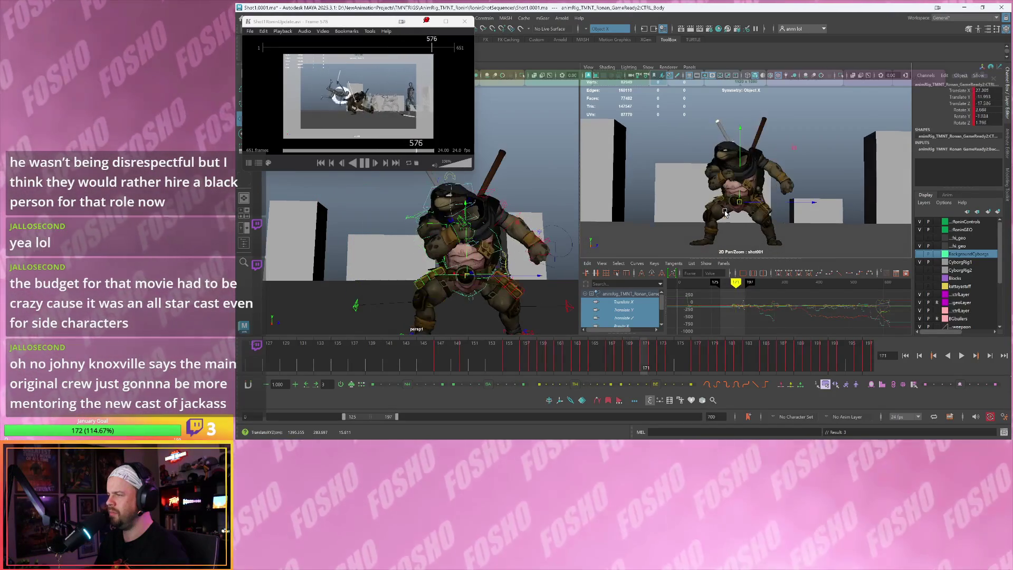
{"action": "key", "text": "alt+period"}
{"action": "key", "text": "alt+comma"}
{"action": "key", "text": "alt+comma"}
{"action": "key", "text": "alt+period"}
{"action": "left_click_drag", "start_coordinate": [738, 203], "coordinate": [732, 202]}
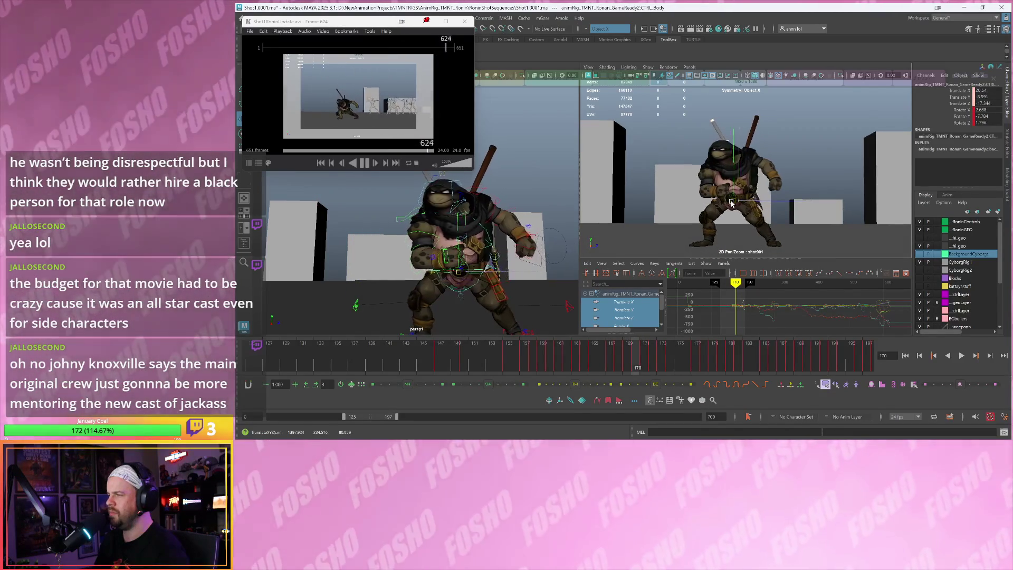
Play back the flying kick, then return to frame 166 for review
{"action": "key", "text": "alt+v"}
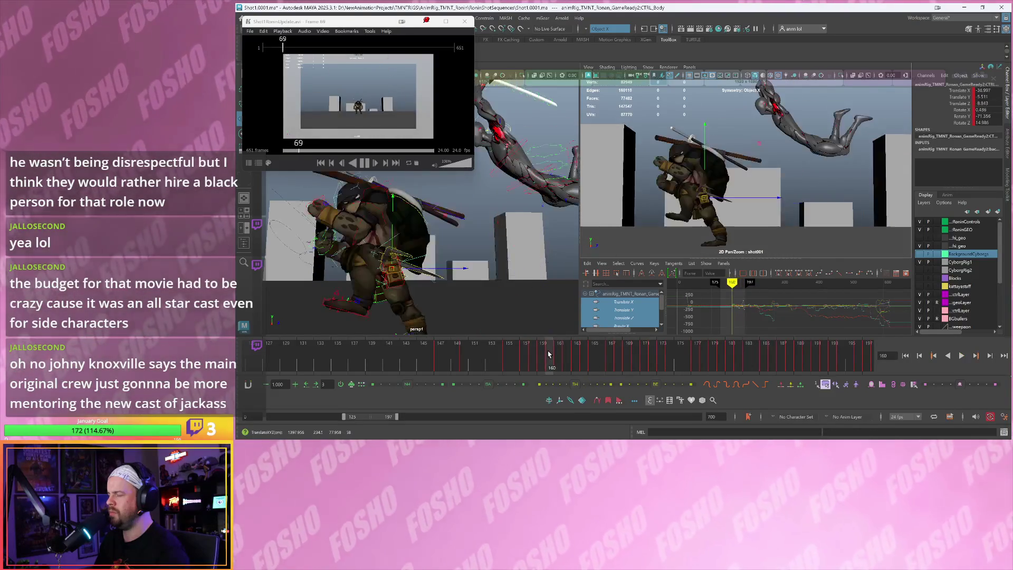
{"action": "key", "text": "alt+v"}
{"action": "key", "text": "alt+v"}
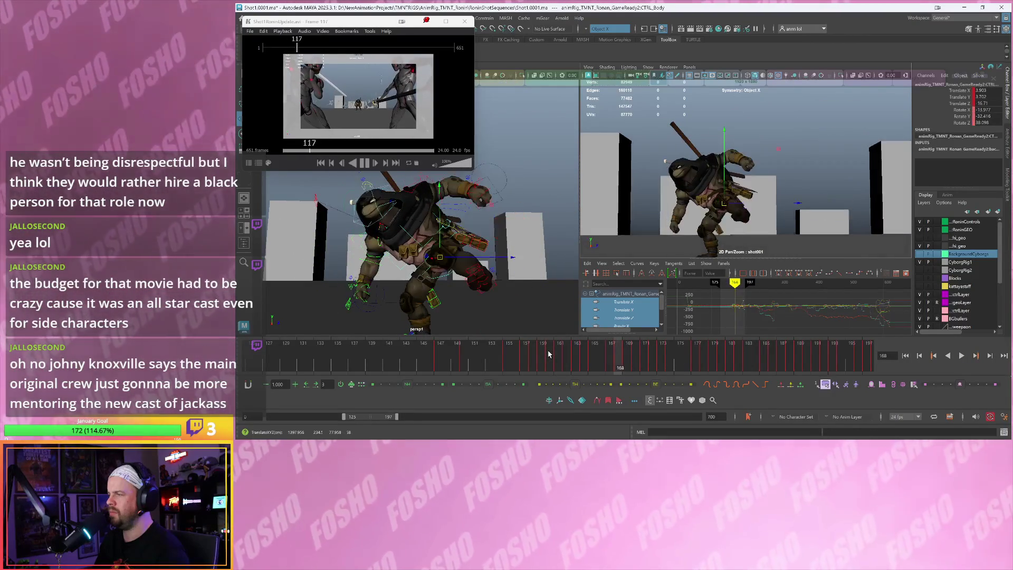
{"action": "key", "text": "alt+v"}
{"action": "key", "text": "alt+v"}
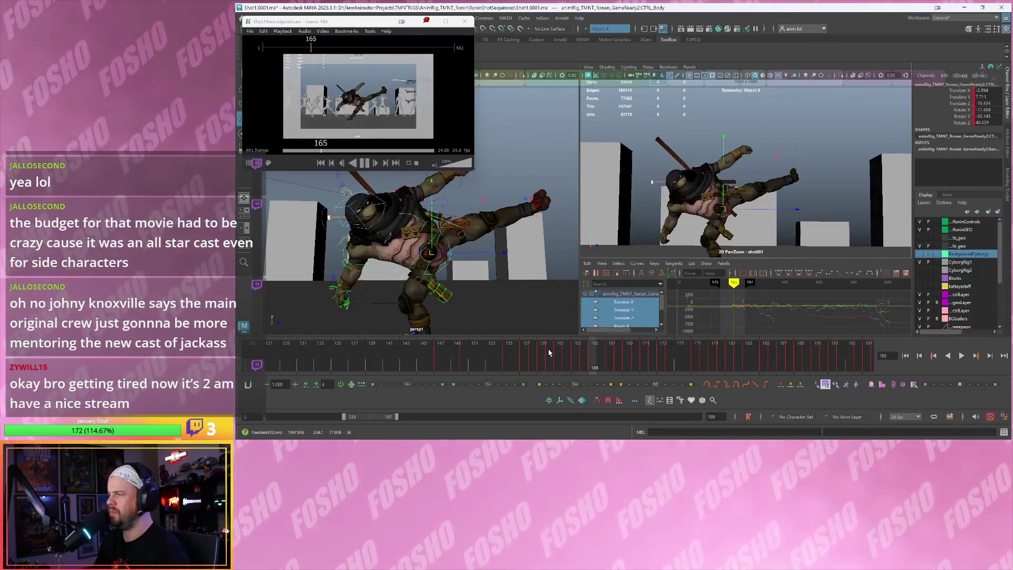
{"action": "key", "text": "alt+v"}
{"action": "key", "text": "alt+period"}
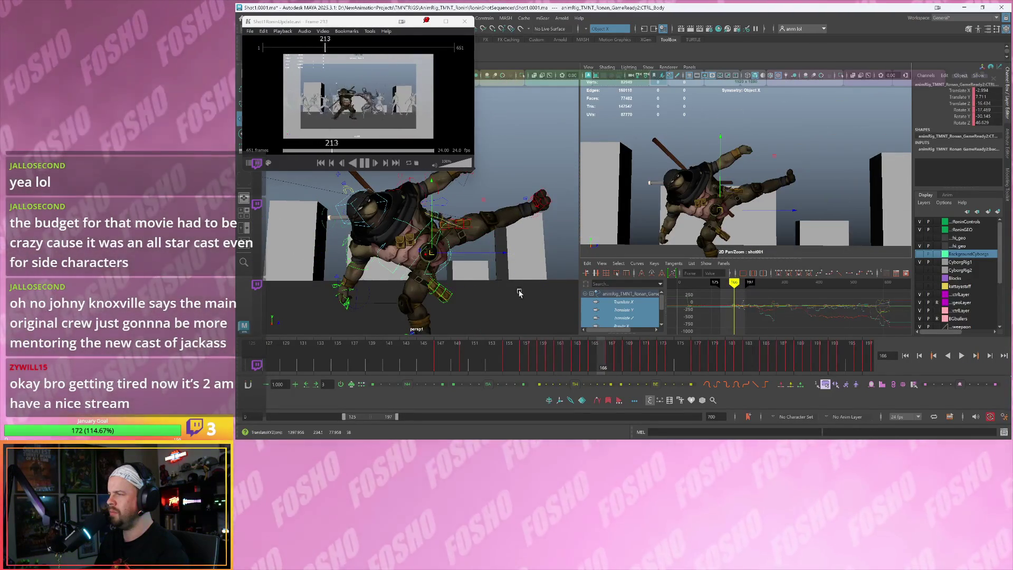
{"action": "left_click_drag", "start_coordinate": [507, 238], "coordinate": [475, 210], "text": "alt"}
{"action": "left_click", "coordinate": [459, 206]}
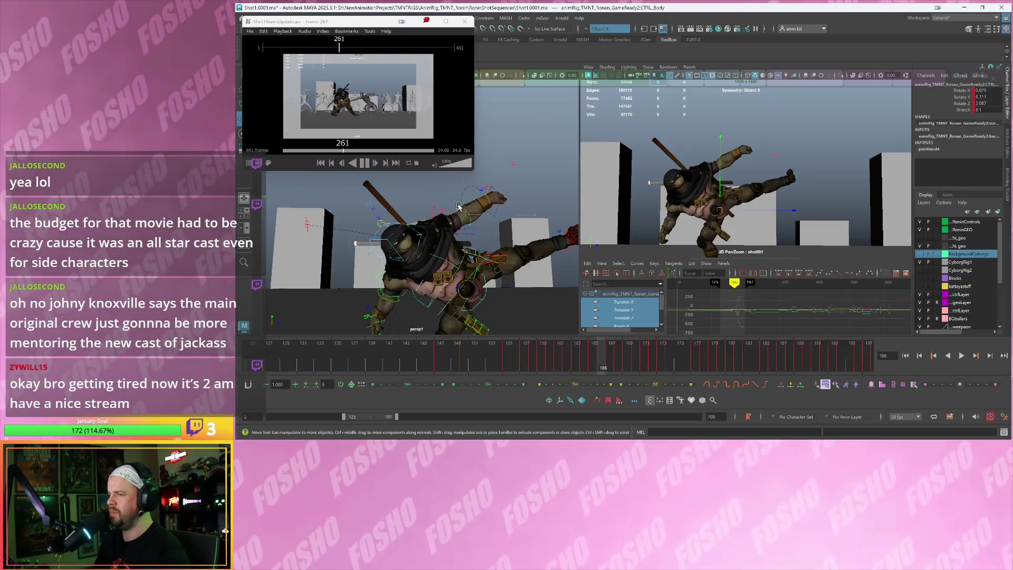
Rotate the left elbow to a new angle at frame 166
{"action": "key", "text": "e"}
{"action": "key", "text": "alt+comma"}
{"action": "key", "text": "alt+comma"}
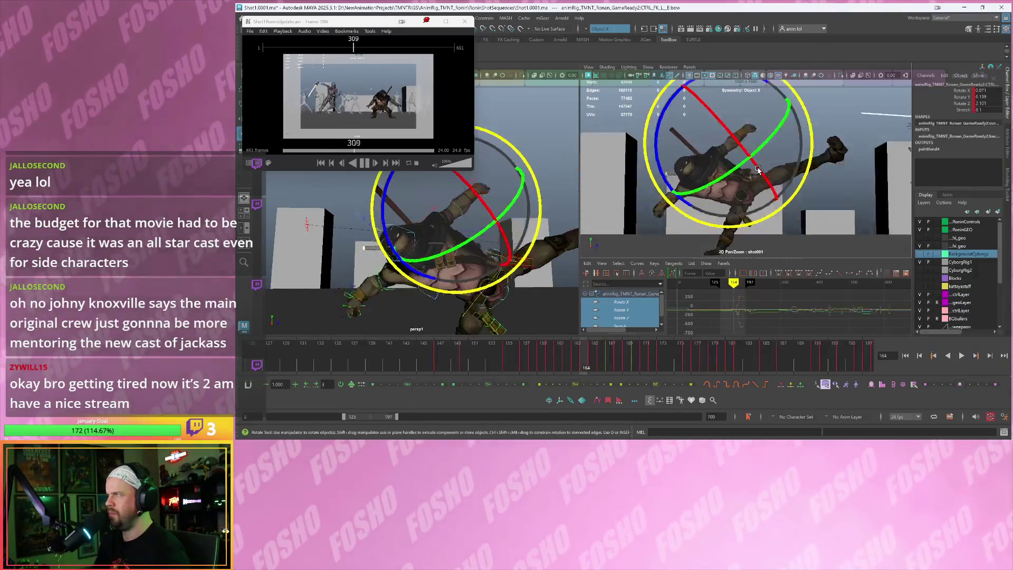
{"action": "key", "text": "alt+period"}
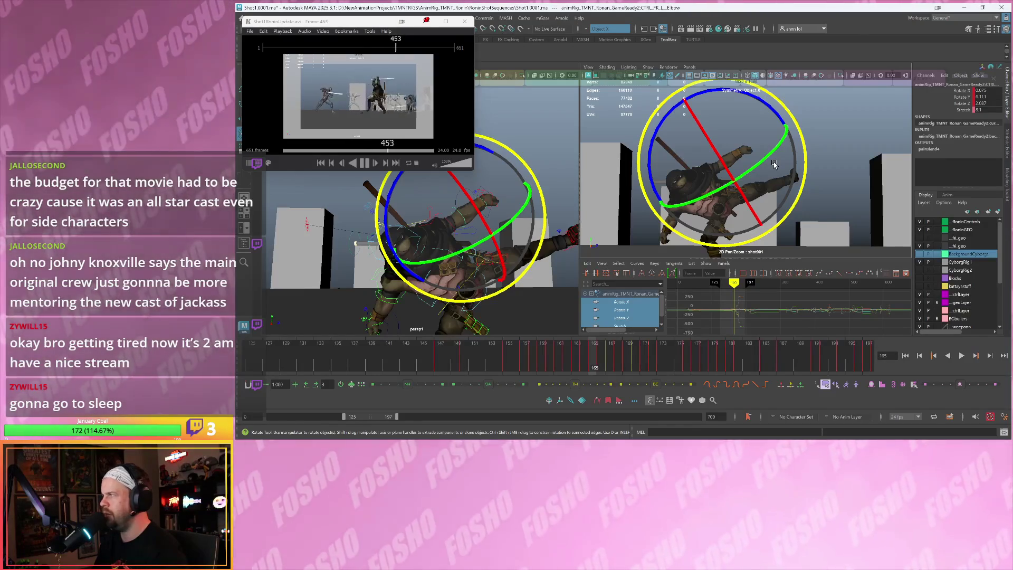
{"action": "key", "text": "alt+comma"}
{"action": "key", "text": "alt+comma"}
{"action": "key", "text": "alt+period"}
{"action": "key", "text": "alt+period"}
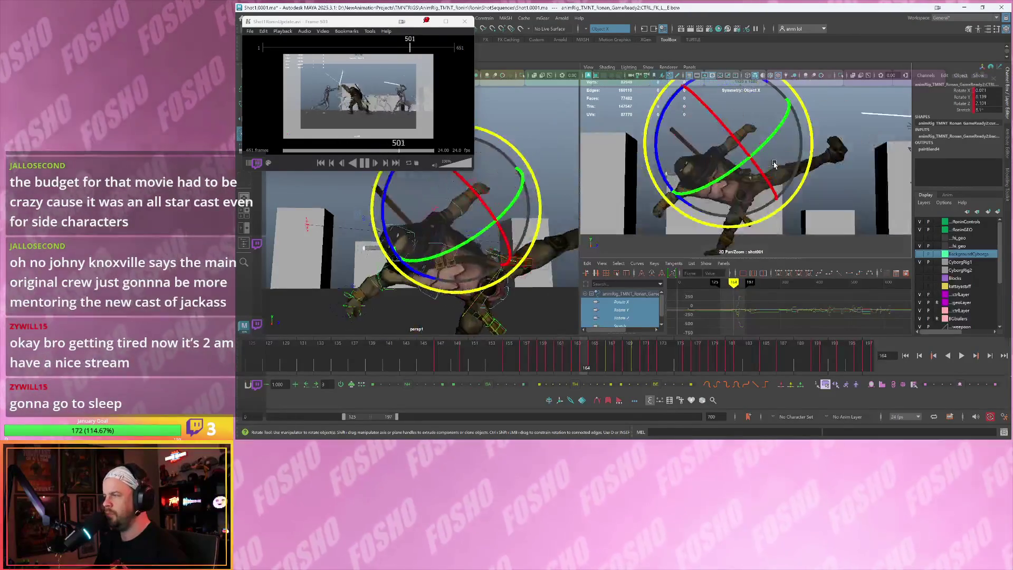
{"action": "key", "text": "alt+period"}
{"action": "left_click_drag", "start_coordinate": [774, 168], "coordinate": [739, 202]}
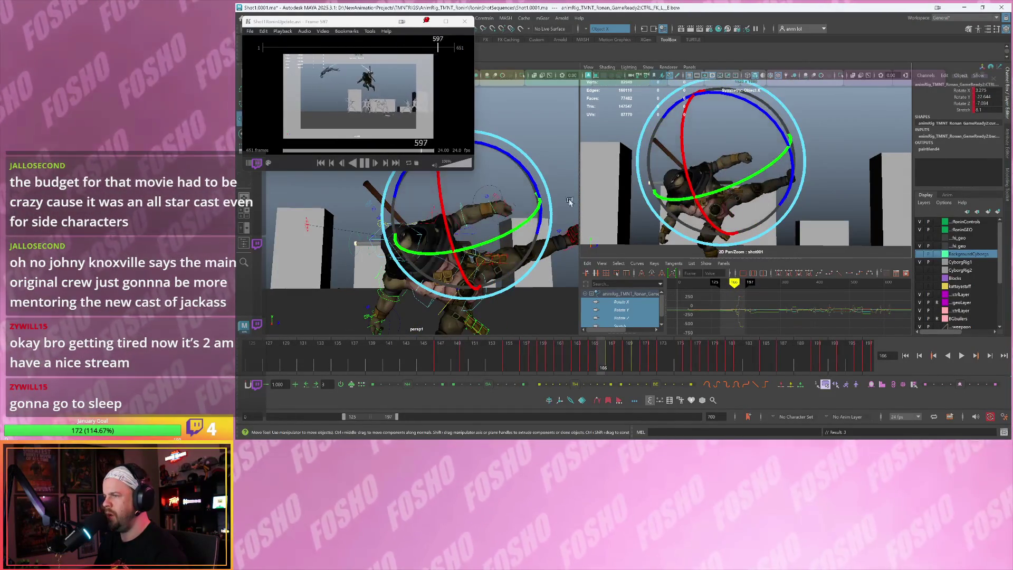
Rotate the left wrist to a new angle at frame 166
{"action": "key", "text": "w"}
{"action": "left_click_drag", "start_coordinate": [503, 204], "coordinate": [533, 211], "text": "alt"}
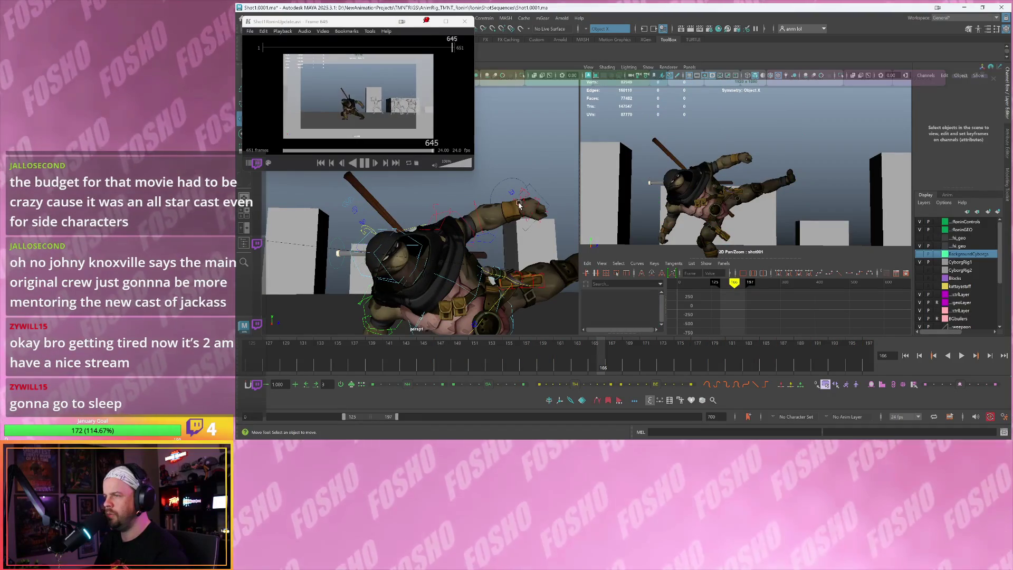
{"action": "left_click", "coordinate": [737, 189]}
{"action": "key", "text": "e"}
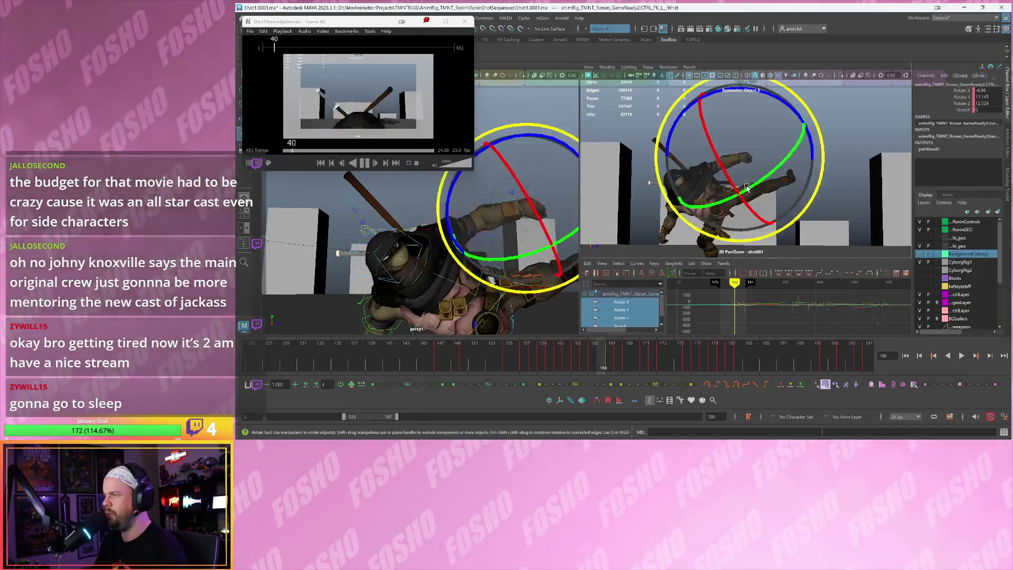
{"action": "left_click_drag", "start_coordinate": [735, 186], "coordinate": [702, 166]}
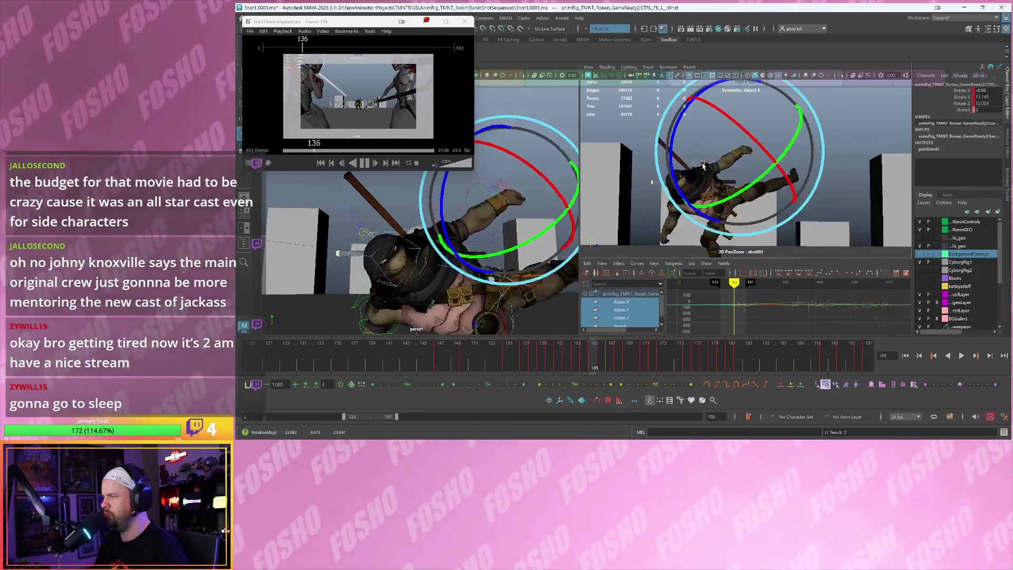
{"action": "key", "text": "period"}
{"action": "key", "text": "comma"}
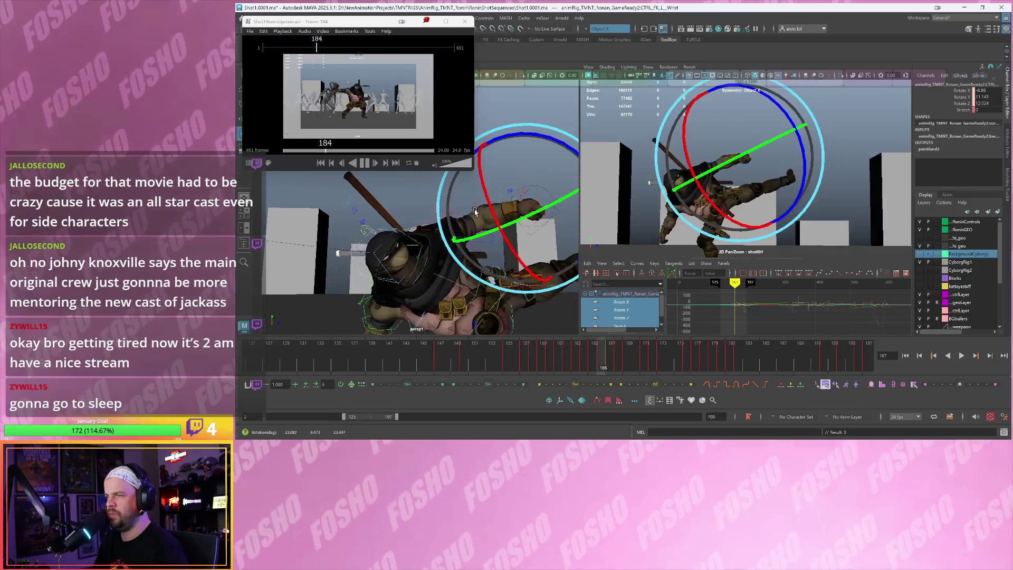
Review the left arm pose across frames 164–166
{"action": "left_click", "coordinate": [474, 206]}
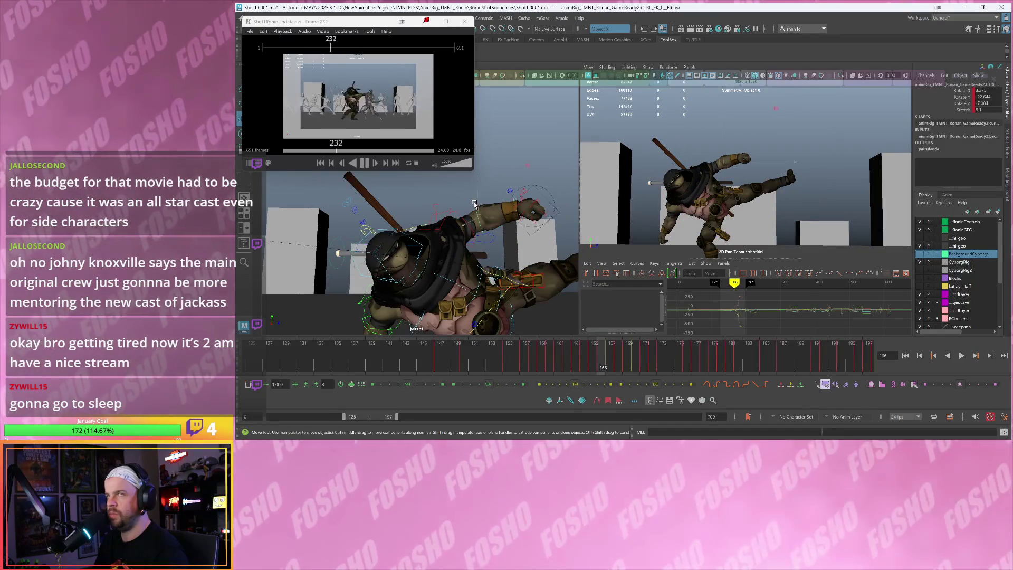
{"action": "key", "text": "comma"}
{"action": "key", "text": "period"}
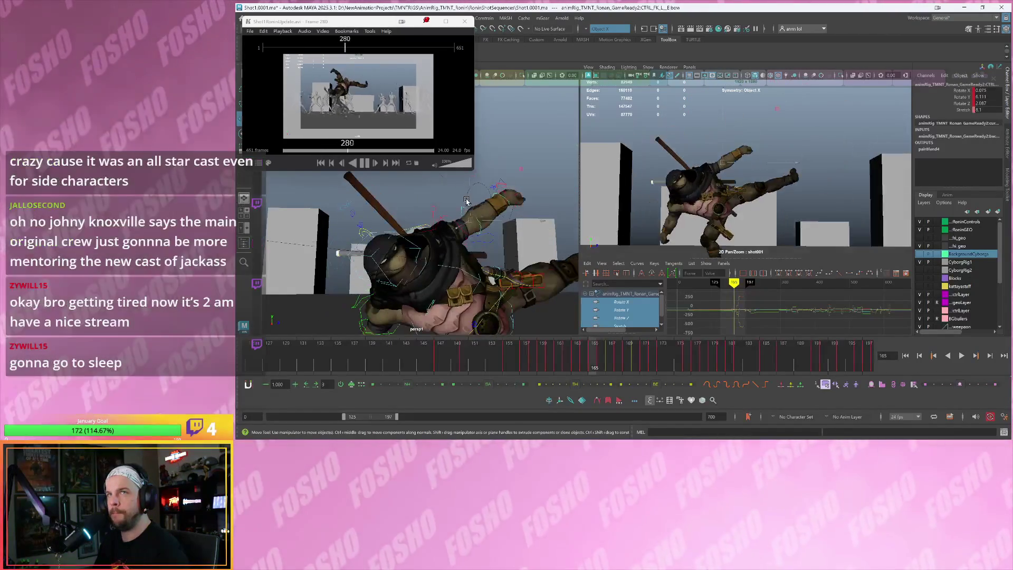
{"action": "key", "text": "comma"}
{"action": "key", "text": "comma"}
{"action": "key", "text": "comma"}
{"action": "key", "text": "period"}
{"action": "key", "text": "period"}
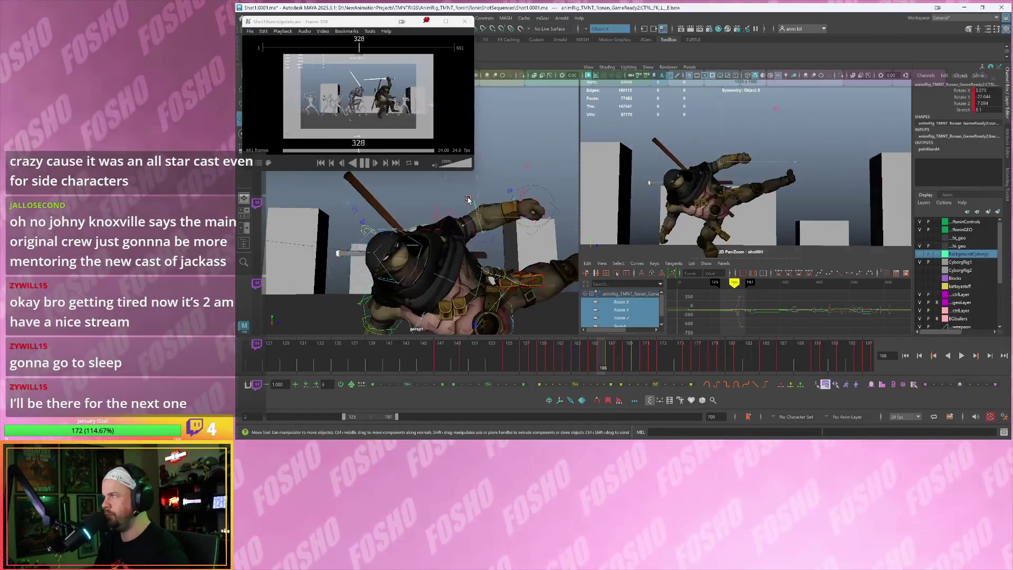
{"action": "key", "text": "alt+comma"}
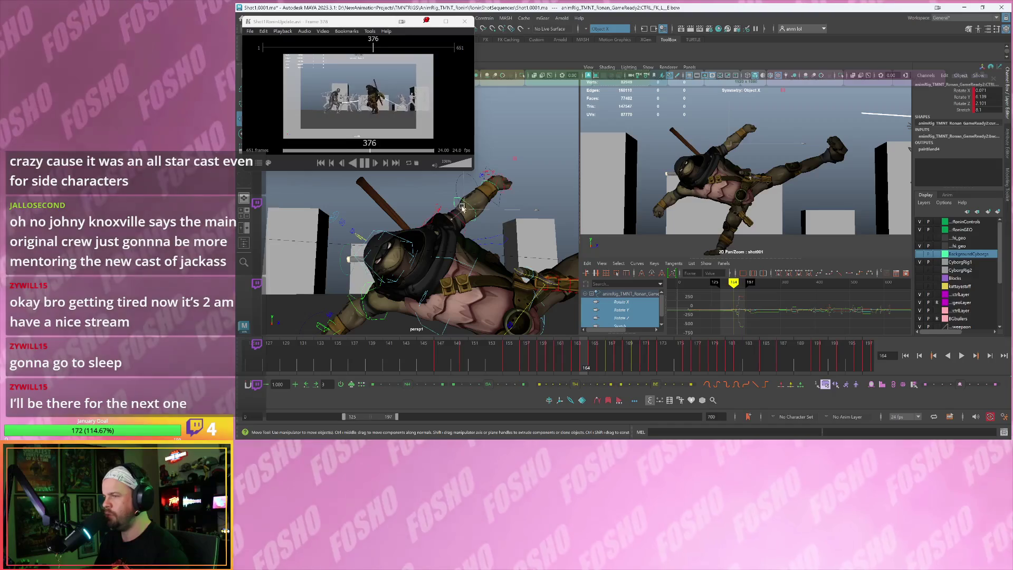
{"action": "left_click", "coordinate": [447, 207]}
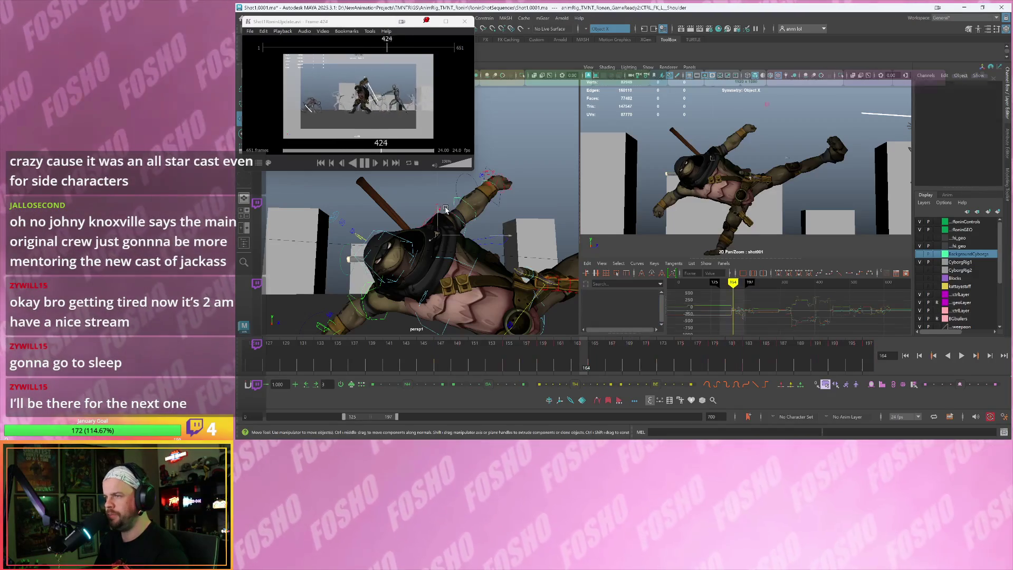
Check the left and right shoulder poses by scrubbing frames around 163
{"action": "key", "text": "alt+comma"}
{"action": "key", "text": "alt+comma"}
{"action": "key", "text": "alt+comma"}
{"action": "key", "text": "alt+period"}
{"action": "key", "text": "alt+period"}
{"action": "key", "text": "alt+period"}
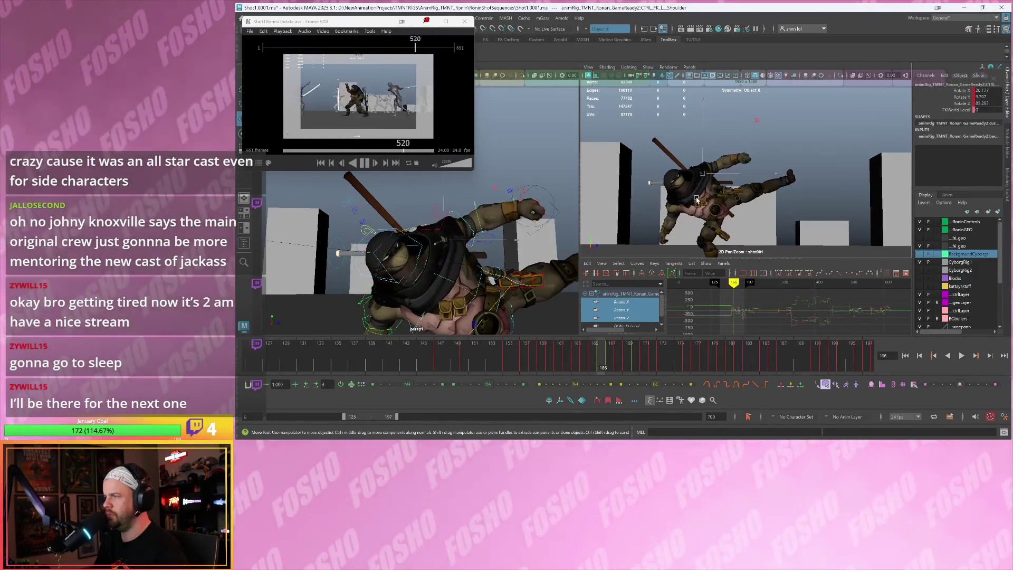
{"action": "right_click_drag", "start_coordinate": [422, 253], "coordinate": [421, 291], "text": "alt"}
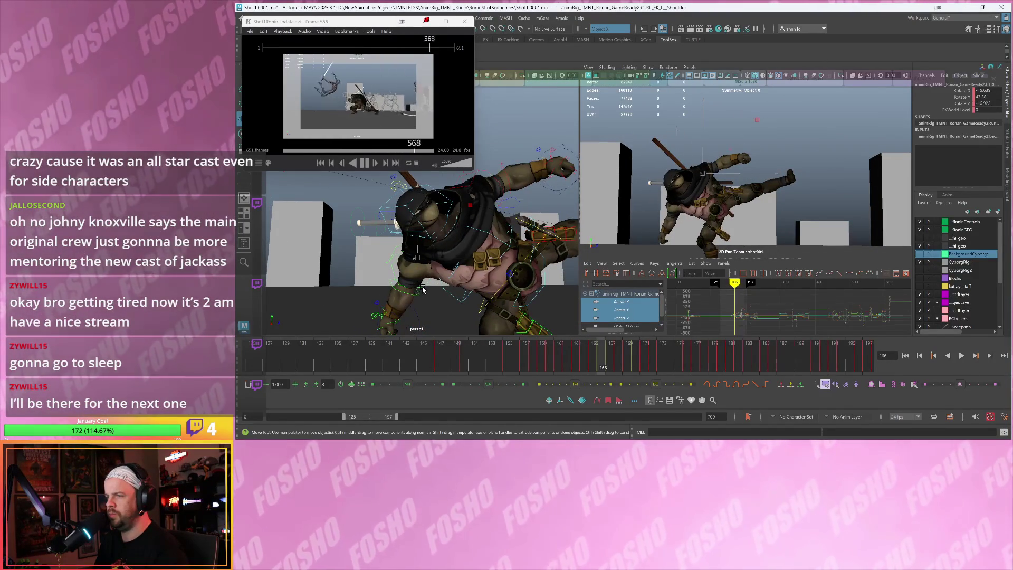
{"action": "left_click", "coordinate": [685, 204]}
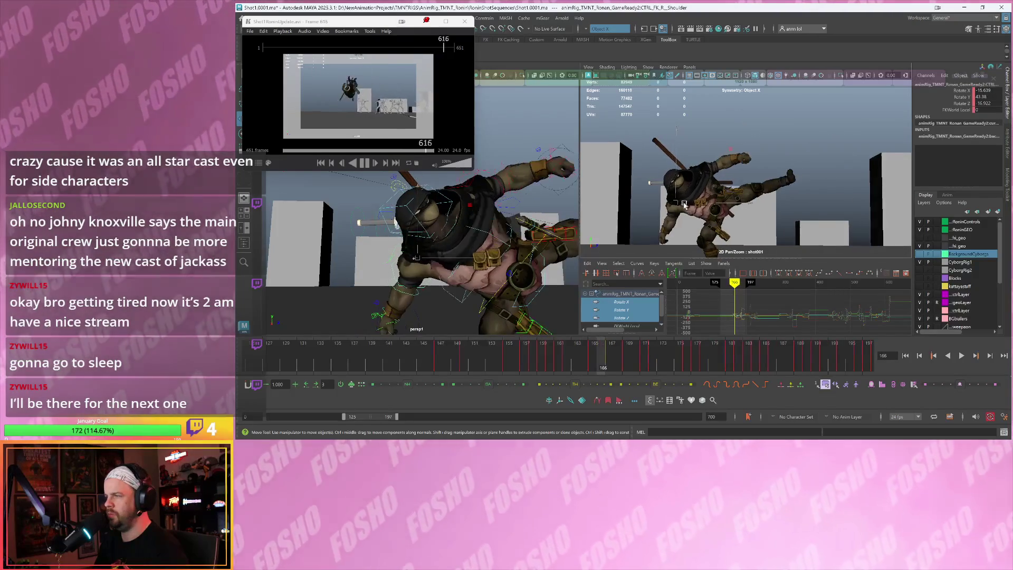
{"action": "key", "text": "alt+comma"}
{"action": "key", "text": "alt+comma"}
{"action": "key", "text": "alt+comma"}
{"action": "key", "text": "e"}
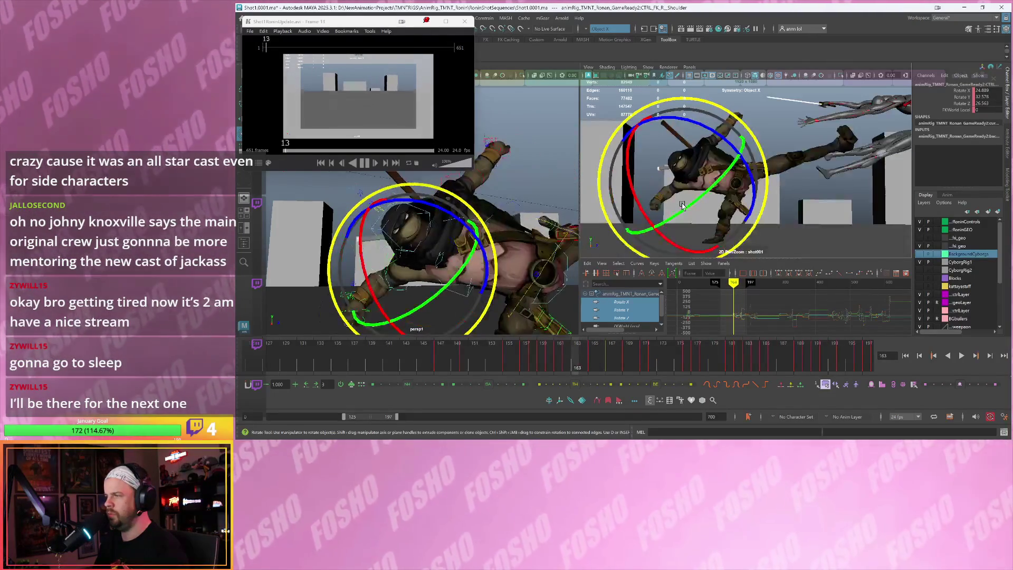
{"action": "key", "text": "alt+period"}
{"action": "key", "text": "alt+period"}
{"action": "key", "text": "alt+comma"}
{"action": "key", "text": "alt+comma"}
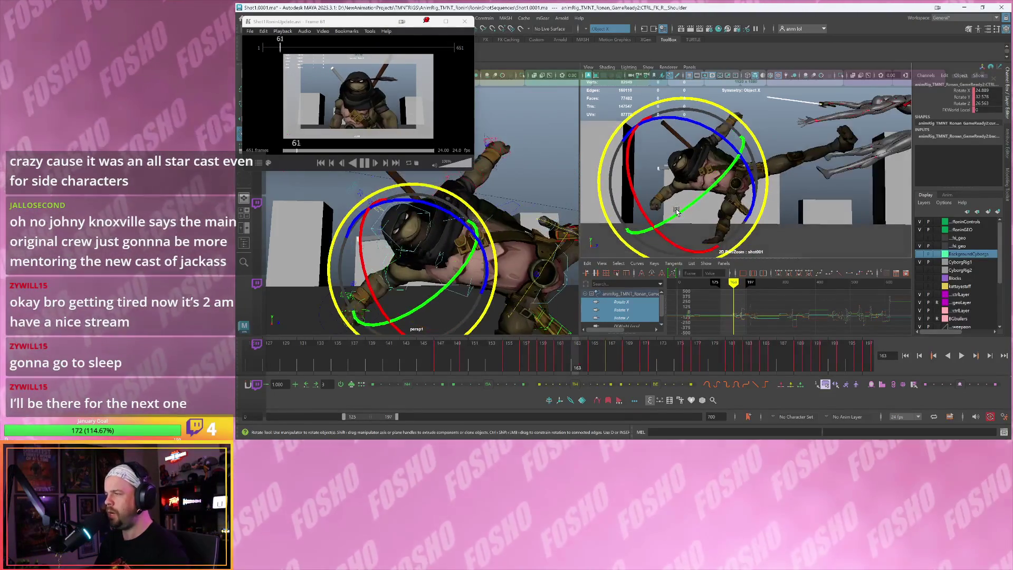
{"action": "key", "text": "alt+period"}
{"action": "key", "text": "alt+period"}
{"action": "key", "text": "alt+comma"}
{"action": "key", "text": "alt+comma"}
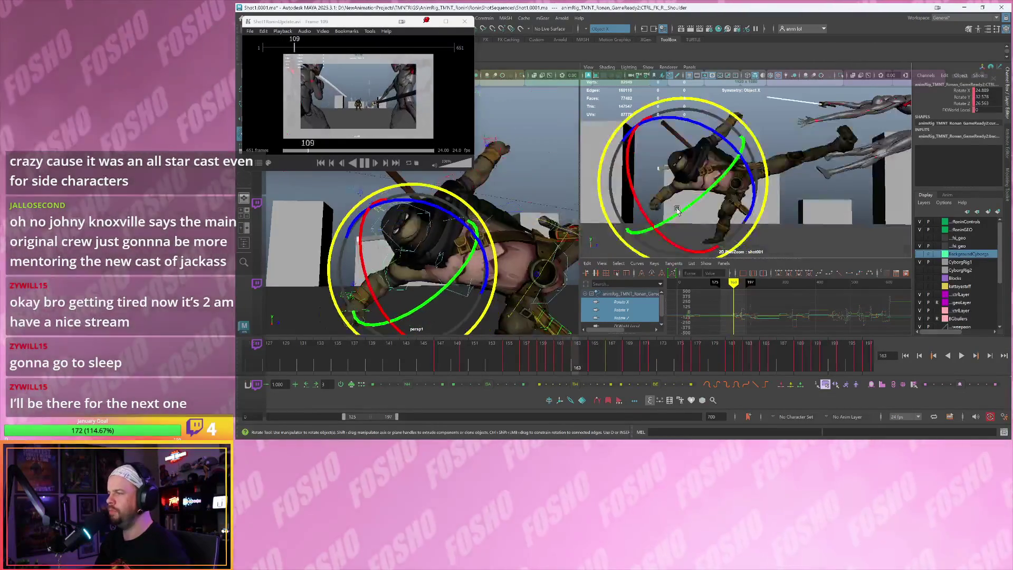
{"action": "key", "text": "alt+period"}
{"action": "key", "text": "alt+comma"}
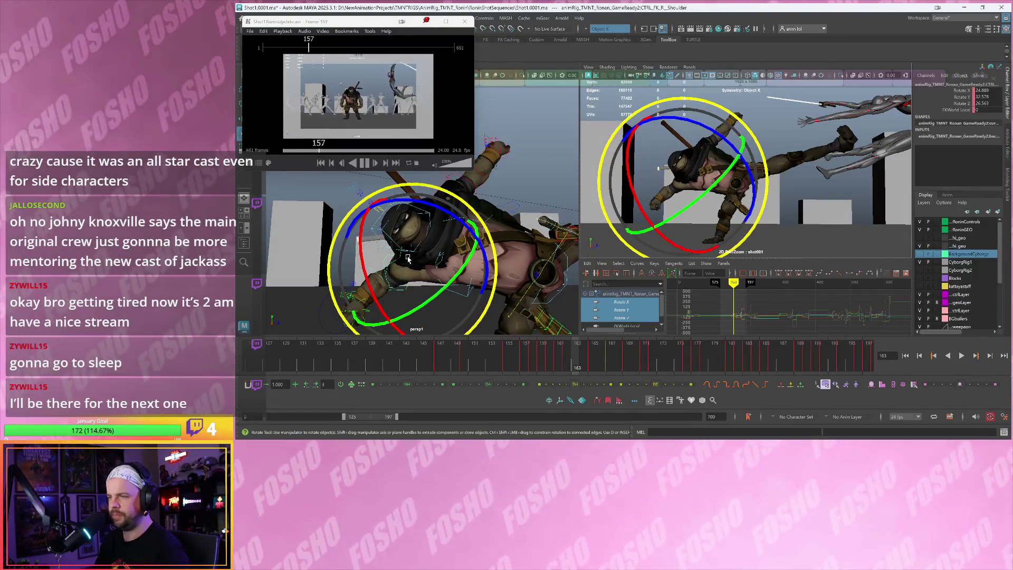
{"action": "key", "text": "w"}
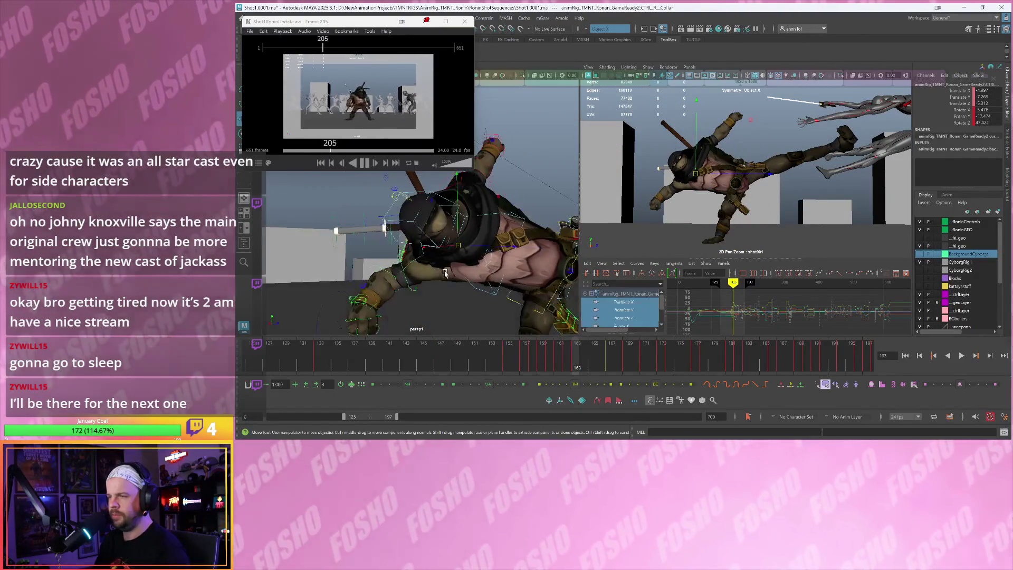
Turn the right collar's Rotate Z from 47.4 to about 59.9 at frame 163
{"action": "left_click", "coordinate": [699, 207]}
{"action": "key", "text": "alt+comma"}
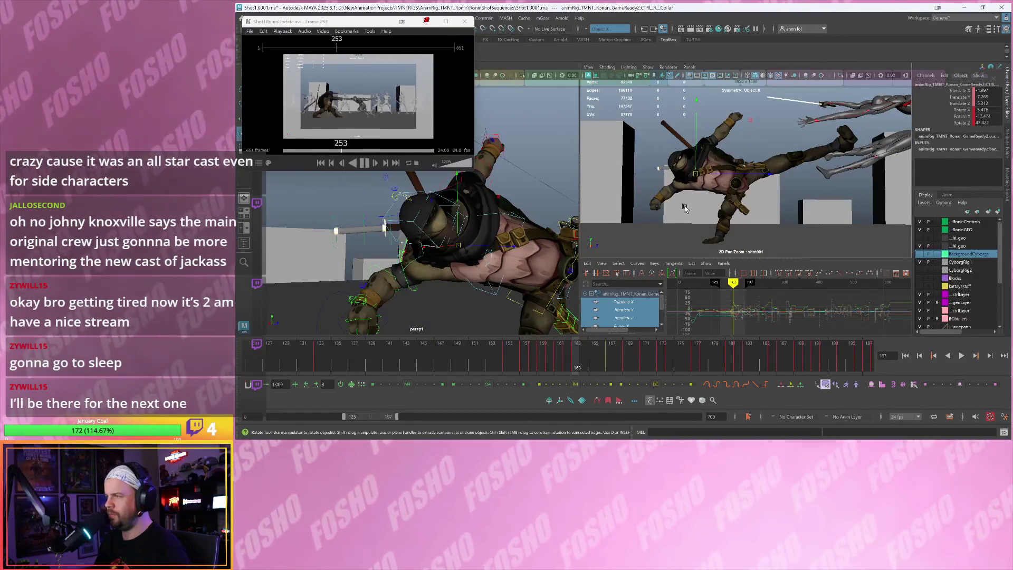
{"action": "key", "text": "e"}
{"action": "key", "text": "alt+period"}
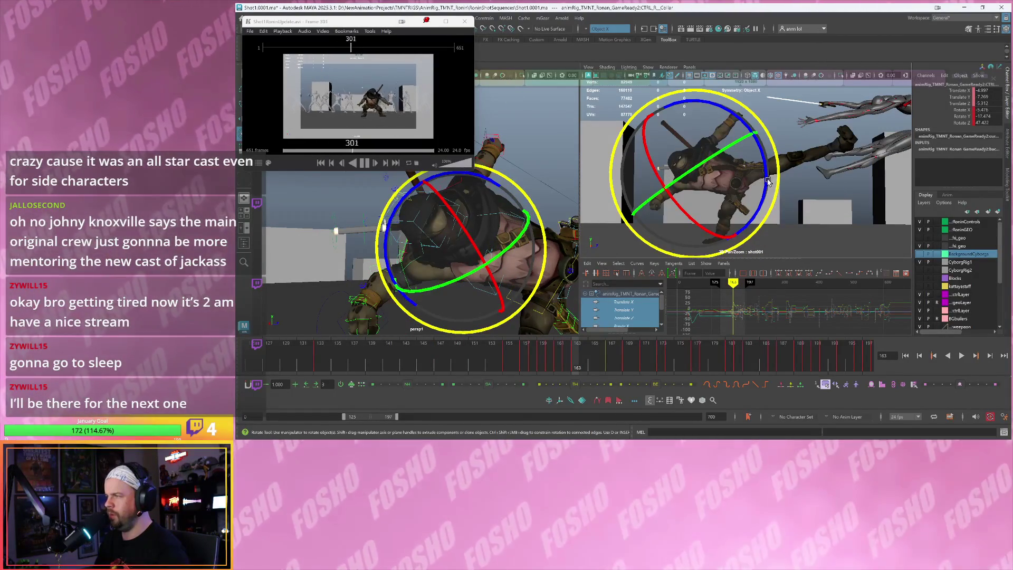
{"action": "mouse_move", "coordinate": [767, 182]}
{"action": "left_mouse_down"}
{"action": "mouse_move", "coordinate": [765, 198]}
{"action": "mouse_move", "coordinate": [743, 197]}
{"action": "left_mouse_up"}
{"action": "key", "text": "w"}
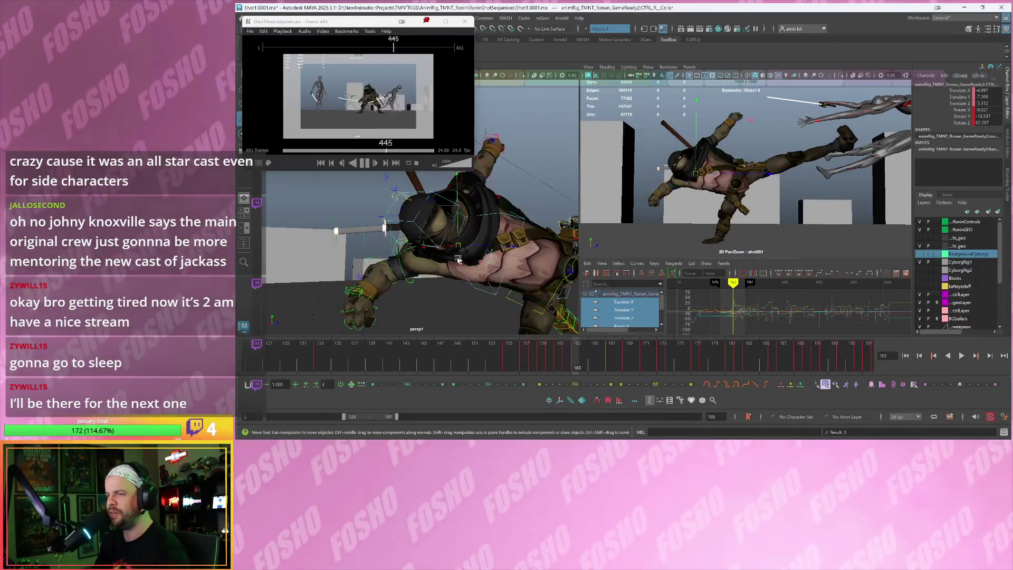
{"action": "left_click", "coordinate": [403, 248]}
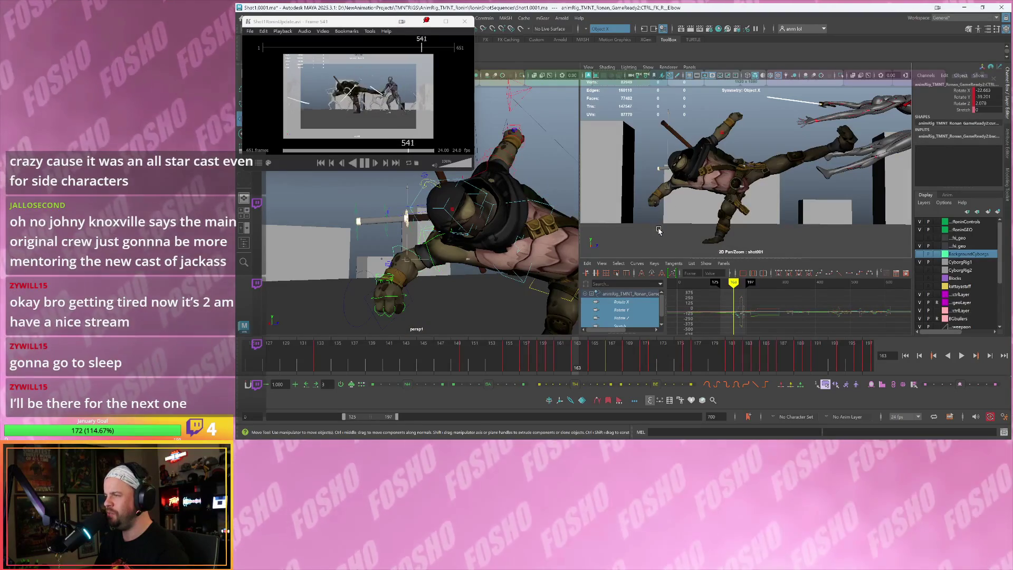
Rotate the right elbow to a new angle and key it at frame 163
{"action": "key", "text": "e"}
{"action": "mouse_move", "coordinate": [667, 236]}
{"action": "left_mouse_down"}
{"action": "mouse_move", "coordinate": [664, 177]}
{"action": "mouse_move", "coordinate": [640, 178]}
{"action": "left_mouse_up"}
{"action": "key", "text": "s"}
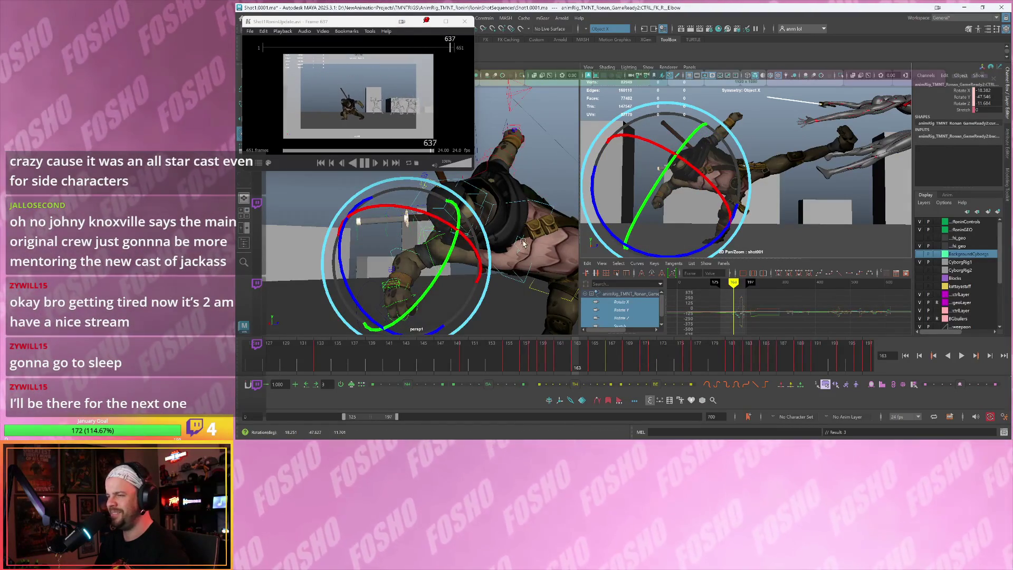
{"action": "key", "text": "w"}
{"action": "left_click_drag", "start_coordinate": [460, 255], "coordinate": [413, 274], "text": "alt"}
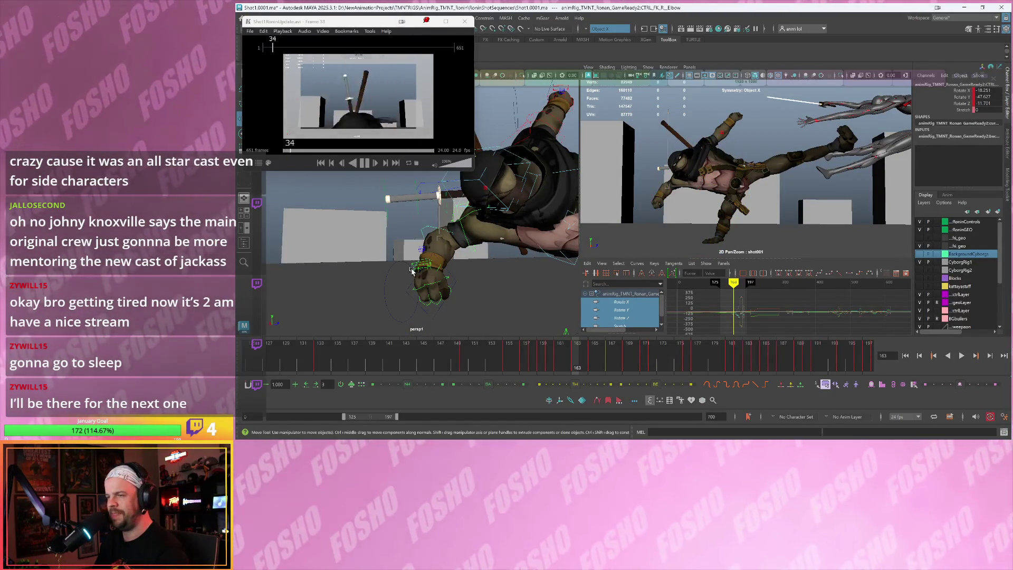
{"action": "left_click", "coordinate": [422, 261]}
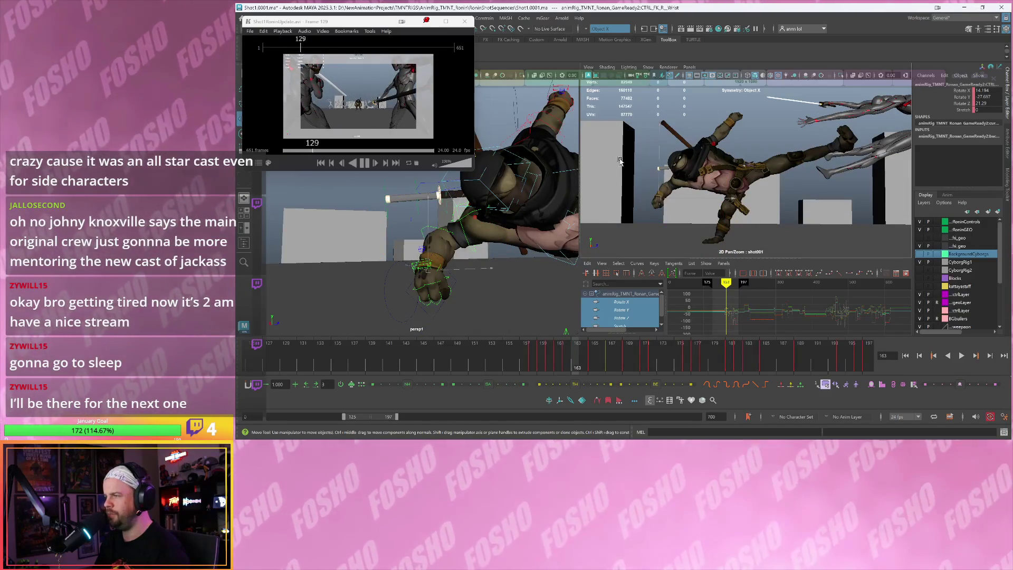
{"action": "key", "text": "e"}
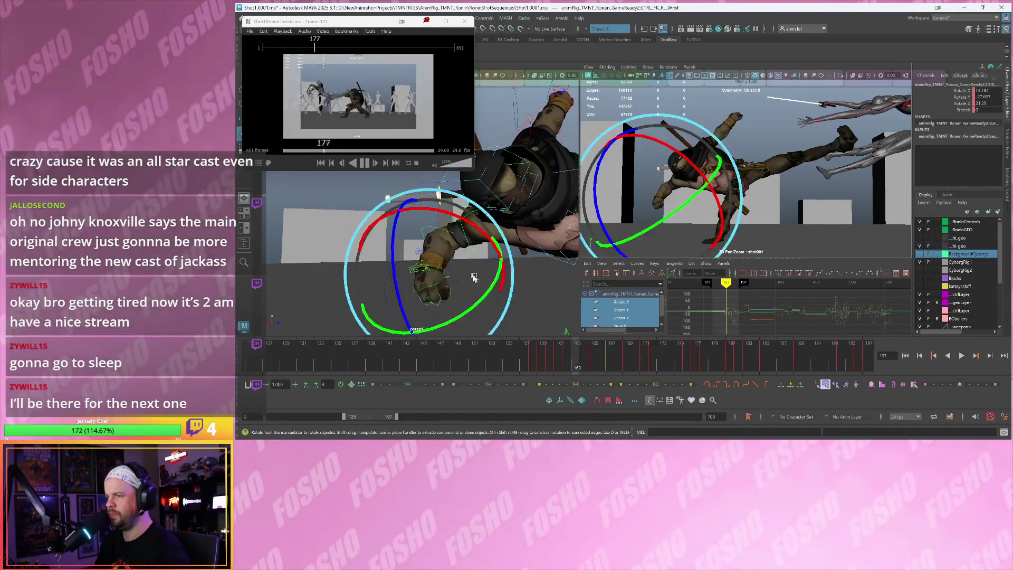
{"action": "key", "text": "w"}
{"action": "key", "text": "ctrl+z"}
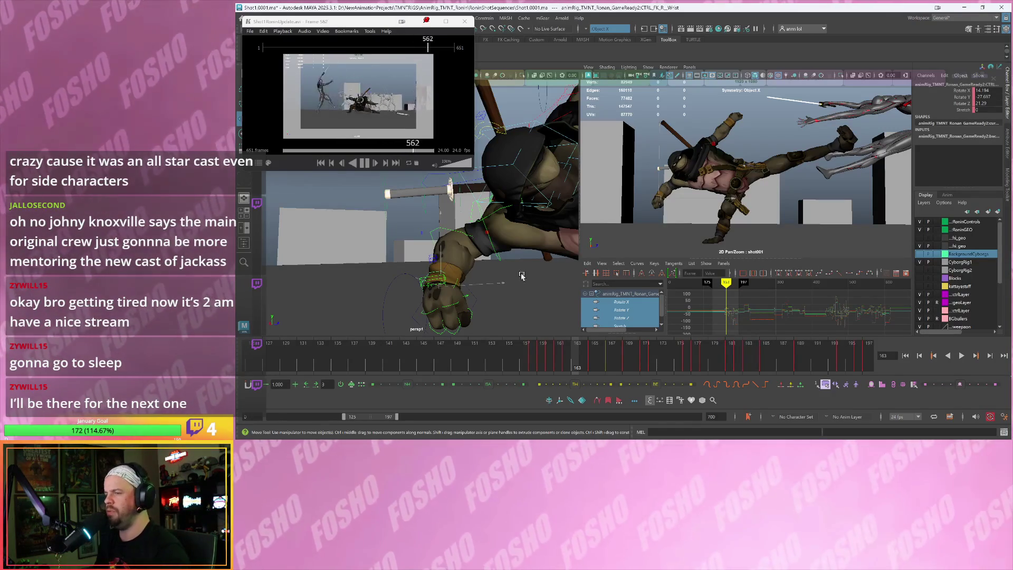
Zoom the shot camera onto the turtle and bend the right elbow further
{"action": "left_click", "coordinate": [440, 224]}
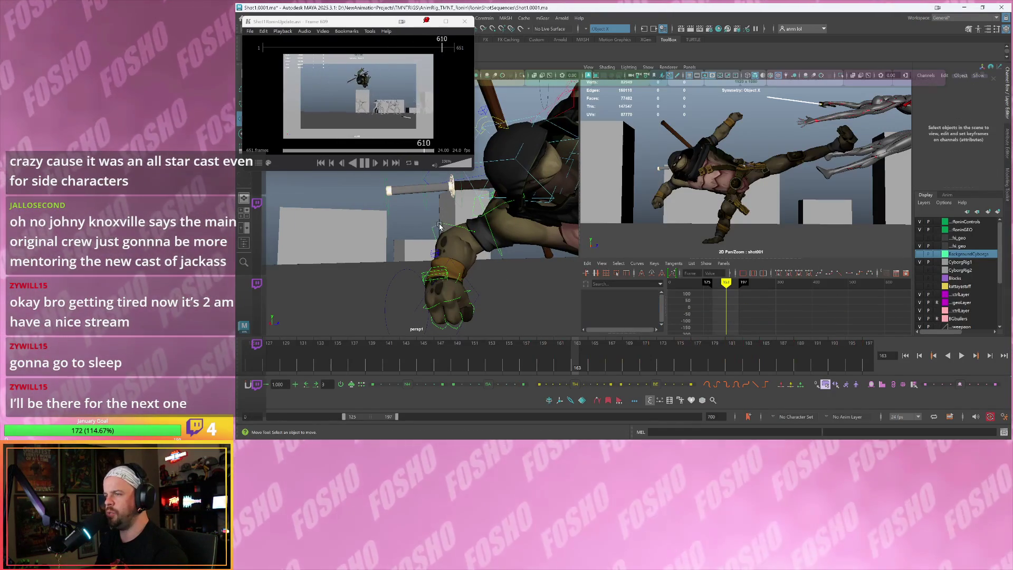
{"action": "key", "text": "backslash"}
{"action": "key", "text": "backslash"}
{"action": "middle_click_drag", "start_coordinate": [683, 182], "coordinate": [763, 219]}
{"action": "key", "text": "e"}
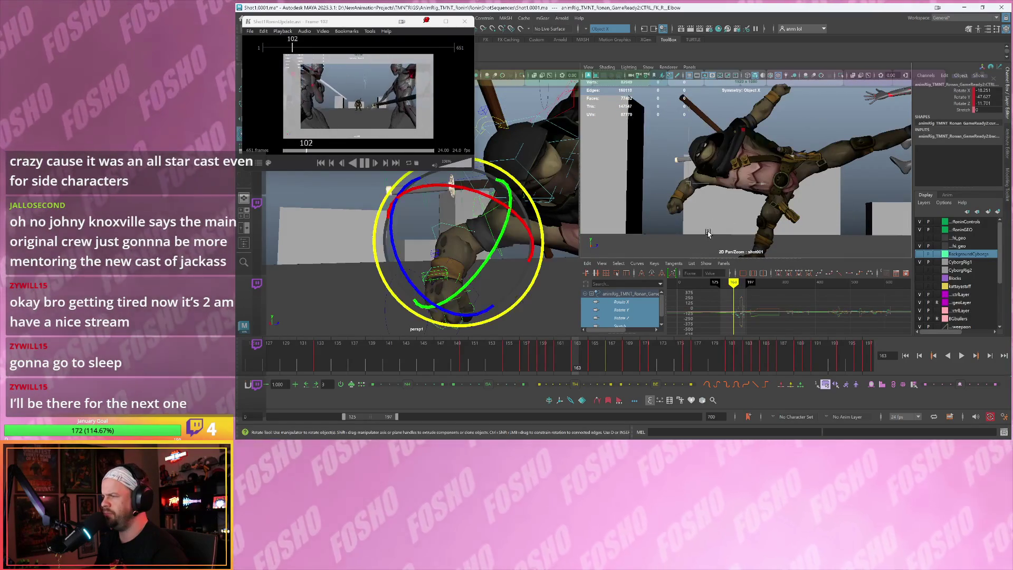
{"action": "mouse_move", "coordinate": [718, 228]}
{"action": "left_mouse_down"}
{"action": "mouse_move", "coordinate": [731, 207]}
{"action": "mouse_move", "coordinate": [710, 211]}
{"action": "left_mouse_up"}
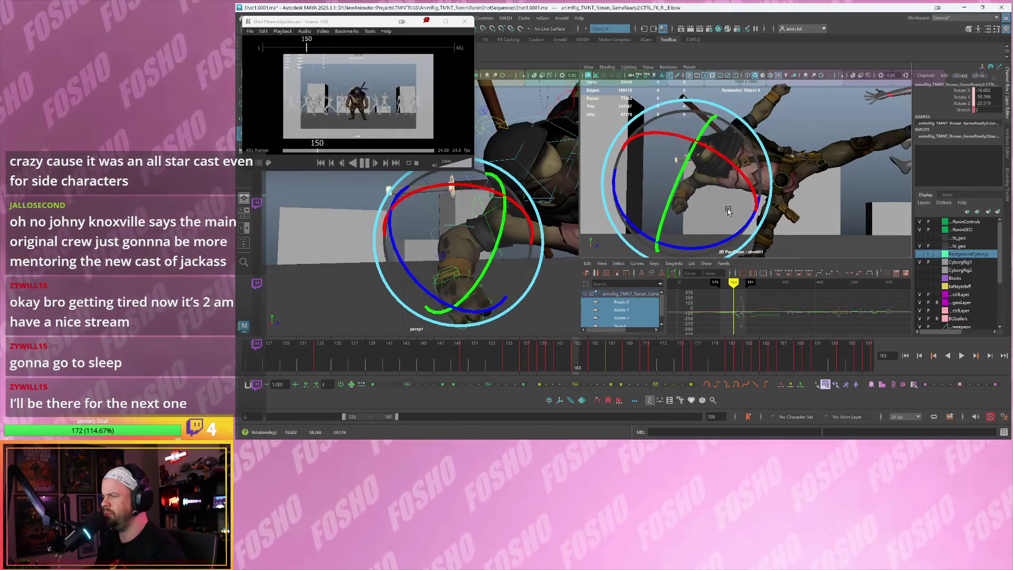
{"action": "key", "text": "w"}
Rotate the right wrist to re-angle the fist at frame 163
{"action": "left_click_drag", "start_coordinate": [448, 284], "coordinate": [457, 262], "text": "alt"}
{"action": "left_click", "coordinate": [453, 264]}
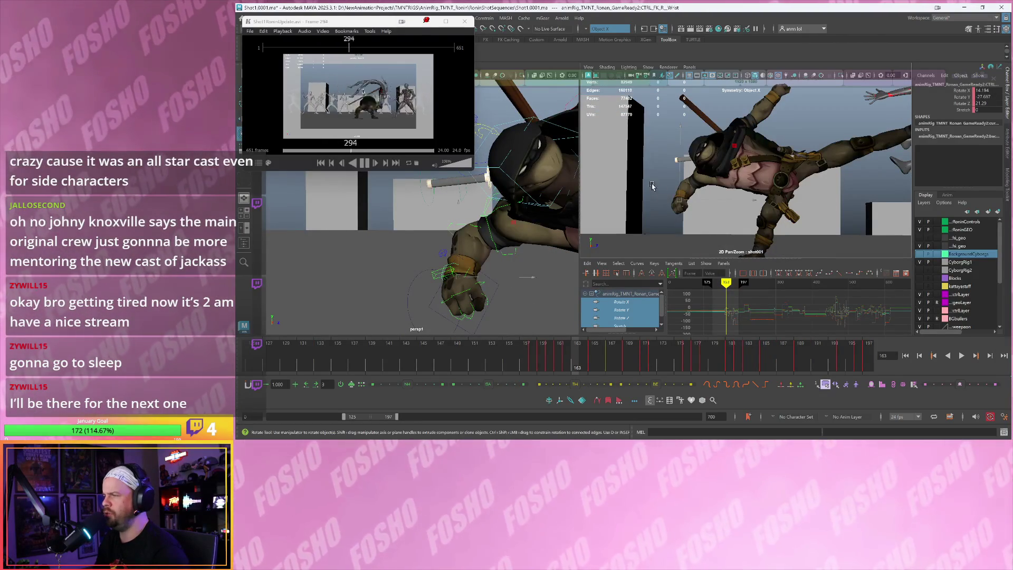
{"action": "mouse_move", "coordinate": [653, 186]}
{"action": "left_mouse_down"}
{"action": "mouse_move", "coordinate": [690, 230]}
{"action": "mouse_move", "coordinate": [697, 195]}
{"action": "mouse_move", "coordinate": [663, 181]}
{"action": "mouse_move", "coordinate": [696, 197]}
{"action": "left_mouse_up"}
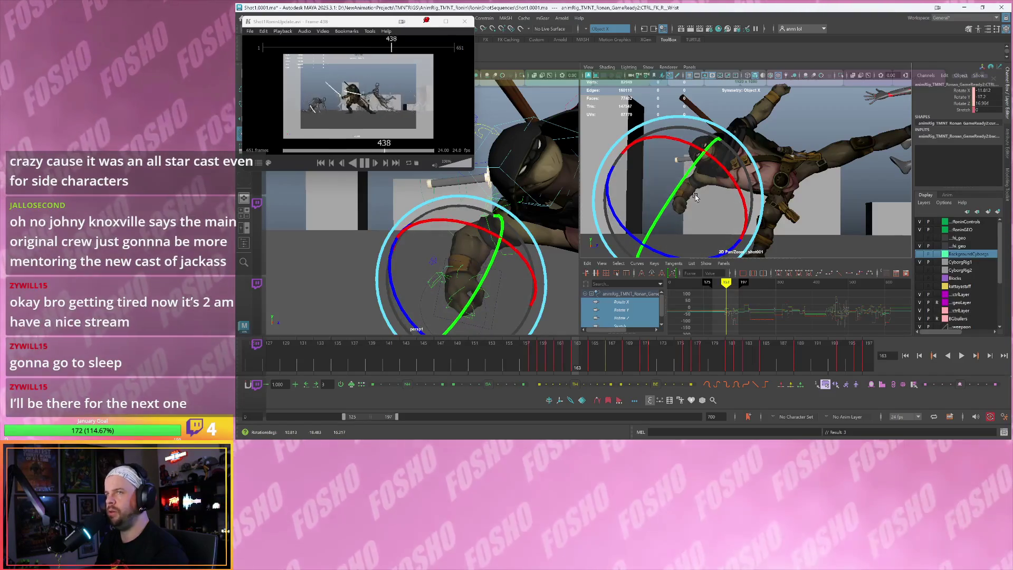
{"action": "key", "text": "alt+period"}
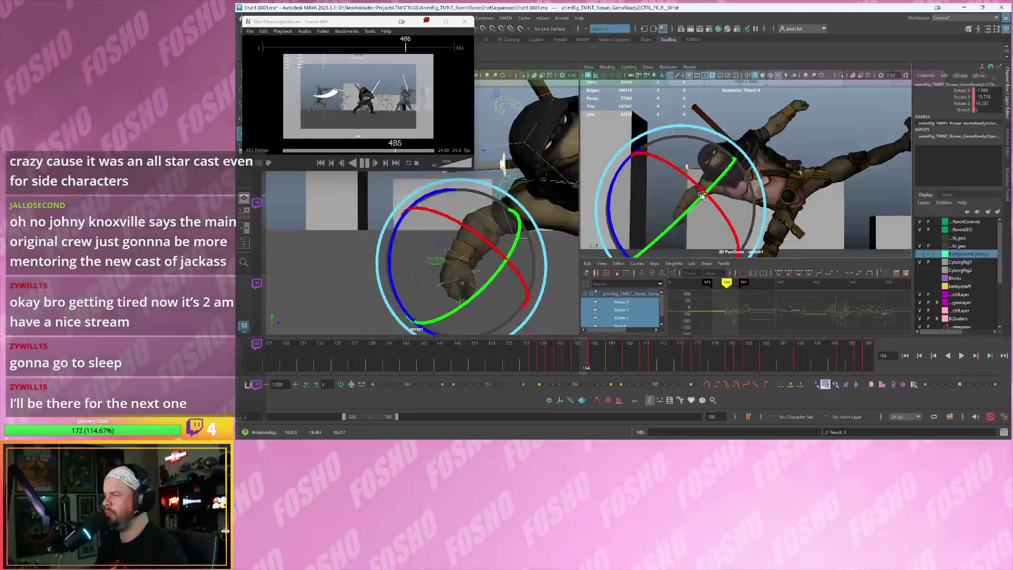
{"action": "left_click", "coordinate": [494, 128]}
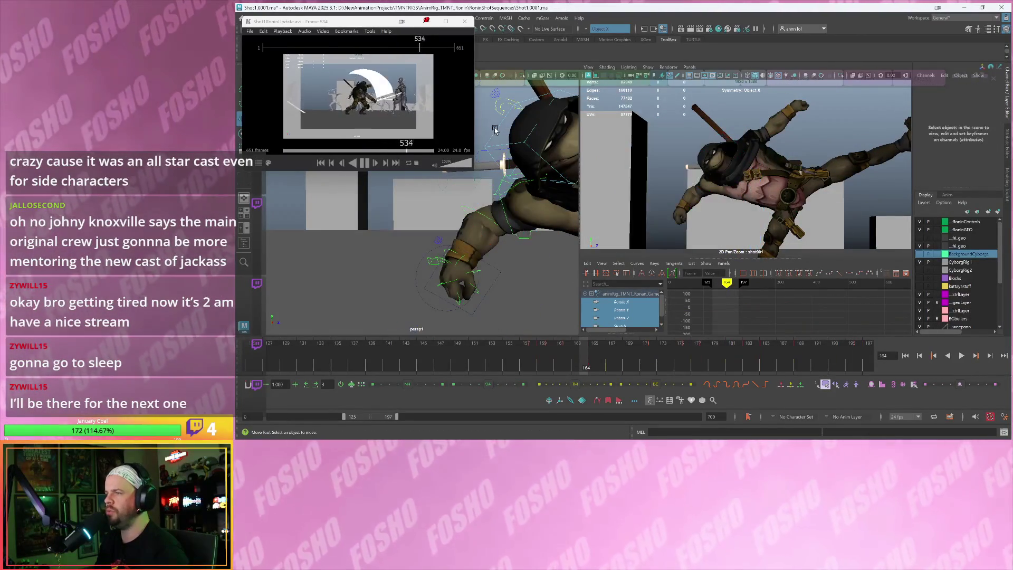
{"action": "key", "text": "w"}
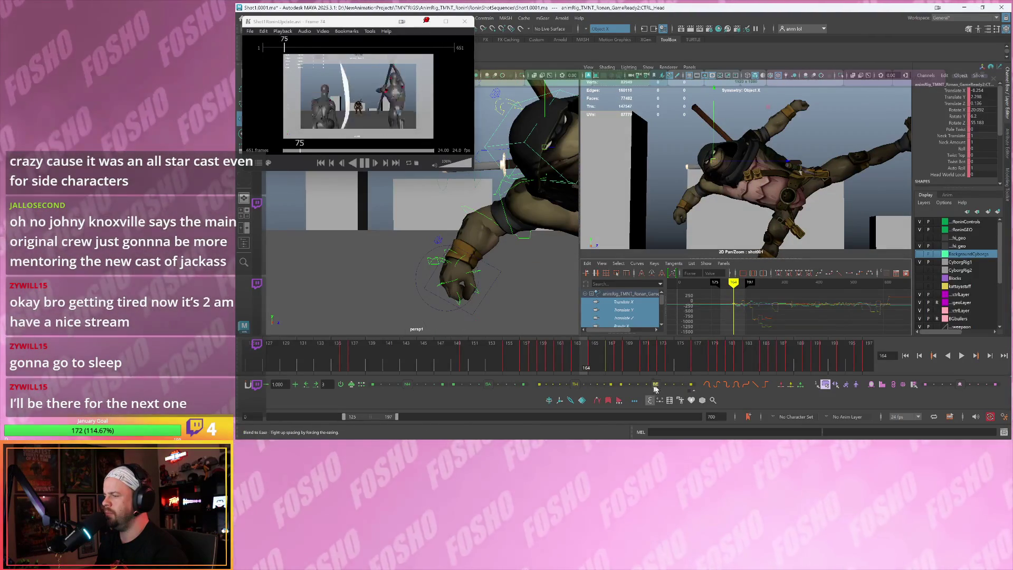
At frame 165, rotate CTRL_R_Collar to lift the turtle's right shoulder
{"action": "key", "text": "alt+comma"}
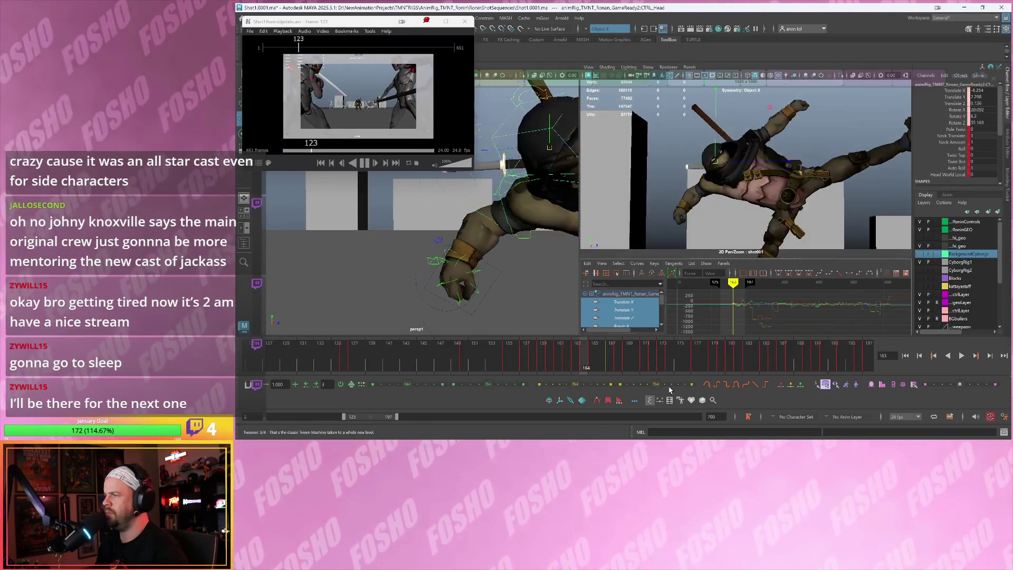
{"action": "key", "text": "alt+period"}
{"action": "key", "text": "alt+period"}
{"action": "key", "text": "alt+period"}
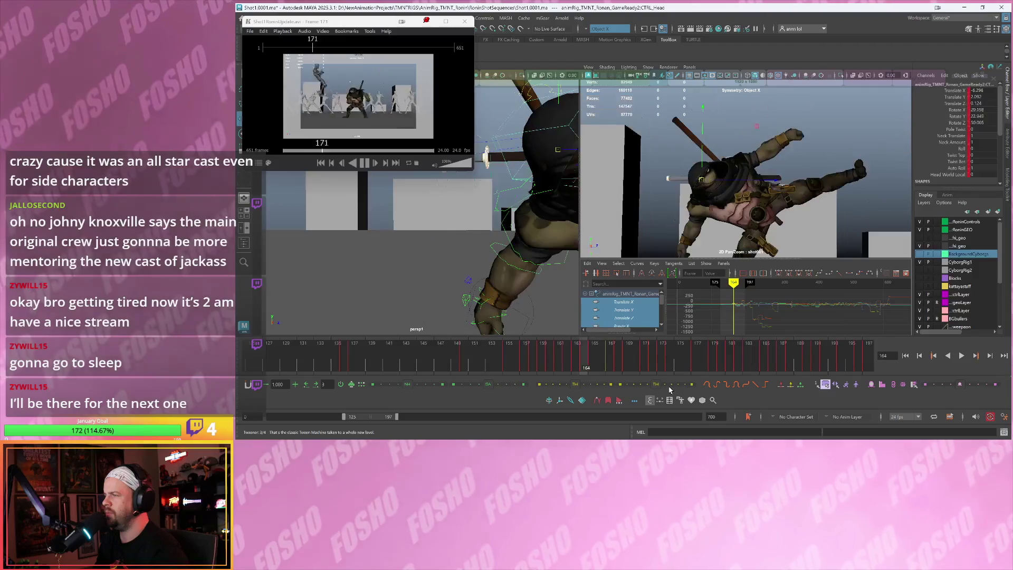
{"action": "key", "text": "alt+comma"}
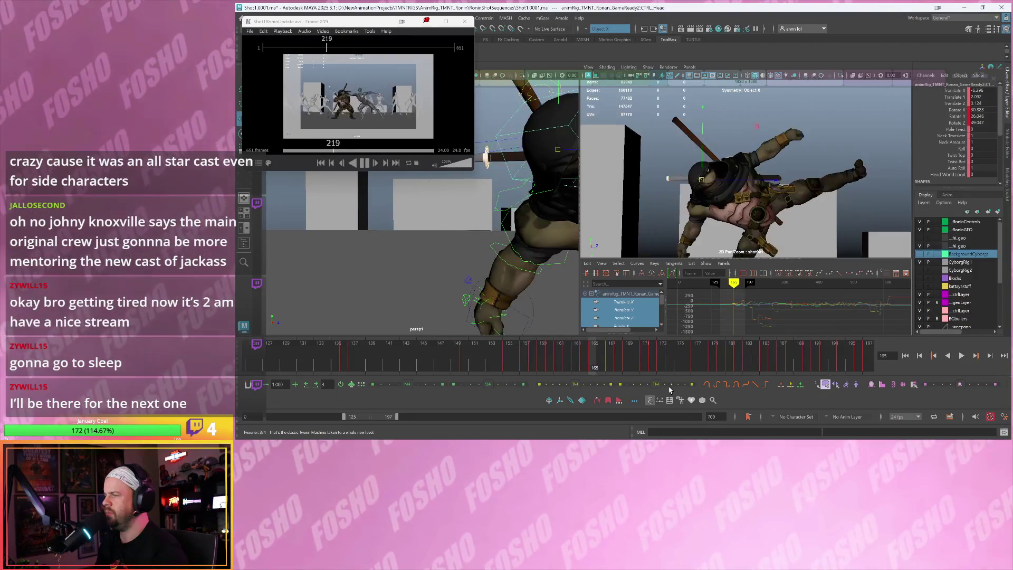
{"action": "left_click", "coordinate": [506, 192]}
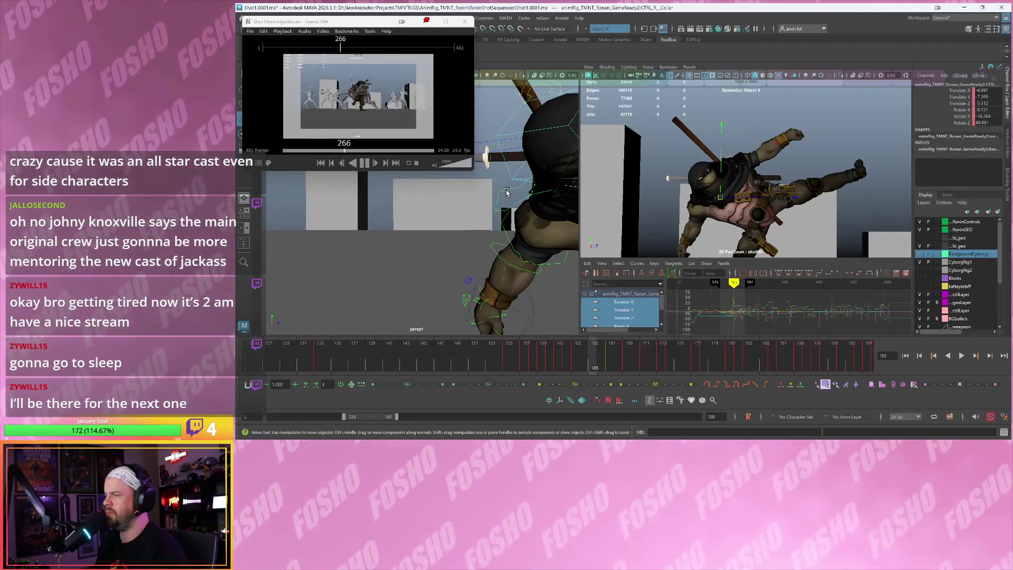
{"action": "key", "text": "alt+r"}
{"action": "key", "text": "ctrl+z"}
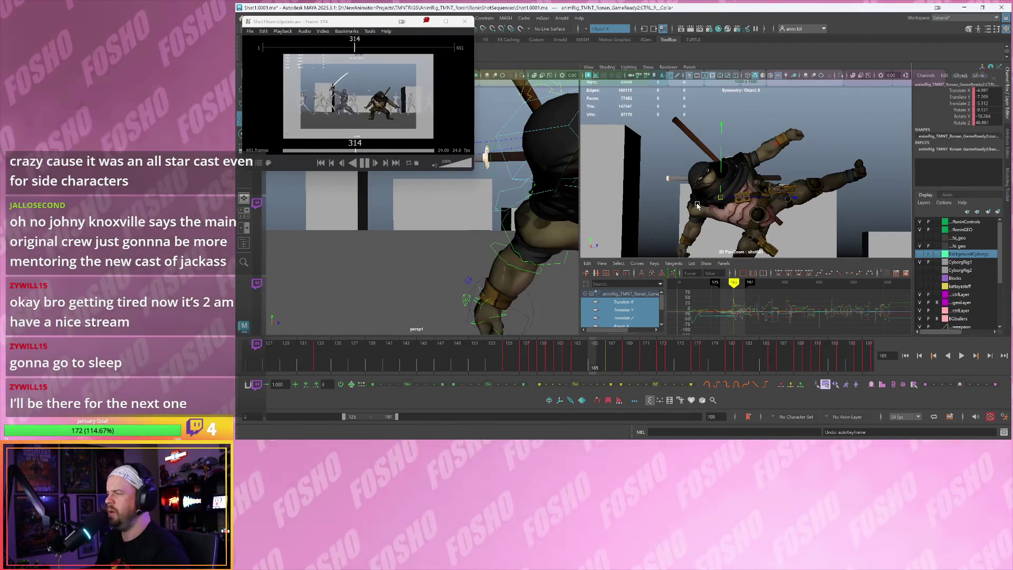
{"action": "left_click_drag", "start_coordinate": [705, 246], "coordinate": [729, 222]}
{"action": "middle_click_drag", "start_coordinate": [749, 209], "coordinate": [771, 168]}
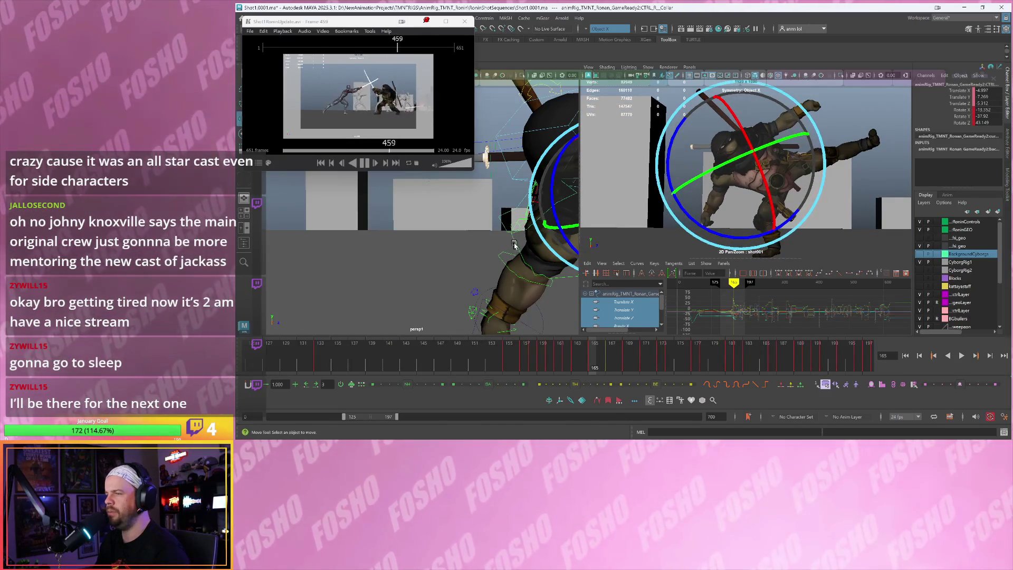
Rotate CTRL_FK_R_Shoulder into a new angle
{"action": "left_click", "coordinate": [512, 242]}
{"action": "key", "text": "e"}
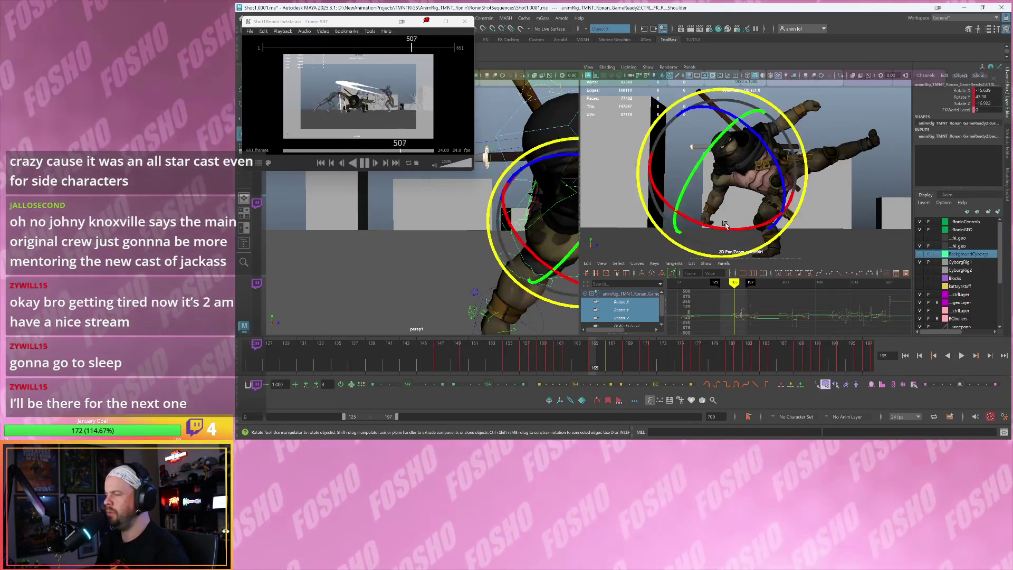
{"action": "left_click_drag", "start_coordinate": [707, 202], "coordinate": [721, 136]}
{"action": "key", "text": "w"}
{"action": "right_click_drag", "start_coordinate": [464, 228], "coordinate": [466, 252], "text": "alt"}
Bend the right elbow control into a new angle and key it
{"action": "left_click", "coordinate": [518, 278]}
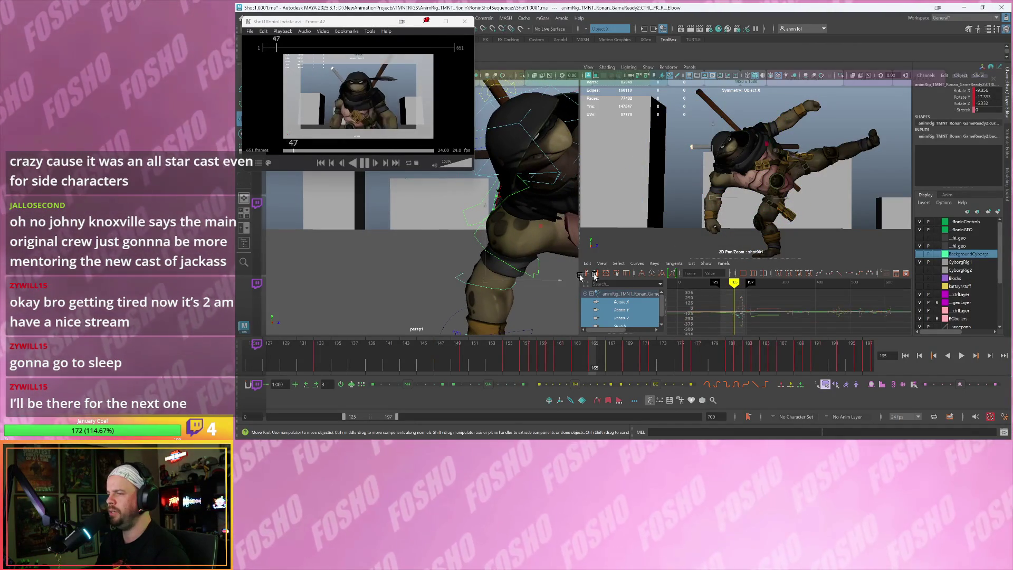
{"action": "key", "text": "e"}
{"action": "mouse_move", "coordinate": [749, 242]}
{"action": "left_mouse_down"}
{"action": "mouse_move", "coordinate": [762, 190]}
{"action": "mouse_move", "coordinate": [666, 211]}
{"action": "mouse_move", "coordinate": [729, 213]}
{"action": "mouse_move", "coordinate": [719, 224]}
{"action": "left_mouse_up"}
{"action": "key", "text": "s"}
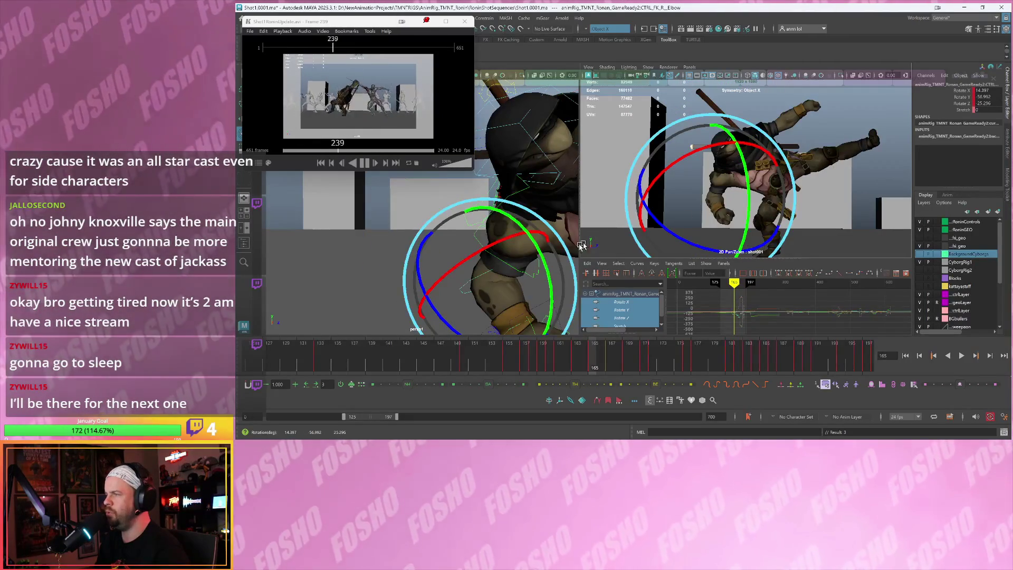
{"action": "key", "text": "w"}
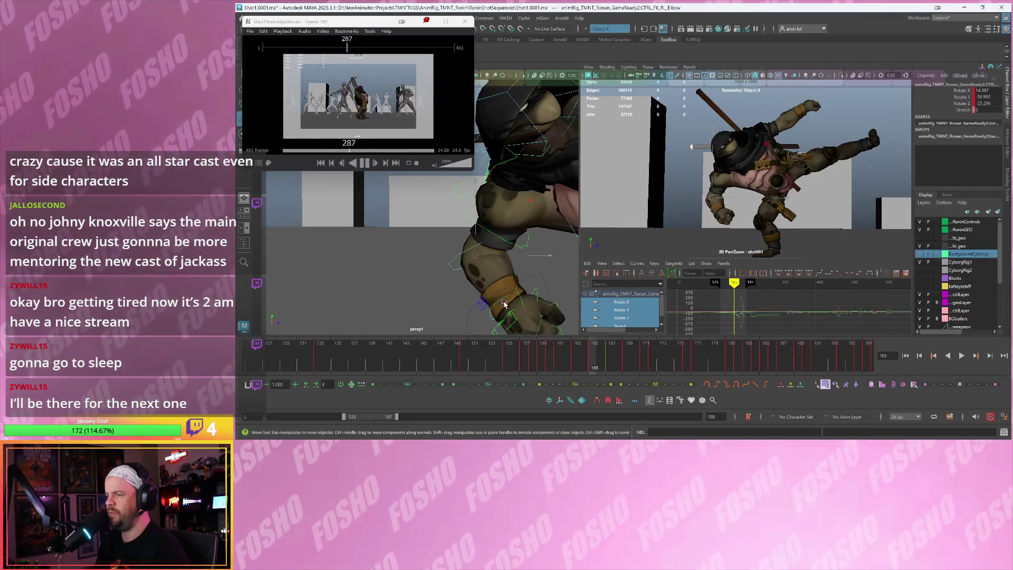
Rotate the right wrist control into a new angle
{"action": "left_click", "coordinate": [511, 298]}
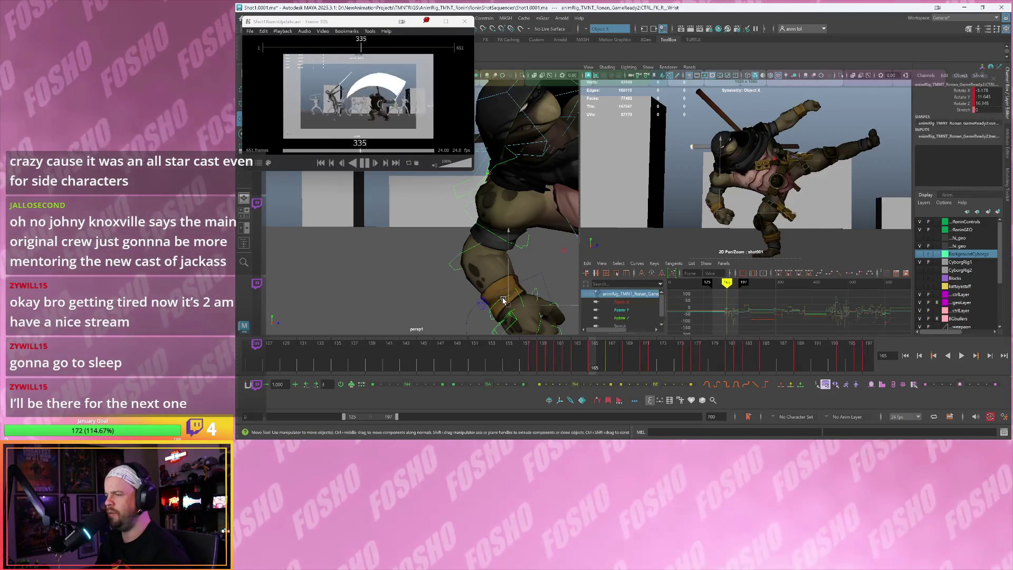
{"action": "key", "text": "e"}
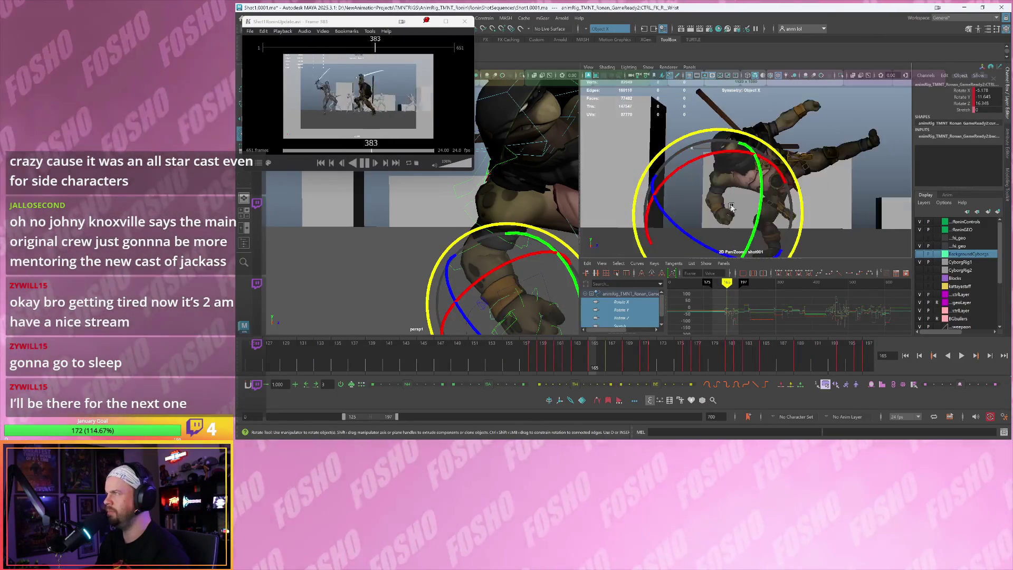
{"action": "right_click_drag", "start_coordinate": [727, 209], "coordinate": [750, 205], "text": "alt"}
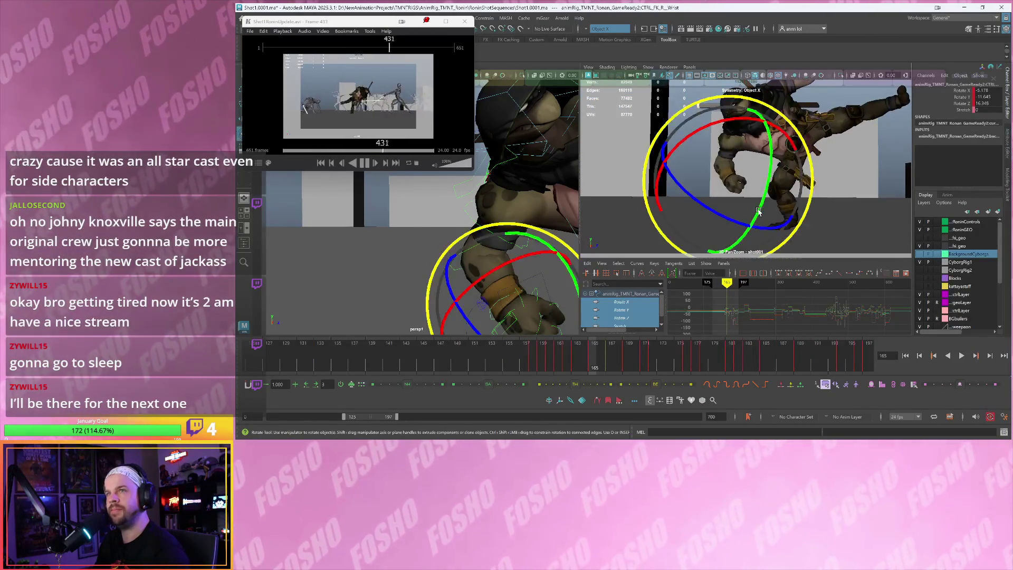
{"action": "left_click_drag", "start_coordinate": [786, 204], "coordinate": [787, 189]}
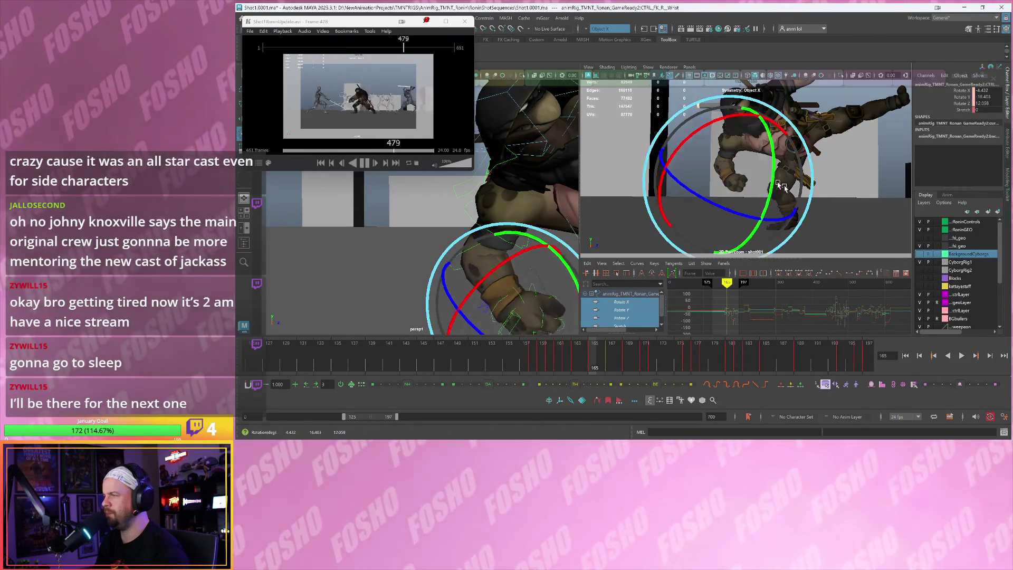
{"action": "mouse_move", "coordinate": [697, 177]}
{"action": "left_mouse_down"}
{"action": "mouse_move", "coordinate": [747, 227]}
{"action": "mouse_move", "coordinate": [706, 187]}
{"action": "mouse_move", "coordinate": [729, 211]}
{"action": "mouse_move", "coordinate": [681, 190]}
{"action": "mouse_move", "coordinate": [719, 189]}
{"action": "left_mouse_up"}
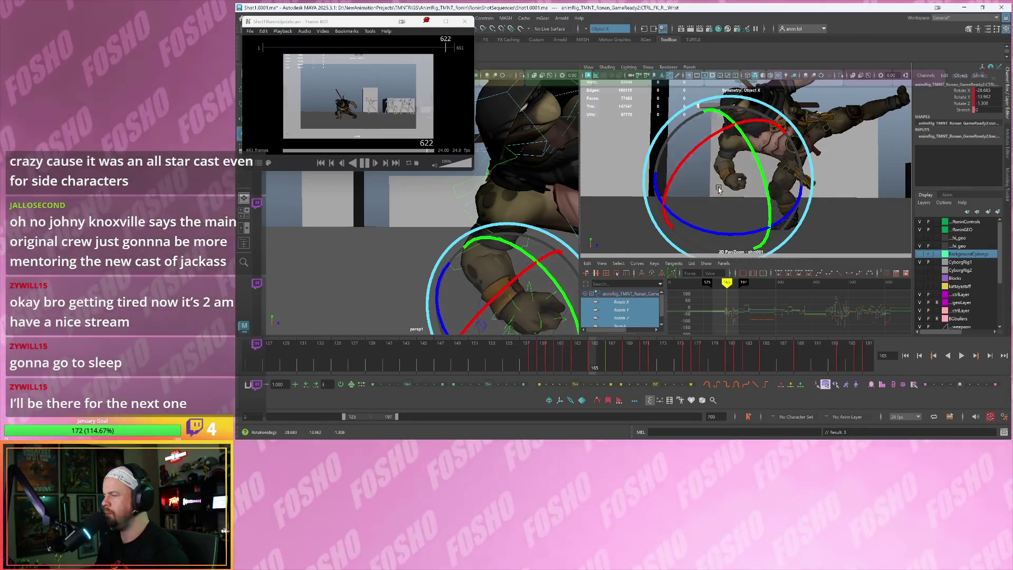
Step to frame 166 and play the kick back to review it
{"action": "key", "text": "period"}
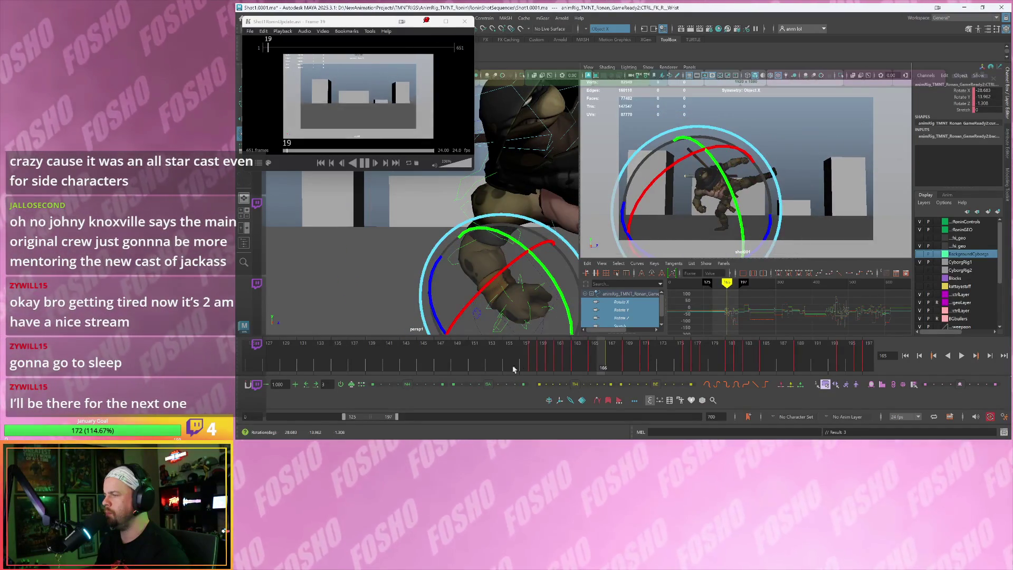
{"action": "key", "text": "alt+v"}
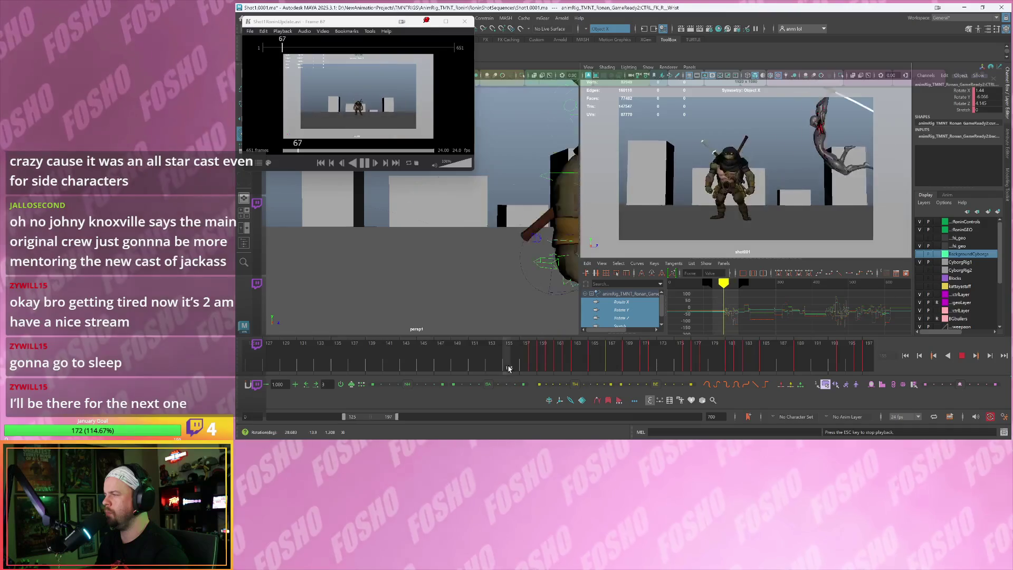
{"action": "key", "text": "Escape"}
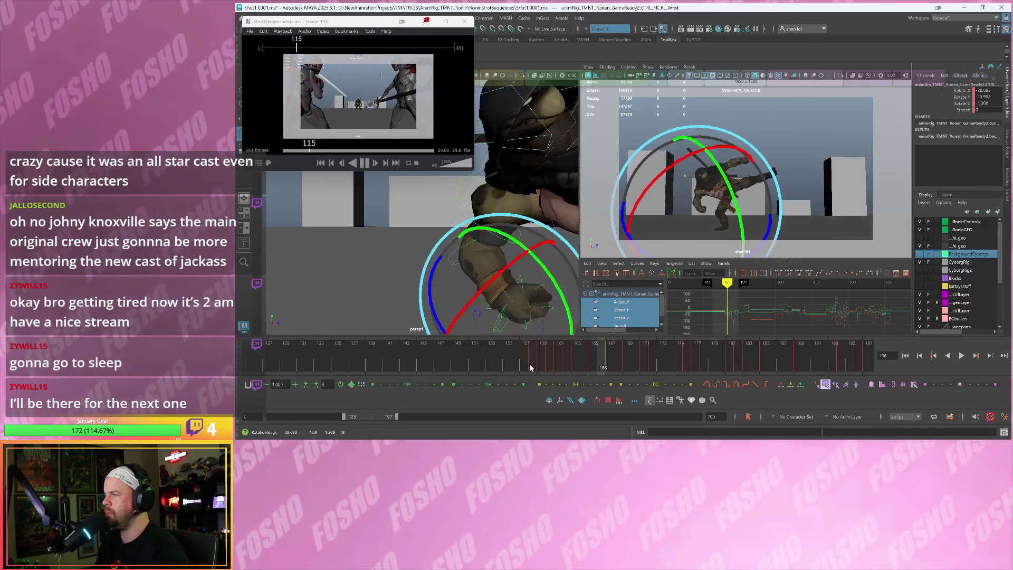
{"action": "key", "text": "w"}
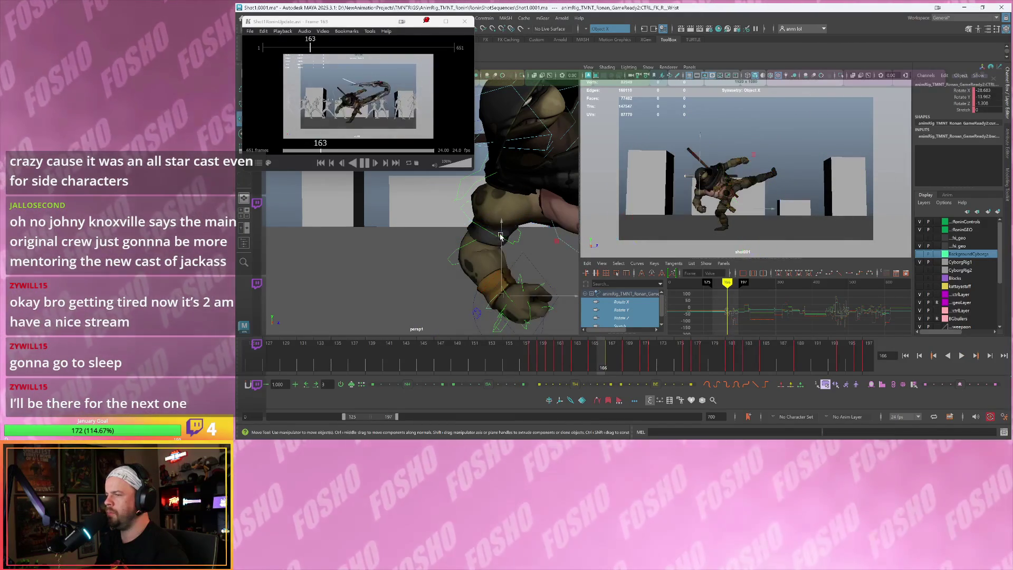
{"action": "key", "text": "Up"}
{"action": "key", "text": "Up"}
{"action": "mouse_move", "coordinate": [475, 226]}
{"action": "left_mouse_down", "text": "alt"}
{"action": "mouse_move", "coordinate": [465, 249]}
{"action": "mouse_move", "coordinate": [513, 158]}
{"action": "left_mouse_up", "text": "alt"}
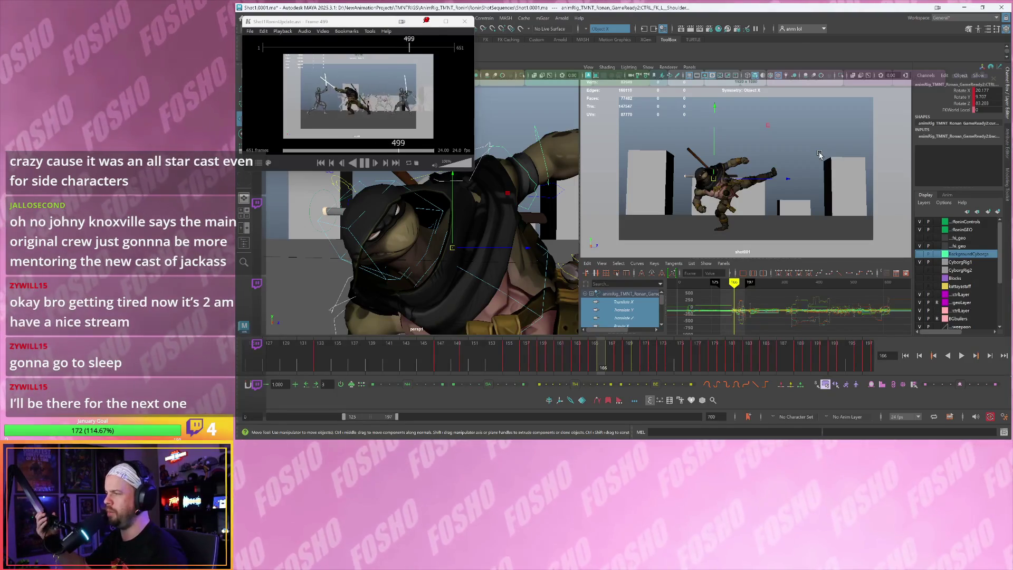
{"action": "mouse_move", "coordinate": [642, 81]}
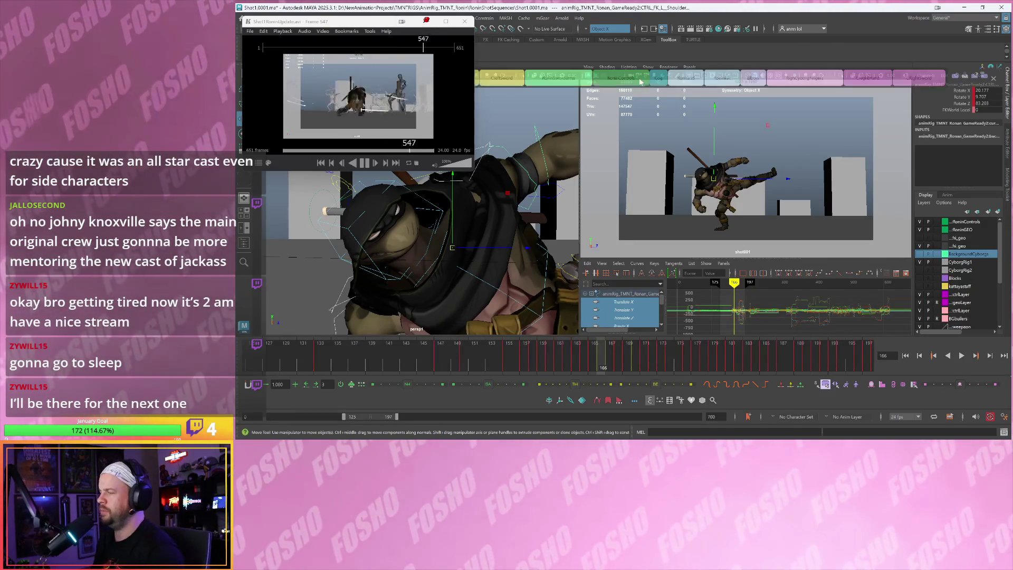
{"action": "key", "text": "backslash"}
{"action": "key", "text": "backslash"}
{"action": "key", "text": "backslash"}
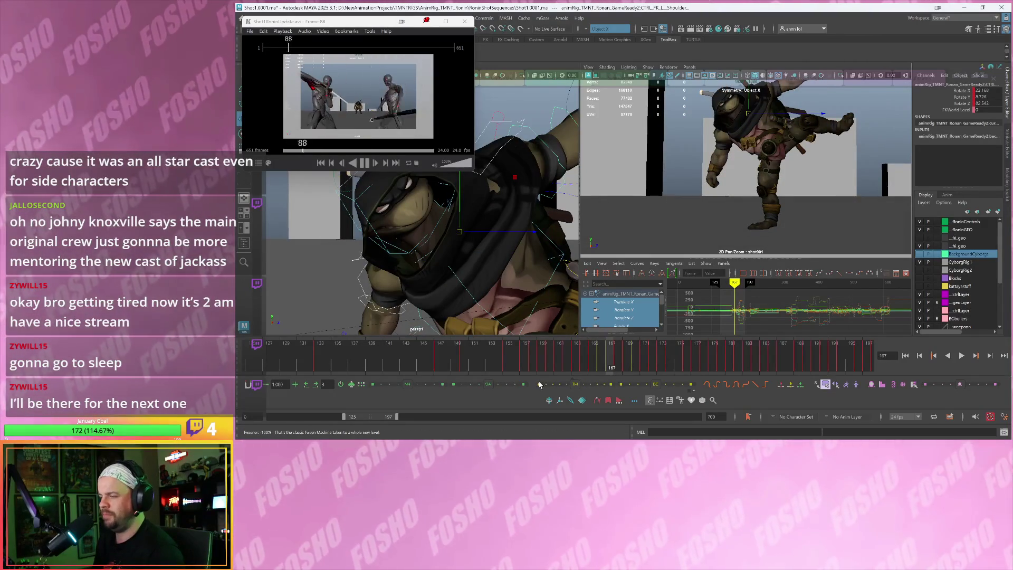
{"action": "key", "text": "backslash"}
{"action": "key", "text": "backslash"}
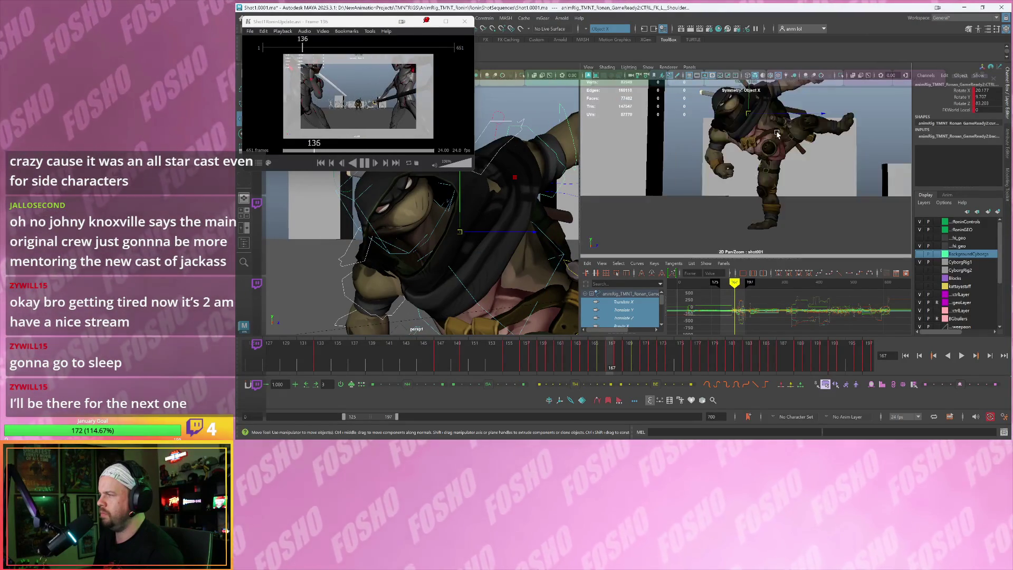
{"action": "scroll", "coordinate": [732, 134], "scroll_direction": "up", "scroll_amount": 2}
{"action": "middle_click_drag", "start_coordinate": [732, 133], "coordinate": [718, 152]}
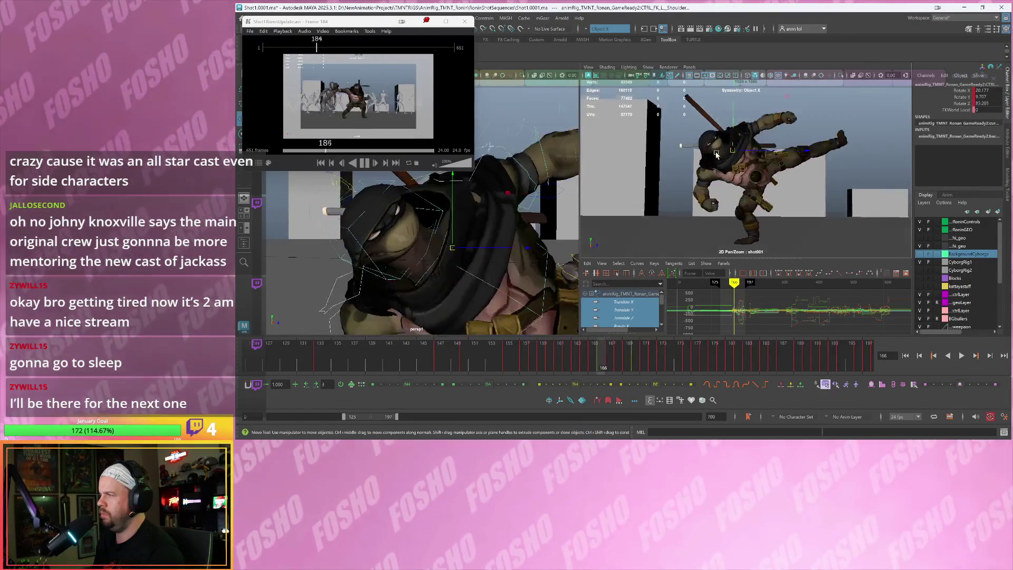
{"action": "key", "text": "alt+v"}
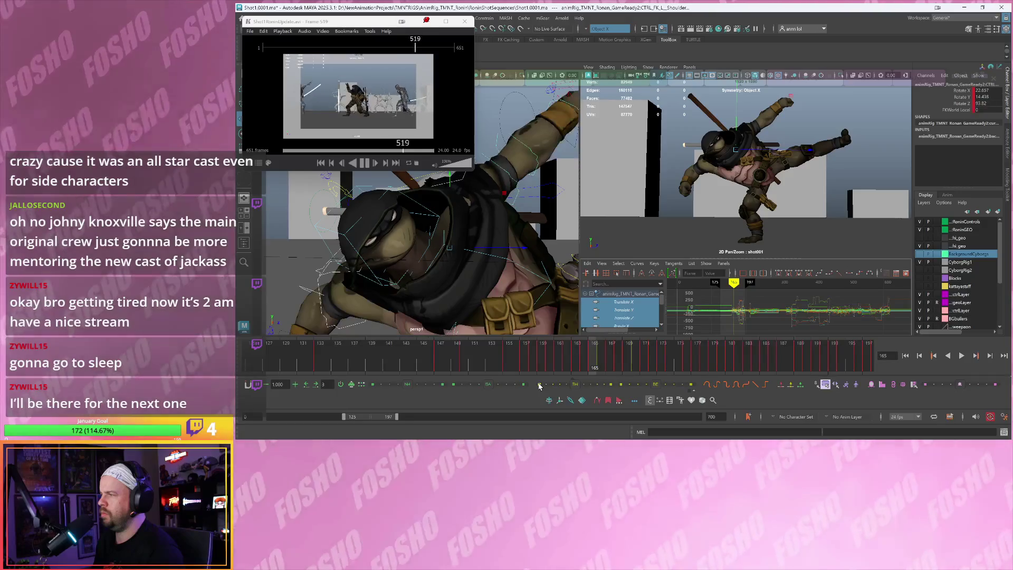
{"action": "key", "text": "alt+v"}
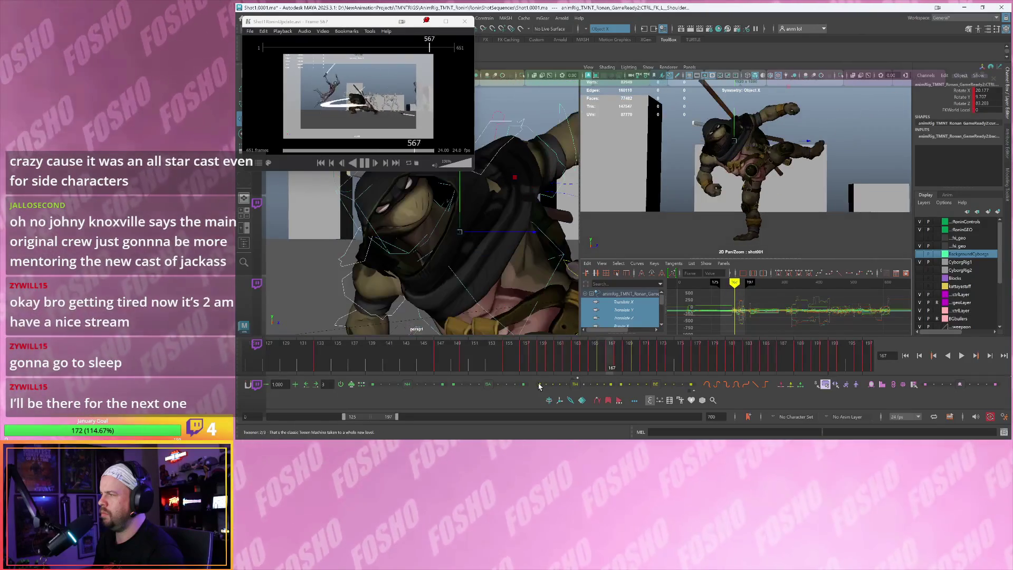
{"action": "key", "text": "alt+comma"}
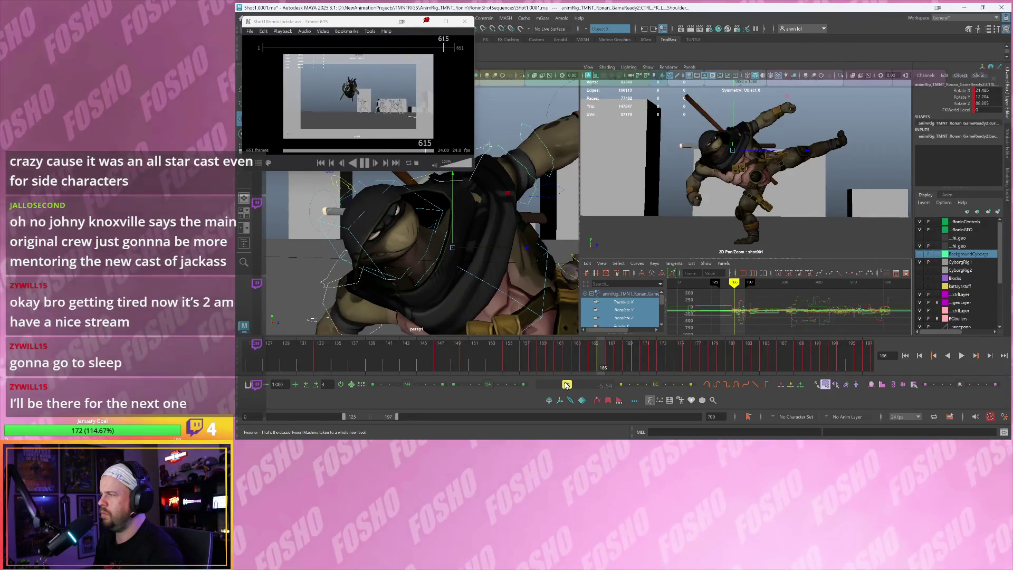
{"action": "key", "text": "alt+v"}
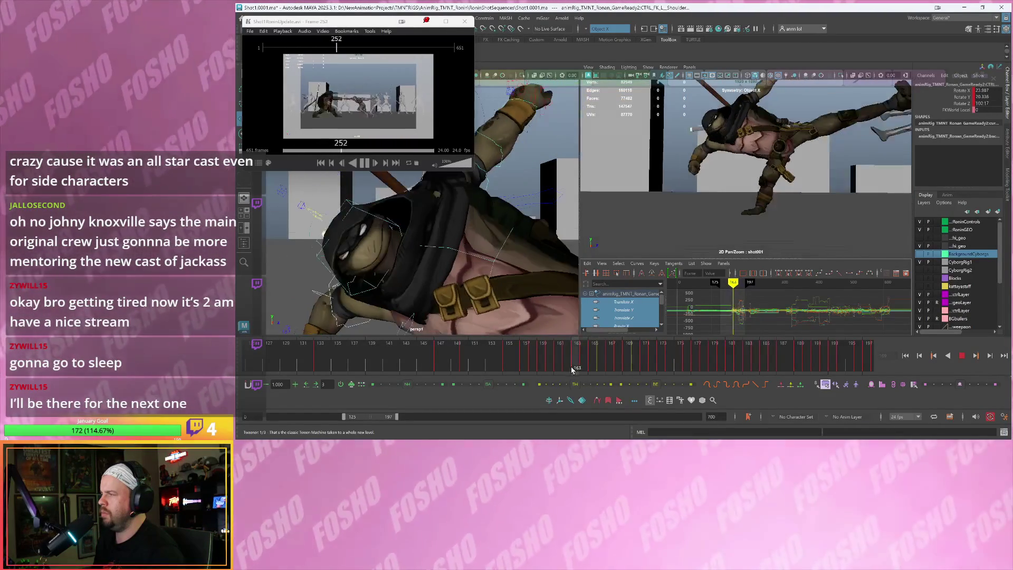
Stop at frame 162, frame the turtle, select its shoulder control and save the scene
{"action": "key", "text": "Escape"}
{"action": "key", "text": "alt+period"}
{"action": "key", "text": "backslash"}
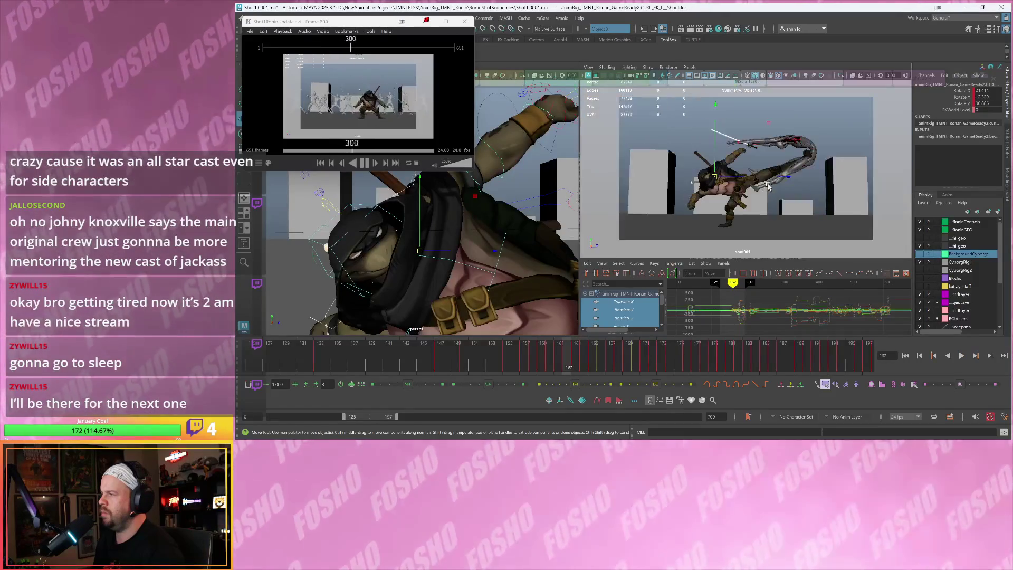
{"action": "right_click_drag", "start_coordinate": [753, 183], "coordinate": [771, 182]}
{"action": "middle_click_drag", "start_coordinate": [744, 190], "coordinate": [709, 235]}
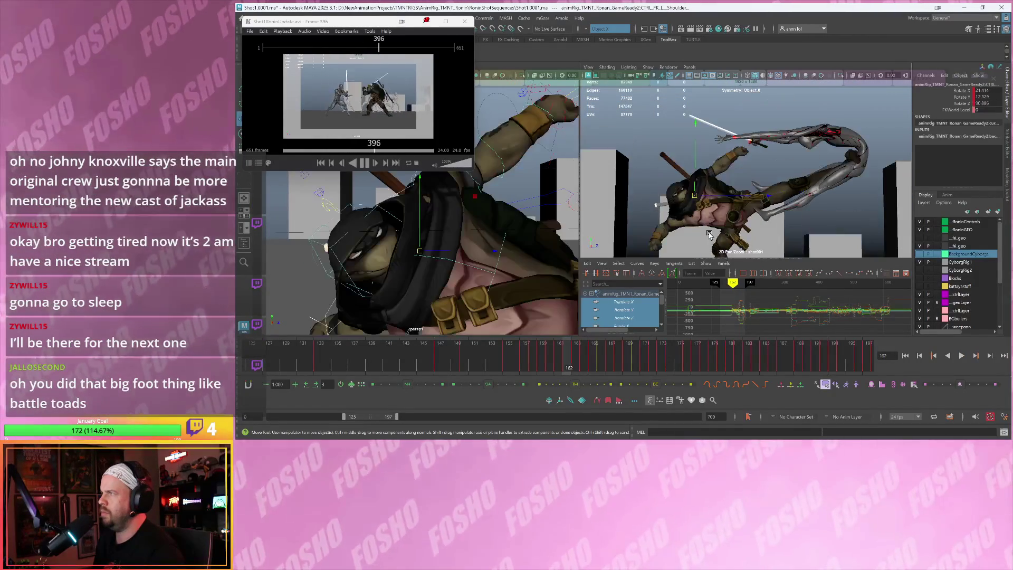
{"action": "left_click", "coordinate": [725, 222]}
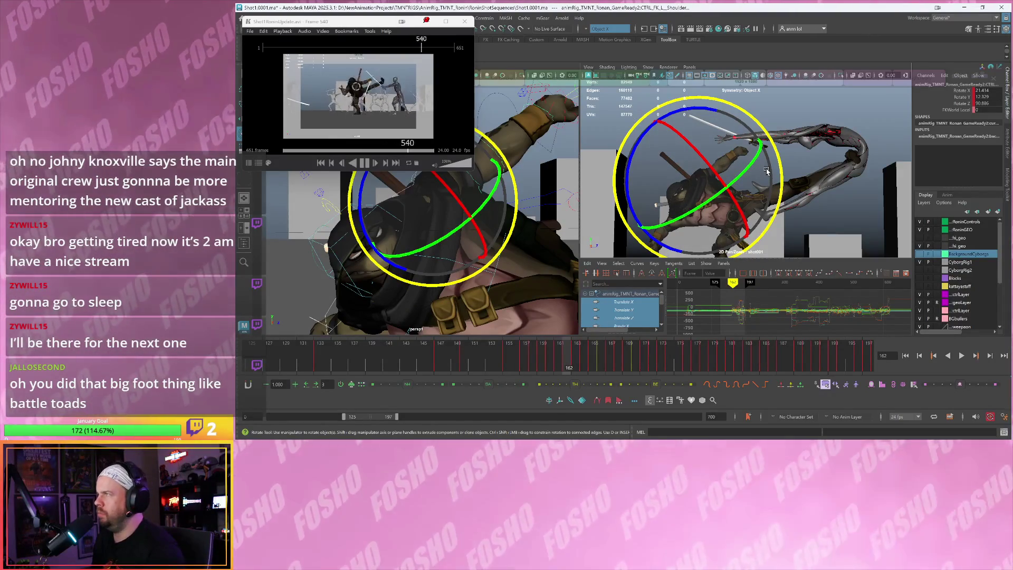
{"action": "key", "text": "ctrl+s"}
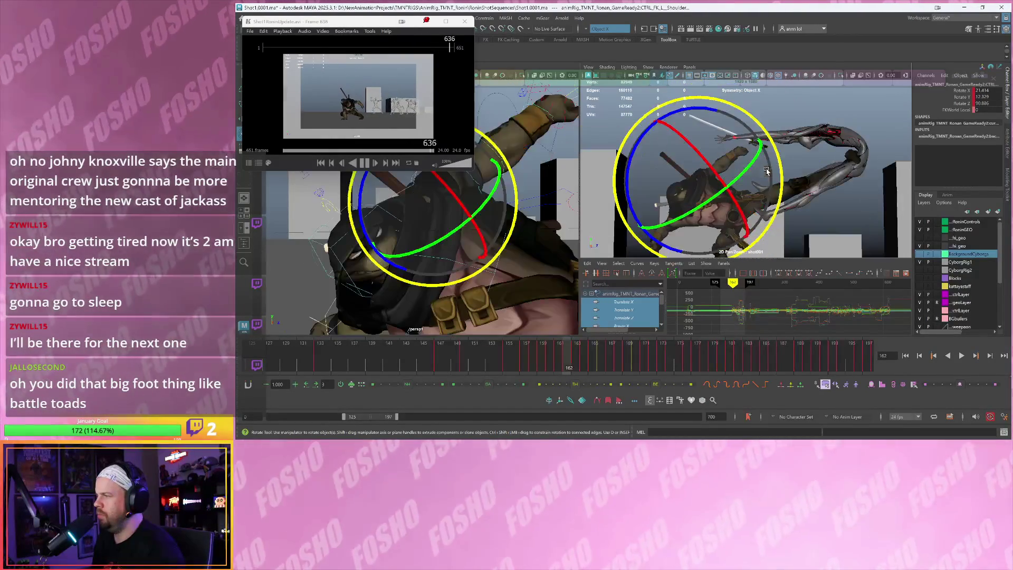
Check the shoulder pose across frames 161 to 163, then enable X-ray to reach the left foot
{"action": "key", "text": "w"}
{"action": "mouse_move", "coordinate": [531, 185]}
{"action": "left_mouse_down", "text": "alt"}
{"action": "mouse_move", "coordinate": [520, 196]}
{"action": "mouse_move", "coordinate": [473, 199]}
{"action": "mouse_move", "coordinate": [480, 192]}
{"action": "left_mouse_up", "text": "alt"}
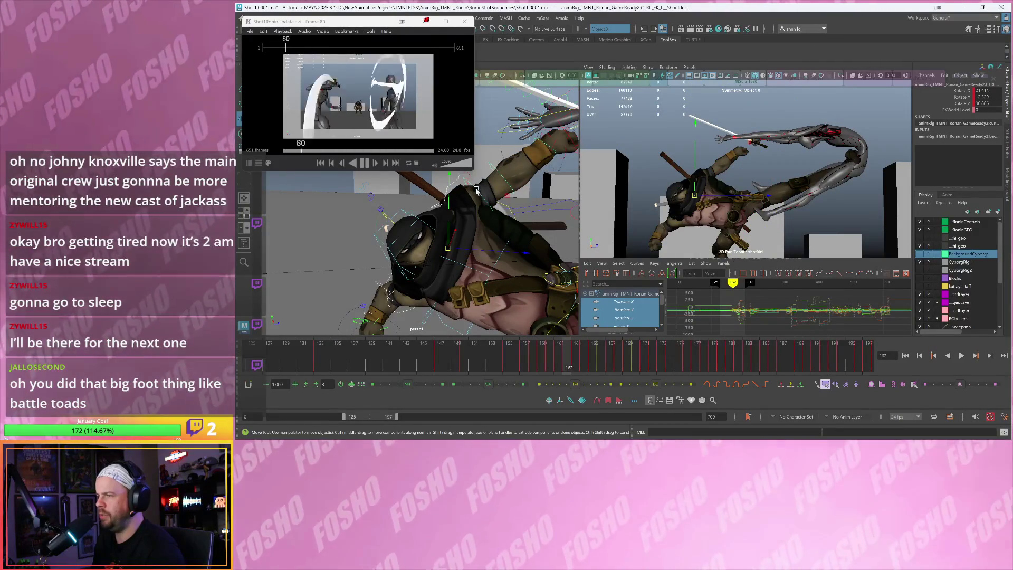
{"action": "key", "text": "comma"}
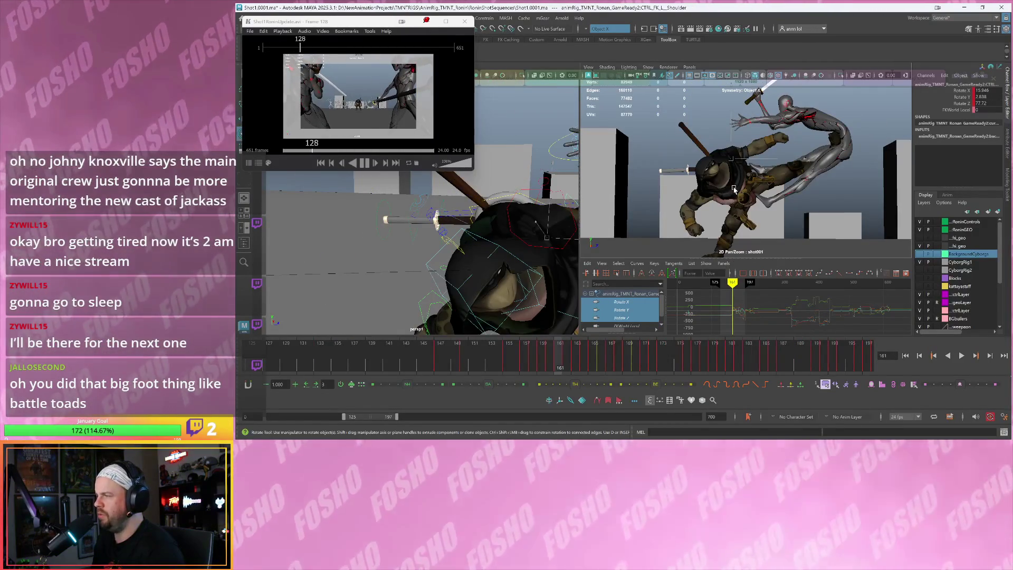
{"action": "key", "text": "e"}
{"action": "key", "text": "period"}
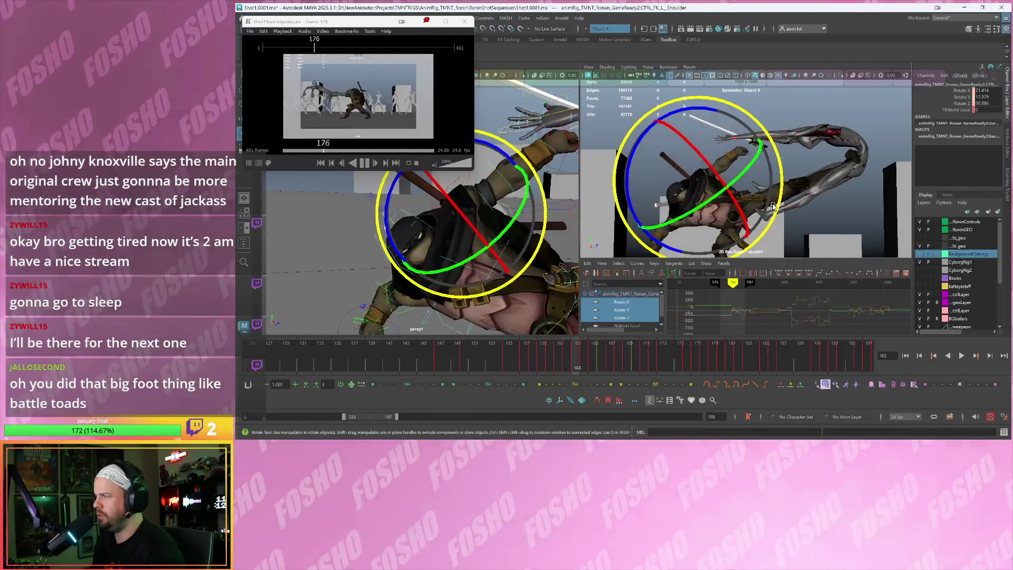
{"action": "key", "text": "period"}
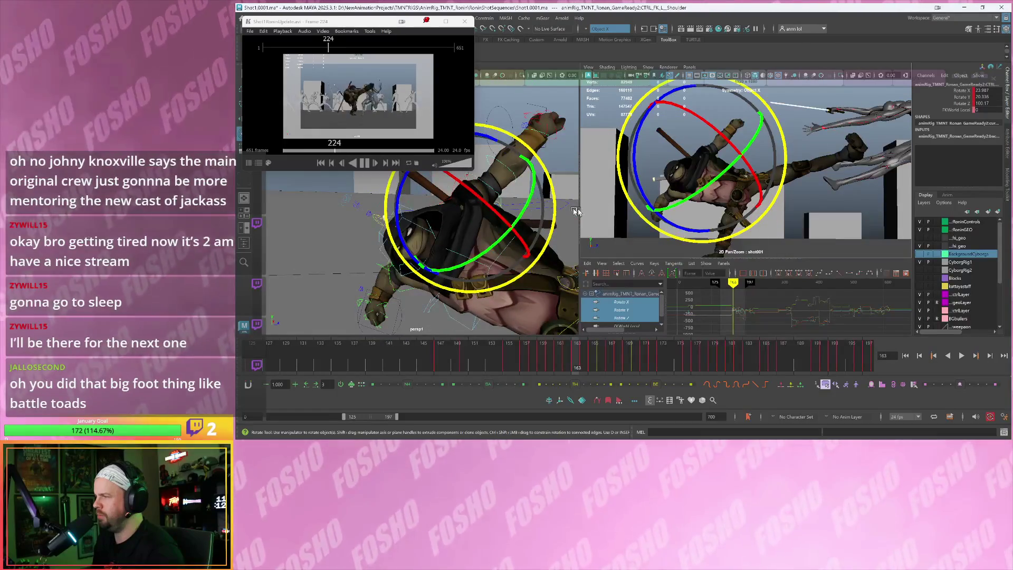
{"action": "mouse_move", "coordinate": [522, 207]}
{"action": "left_mouse_down", "text": "alt"}
{"action": "mouse_move", "coordinate": [471, 246]}
{"action": "mouse_move", "coordinate": [521, 208]}
{"action": "left_mouse_up", "text": "alt"}
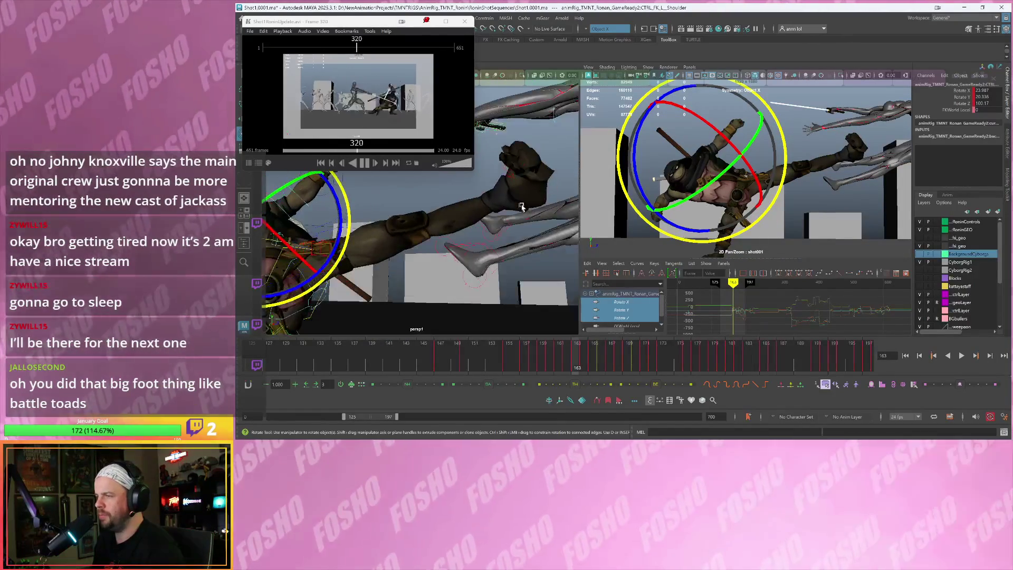
{"action": "key", "text": "alt+x"}
{"action": "left_click", "coordinate": [530, 192]}
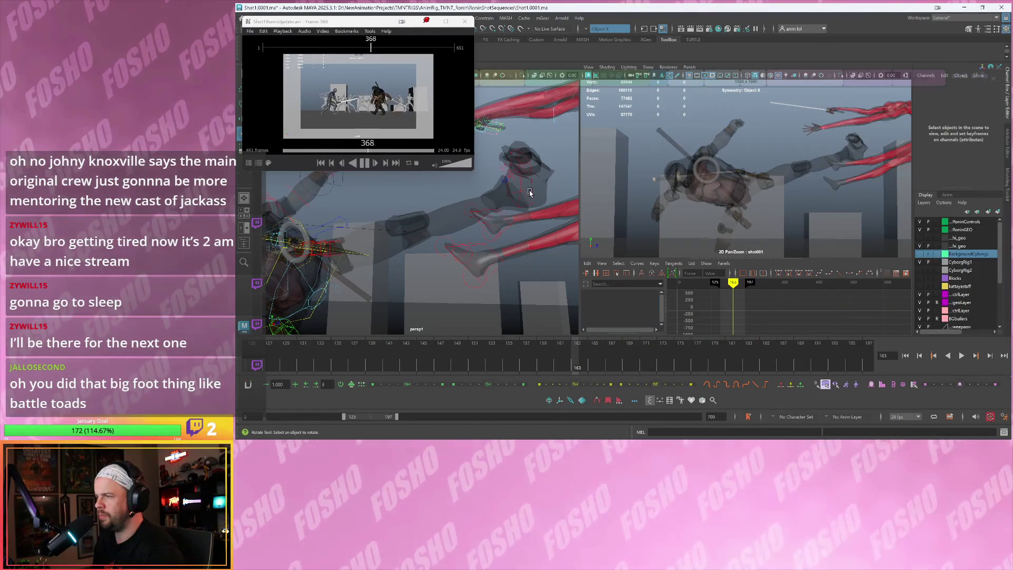
Select CTRL_L_Foot with X-ray off, cancel the stray Save As, and rotate the foot at frame 163
{"action": "left_click", "coordinate": [532, 192]}
{"action": "key", "text": "alt+x"}
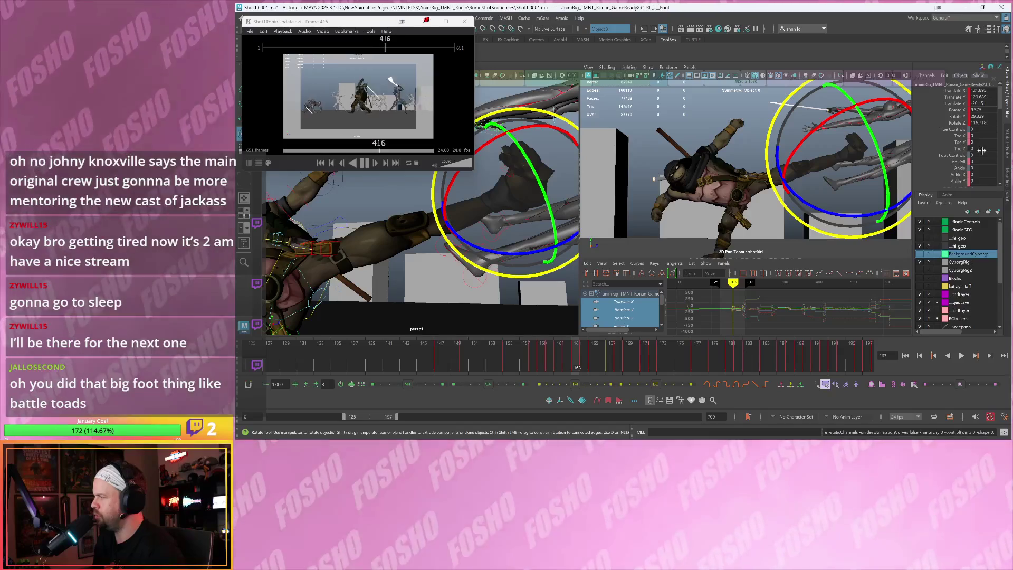
{"action": "scroll", "coordinate": [982, 151], "scroll_direction": "down", "scroll_amount": 10}
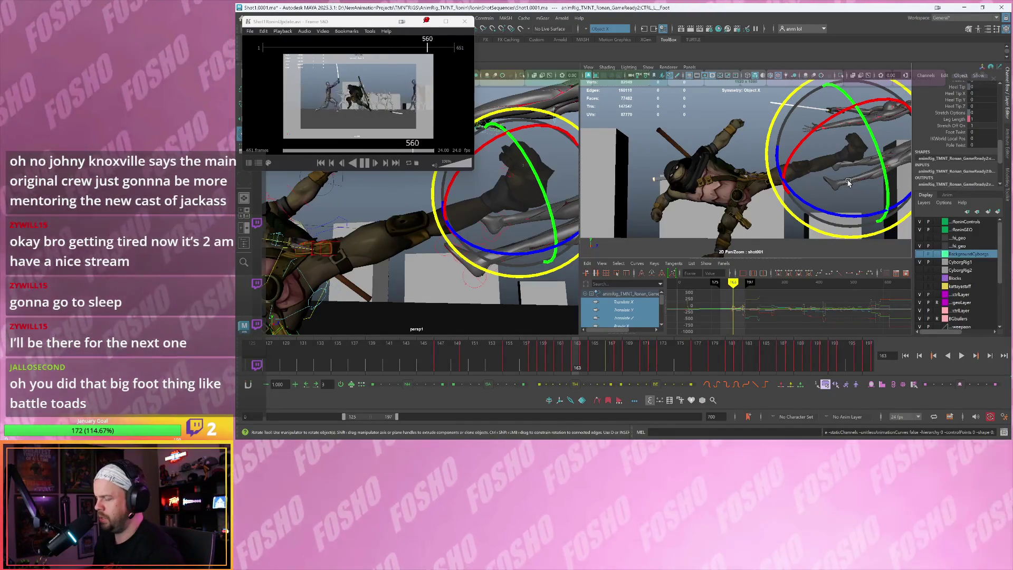
{"action": "key", "text": "ctrl+shift+s"}
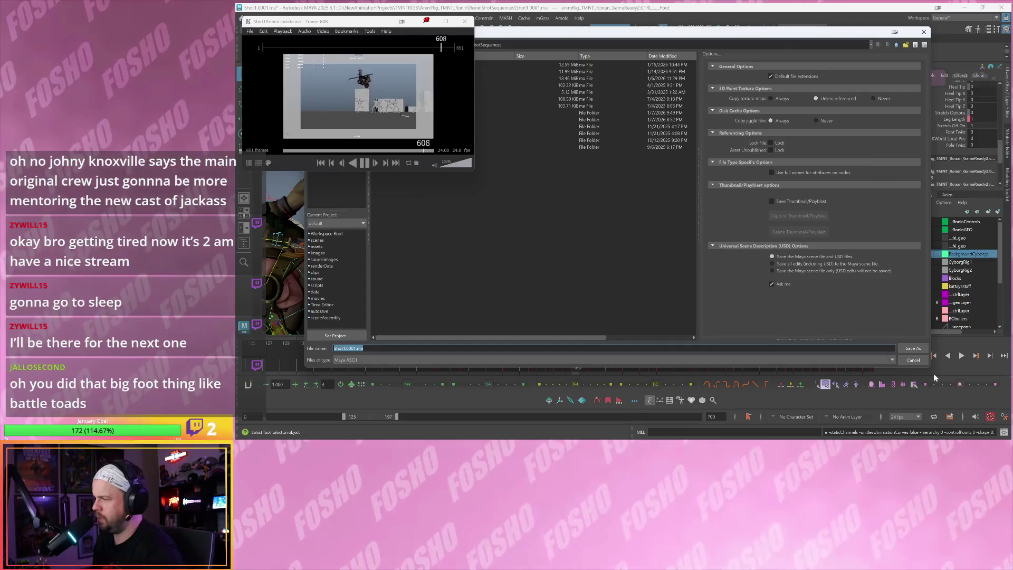
{"action": "left_click", "coordinate": [921, 361]}
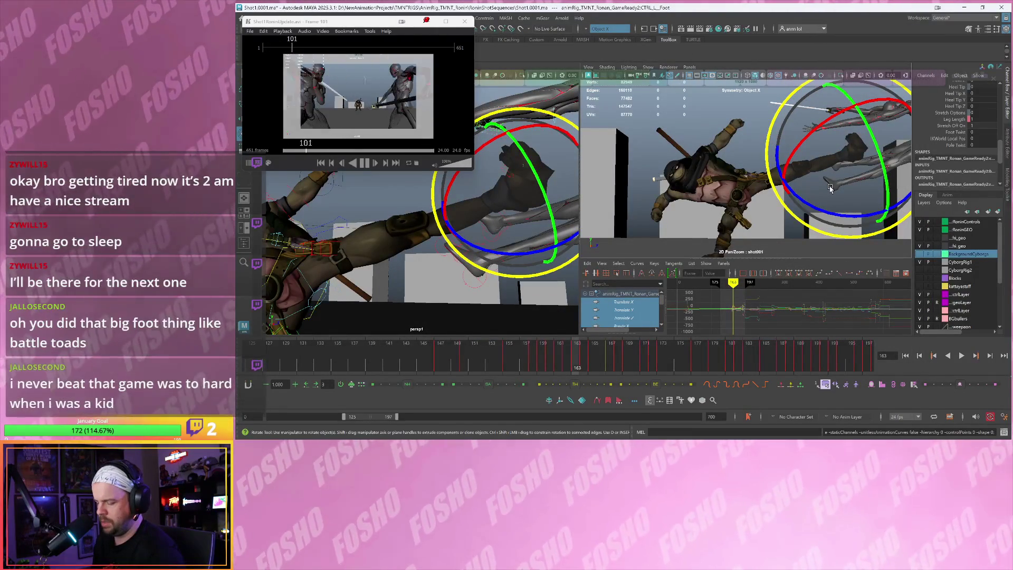
{"action": "left_click_drag", "start_coordinate": [507, 210], "coordinate": [502, 216]}
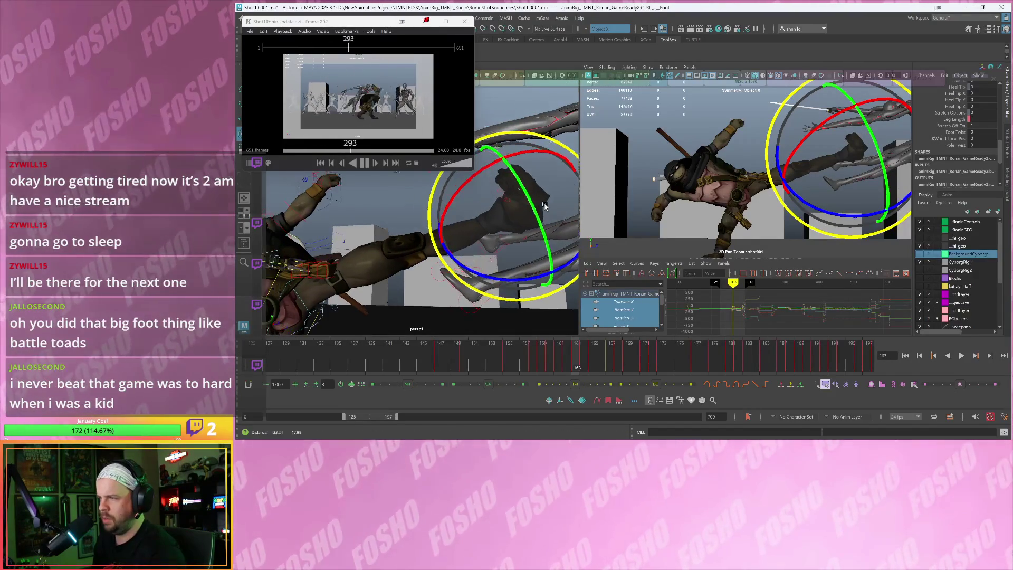
{"action": "key", "text": "w"}
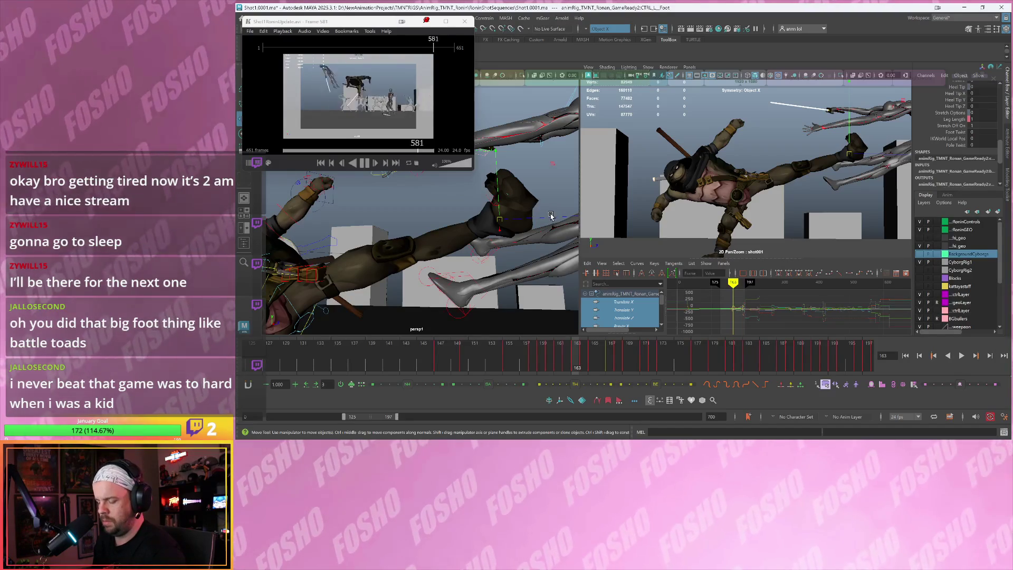
{"action": "middle_click_drag", "start_coordinate": [546, 209], "coordinate": [546, 218], "text": "alt"}
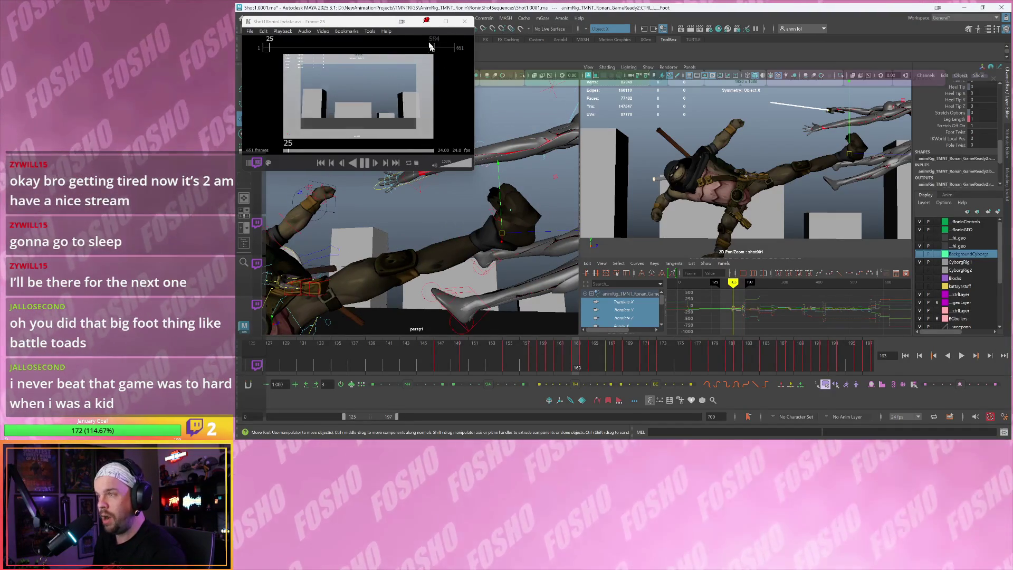
Open the Hotkey Editor and look up which command Ctrl+Shift+E triggers
{"action": "left_click_drag", "start_coordinate": [356, 21], "coordinate": [363, 47]}
{"action": "left_click", "coordinate": [362, 18]}
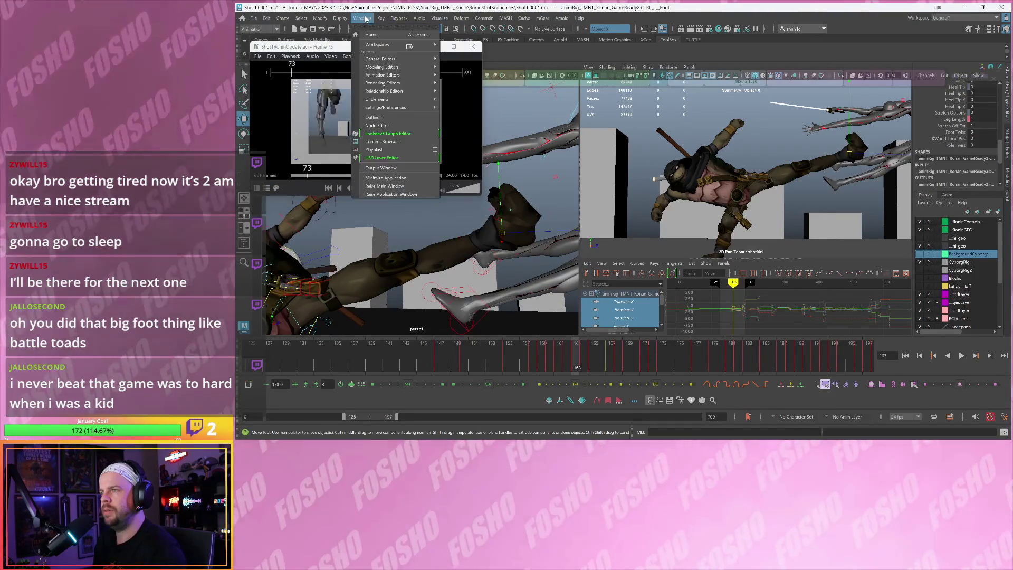
{"action": "mouse_move", "coordinate": [404, 111]}
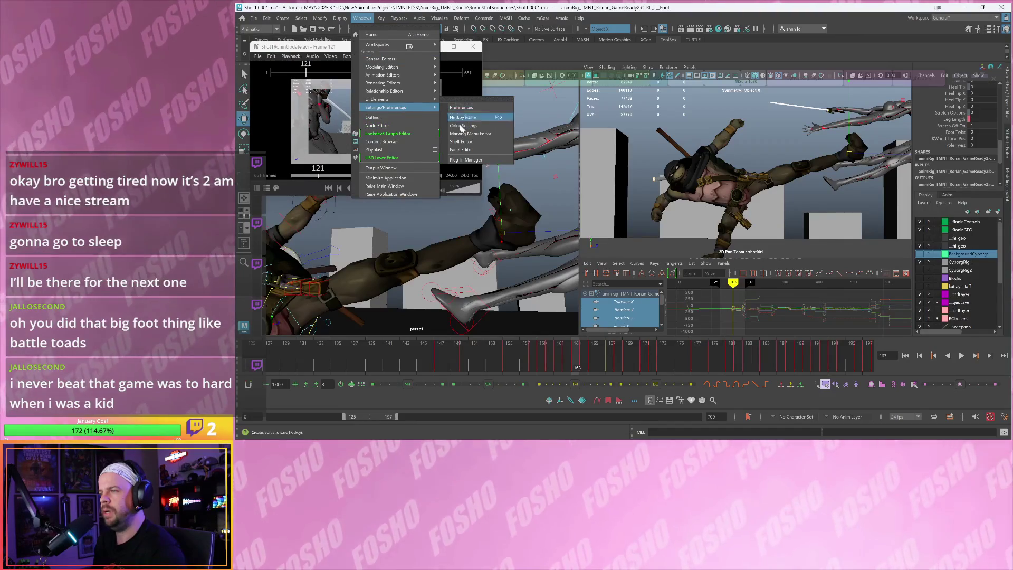
{"action": "left_click", "coordinate": [471, 118]}
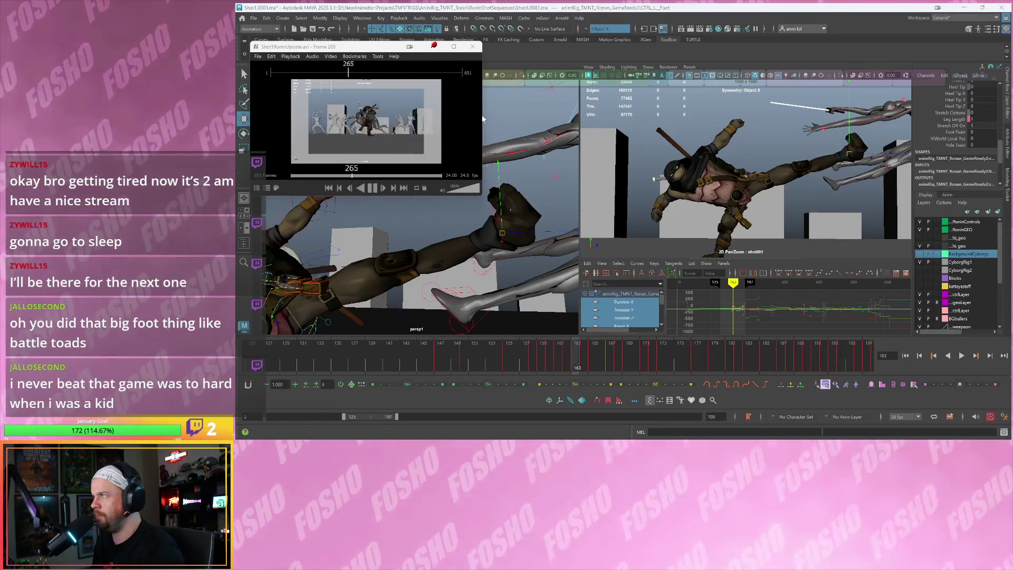
{"action": "left_click_drag", "start_coordinate": [580, 157], "coordinate": [569, 91]}
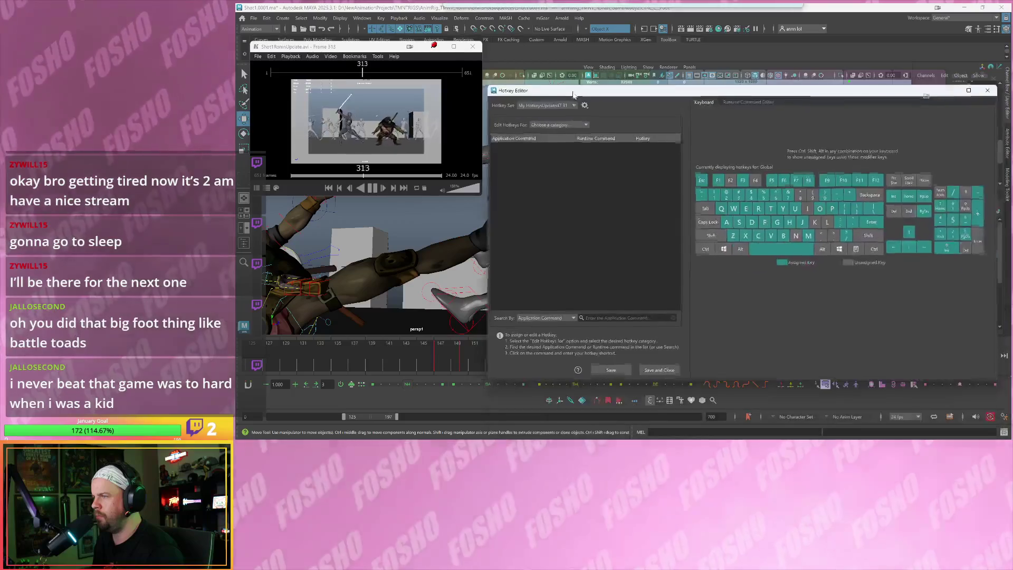
{"action": "left_click", "coordinate": [542, 316]}
{"action": "left_click", "coordinate": [530, 341]}
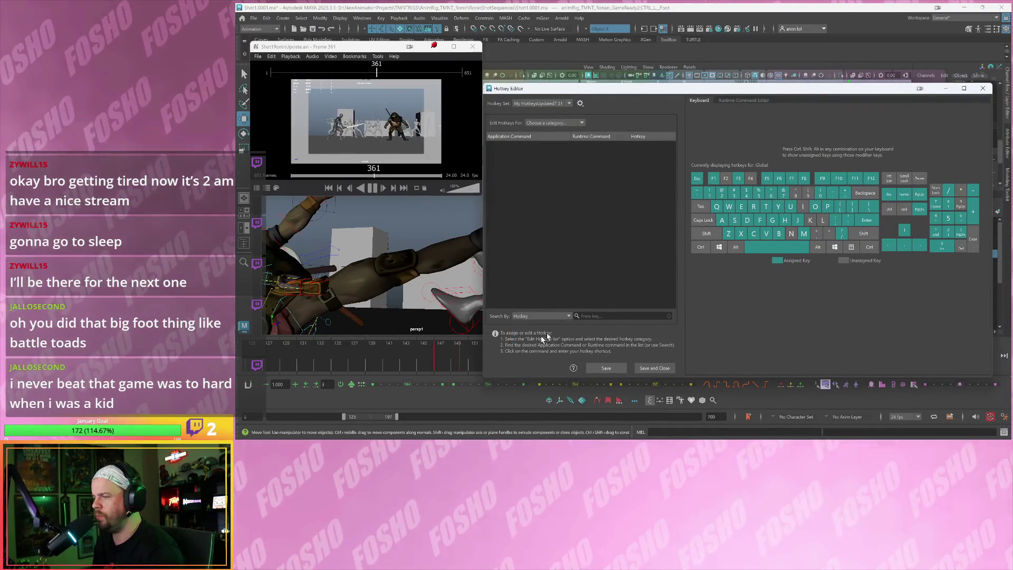
{"action": "key", "text": "ctrl+shift+e"}
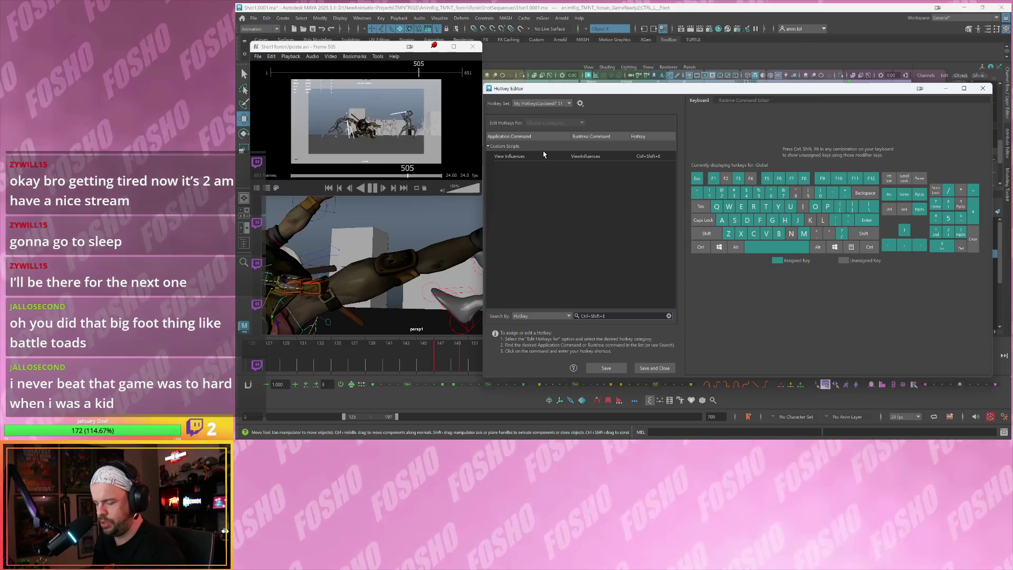
Review the View Influences script, close the Hotkey Editor and deselect everything
{"action": "left_click", "coordinate": [526, 158]}
{"action": "double_click", "coordinate": [526, 158]}
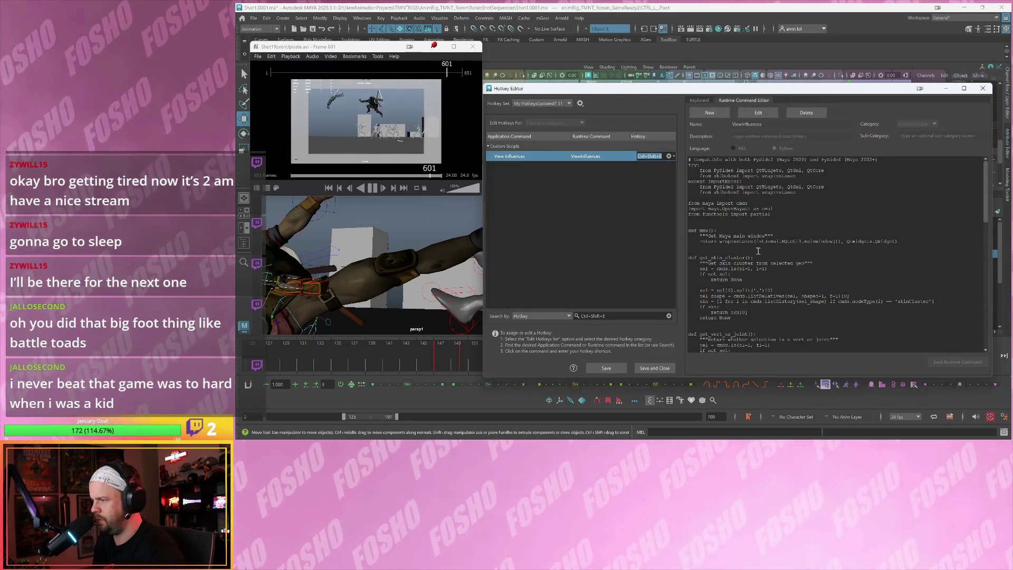
{"action": "left_click", "coordinate": [654, 367]}
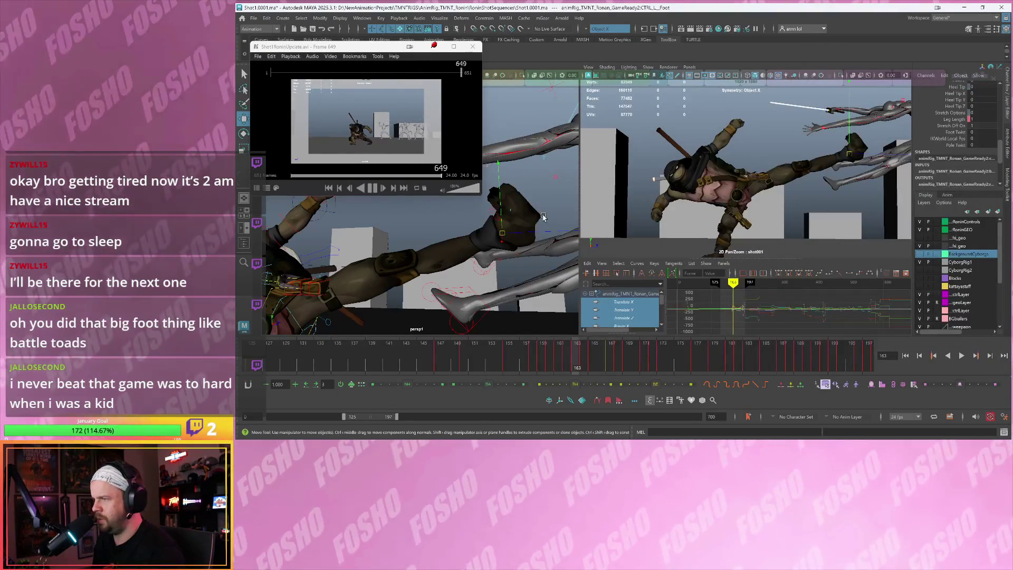
{"action": "left_click", "coordinate": [560, 116]}
Close the reference video player, select cyborg IKLeg_L, and tumble in on the turtle's torso
{"action": "left_click", "coordinate": [444, 220]}
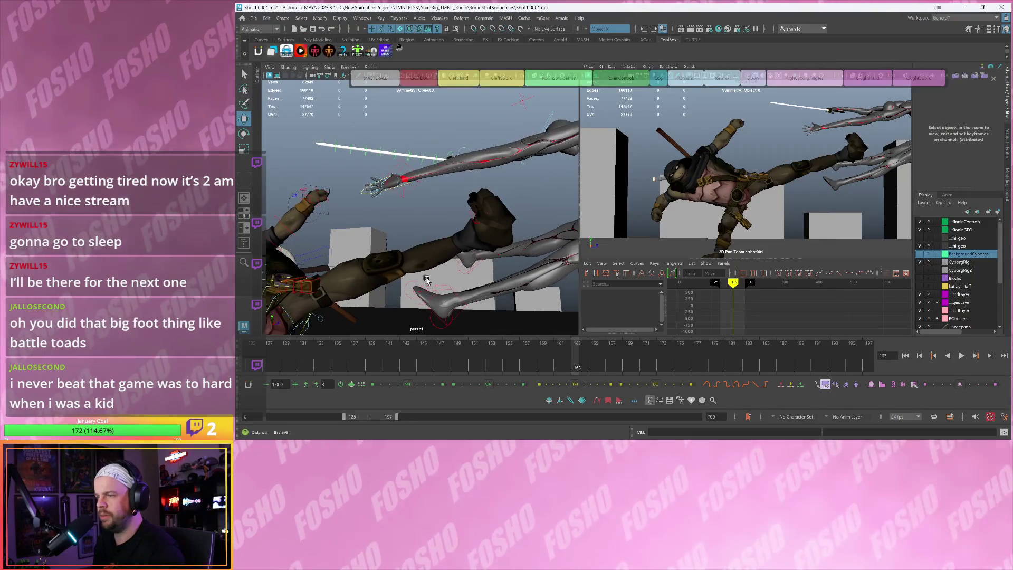
{"action": "left_click", "coordinate": [450, 290]}
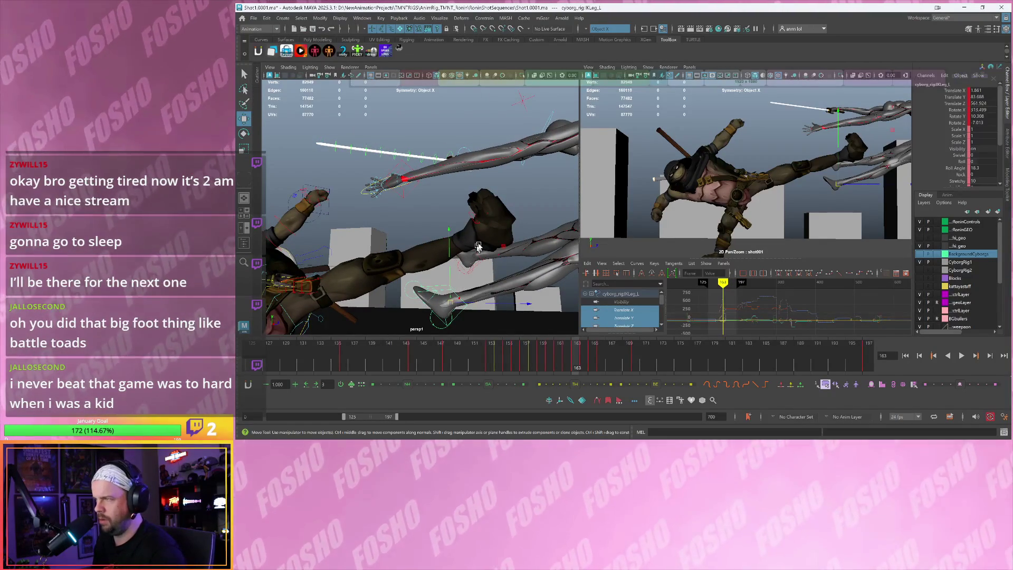
{"action": "key", "text": "ctrl+space"}
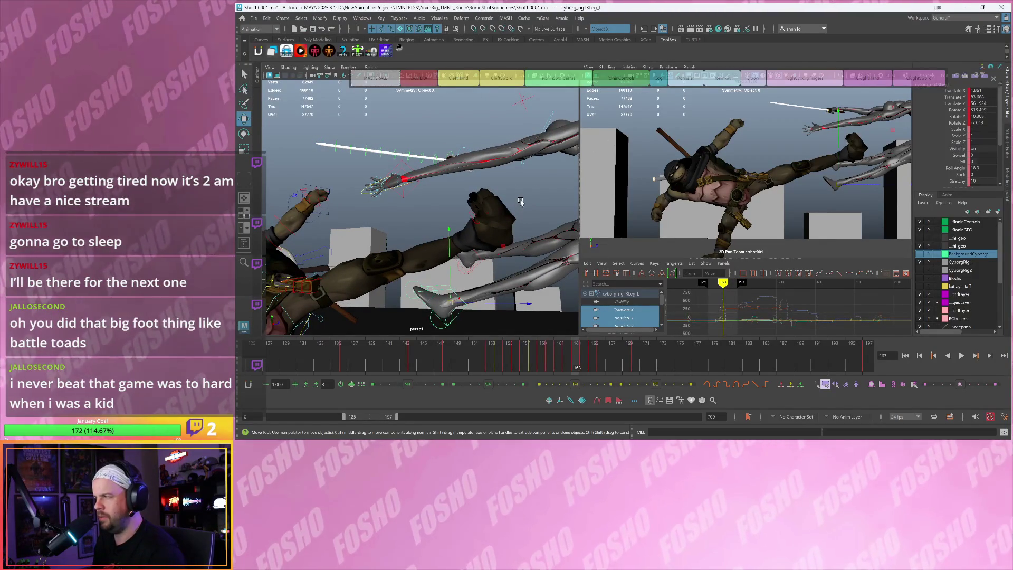
{"action": "key", "text": "ctrl+space"}
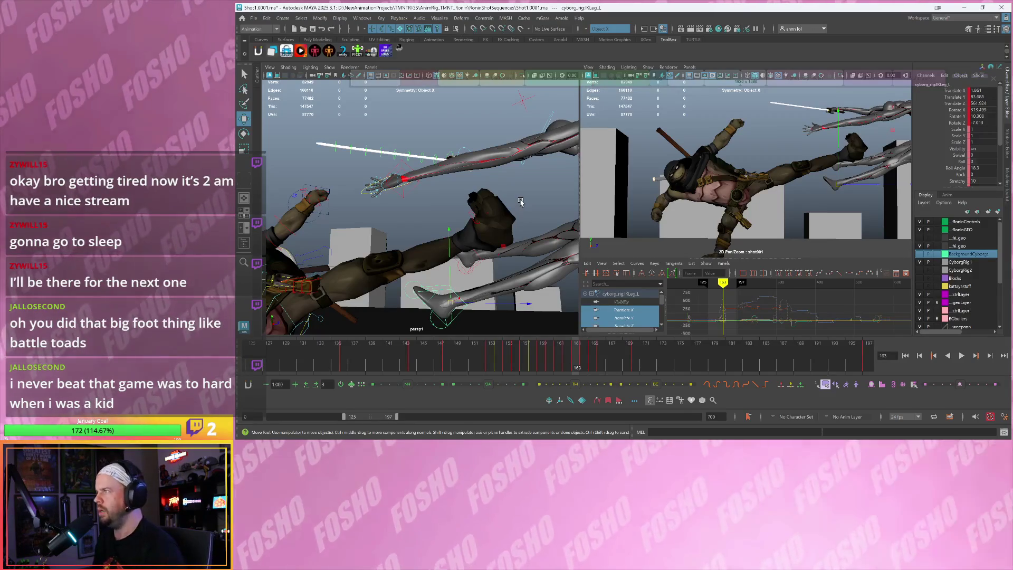
{"action": "left_click_drag", "start_coordinate": [503, 214], "coordinate": [489, 261], "text": "alt"}
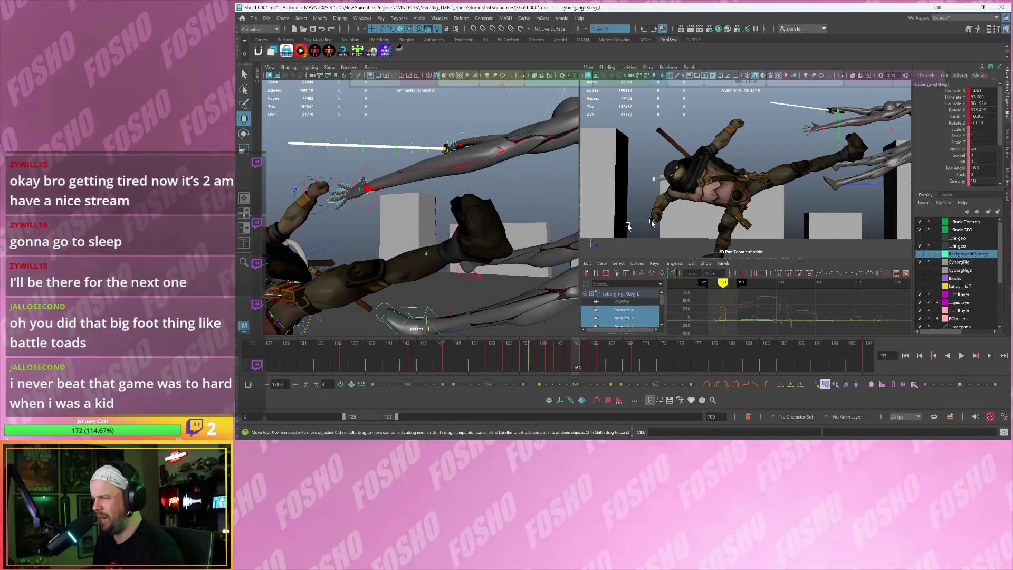
{"action": "scroll", "coordinate": [796, 203], "scroll_direction": "up", "scroll_amount": 2}
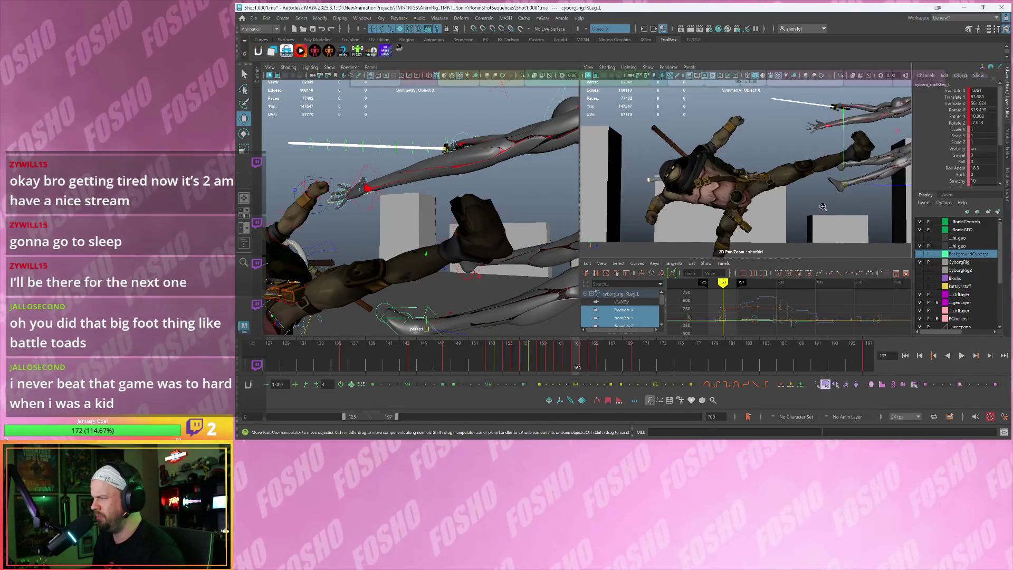
{"action": "middle_click_drag", "start_coordinate": [797, 206], "coordinate": [774, 202], "text": "alt"}
{"action": "left_click_drag", "start_coordinate": [404, 270], "coordinate": [515, 268], "text": "alt"}
{"action": "right_click_drag", "start_coordinate": [515, 268], "coordinate": [508, 267], "text": "alt"}
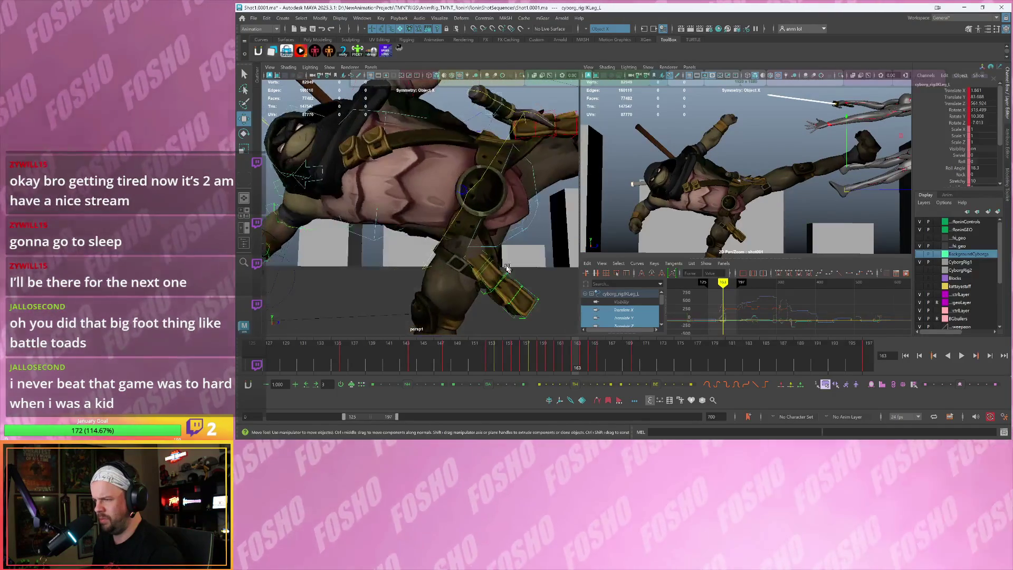
Select CTRL_Pouch_R_A_1 and step through its keys from frame 154 to 158
{"action": "left_click", "coordinate": [466, 259]}
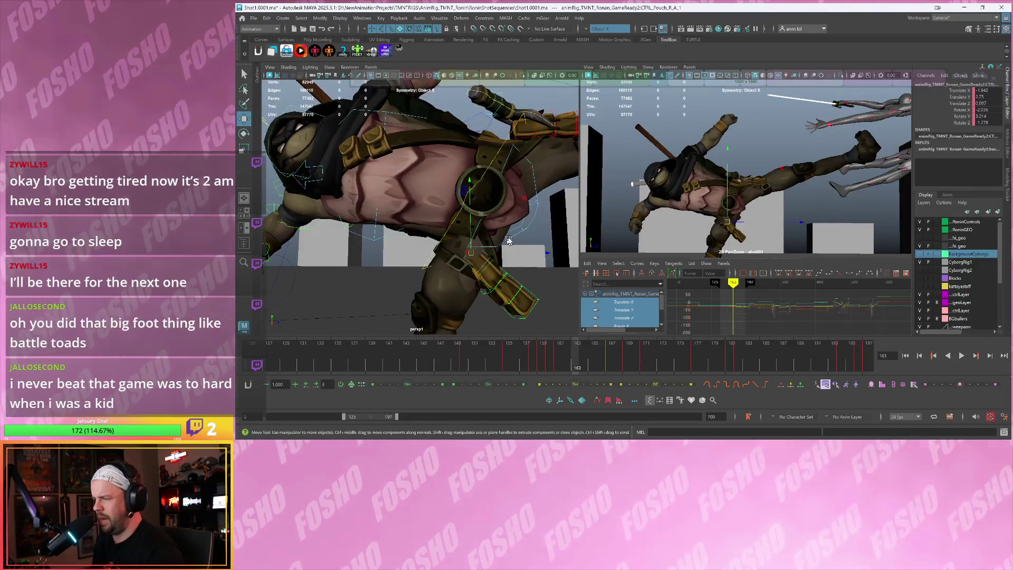
{"action": "key", "text": "e"}
{"action": "key", "text": "alt+comma"}
{"action": "key", "text": "alt+comma"}
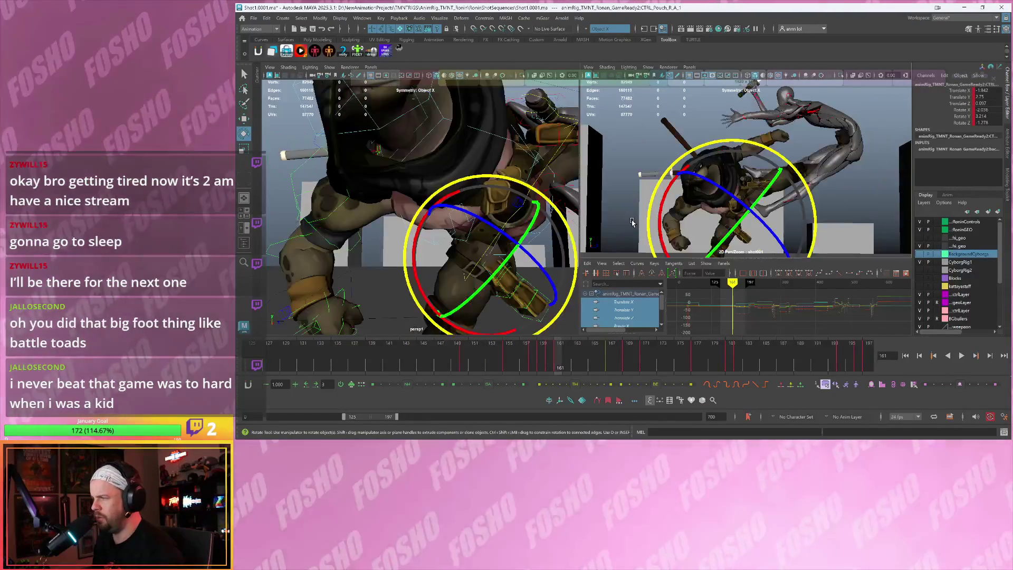
{"action": "key", "text": "alt+comma"}
{"action": "key", "text": "alt+comma"}
{"action": "key", "text": "alt+comma"}
{"action": "key", "text": "comma"}
{"action": "key", "text": "comma"}
{"action": "key", "text": "comma"}
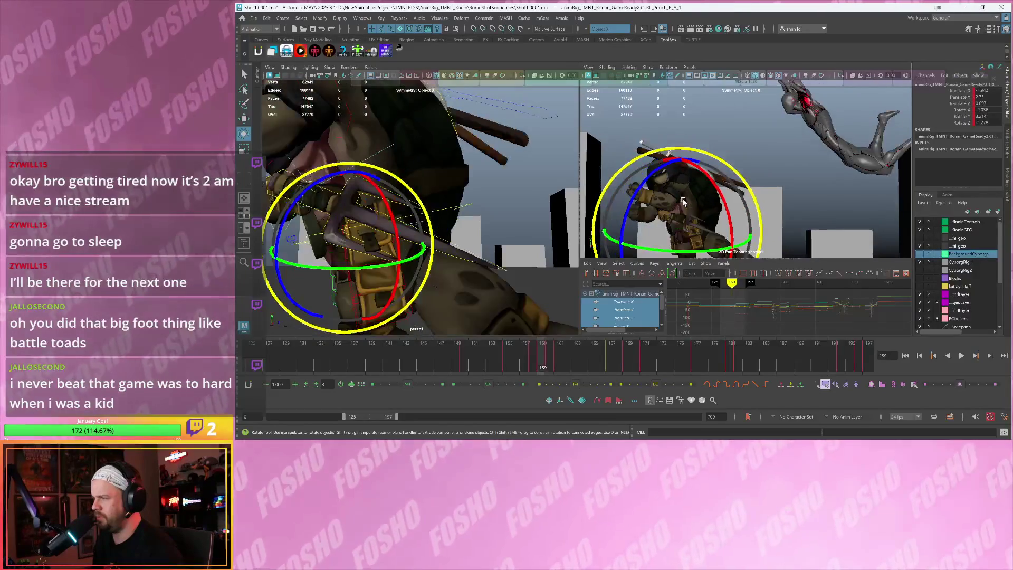
{"action": "key", "text": "period"}
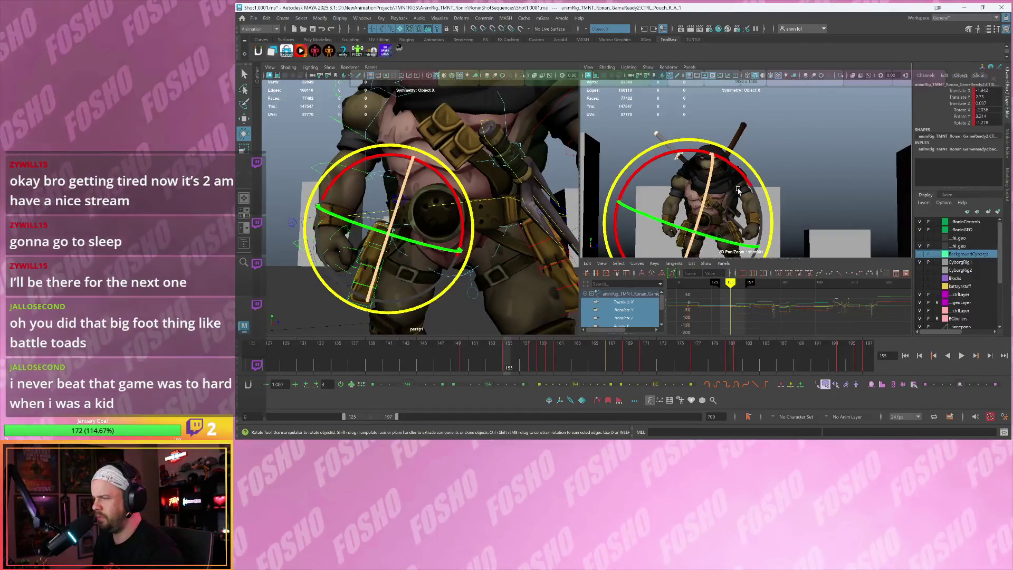
{"action": "scroll", "coordinate": [727, 174], "scroll_direction": "up", "scroll_amount": 2}
{"action": "key", "text": "period"}
{"action": "key", "text": "period"}
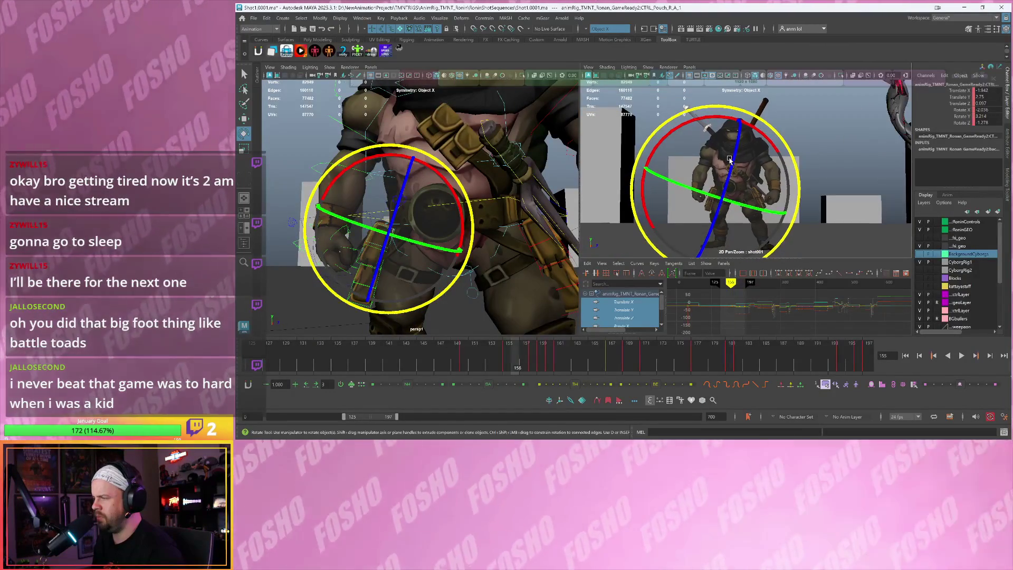
{"action": "key", "text": "period"}
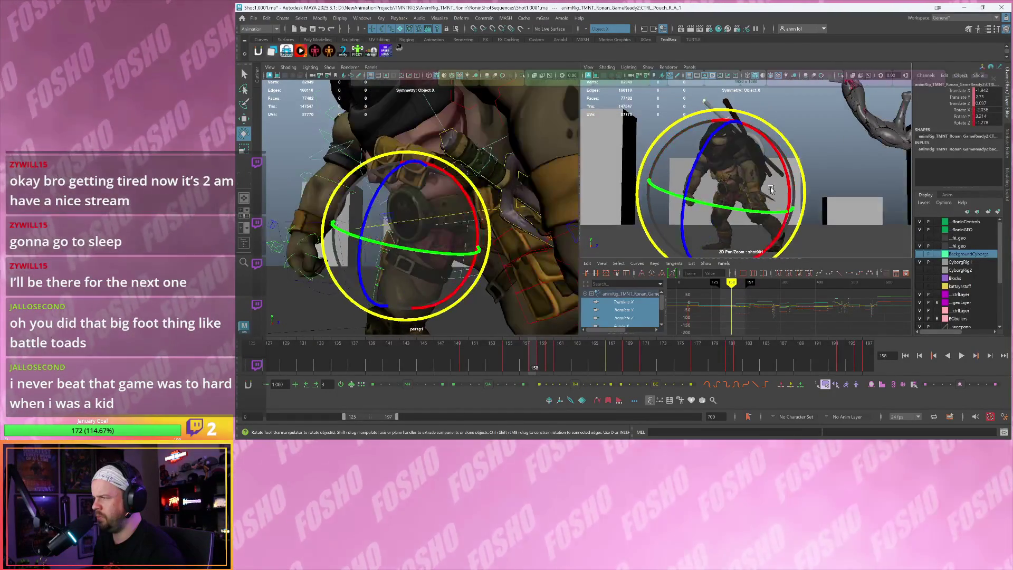
Rotate CTRL_Pouch_L_A_1 into a new angle at frame 158
{"action": "left_click", "coordinate": [554, 208]}
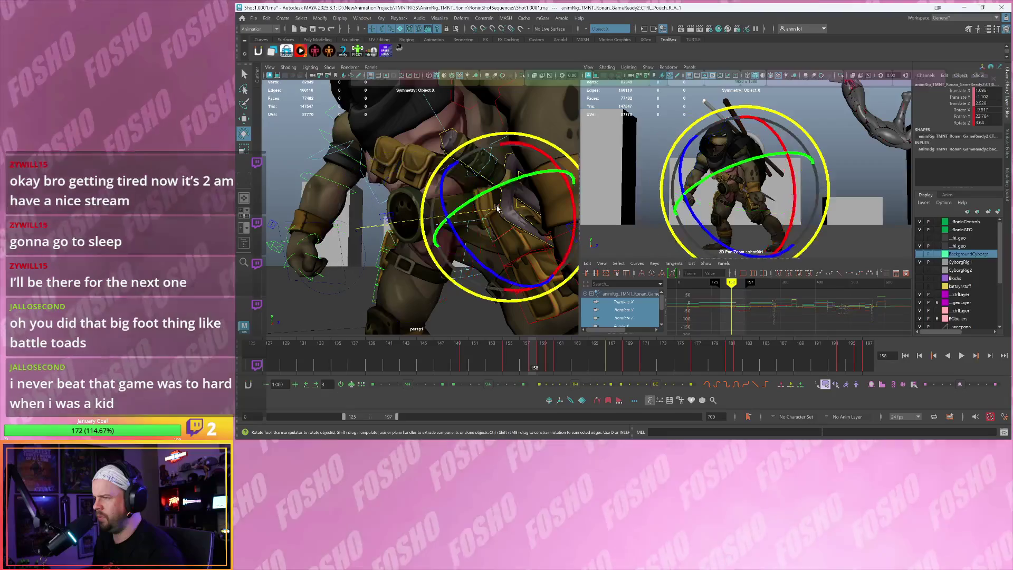
{"action": "key", "text": "w"}
{"action": "key", "text": "e"}
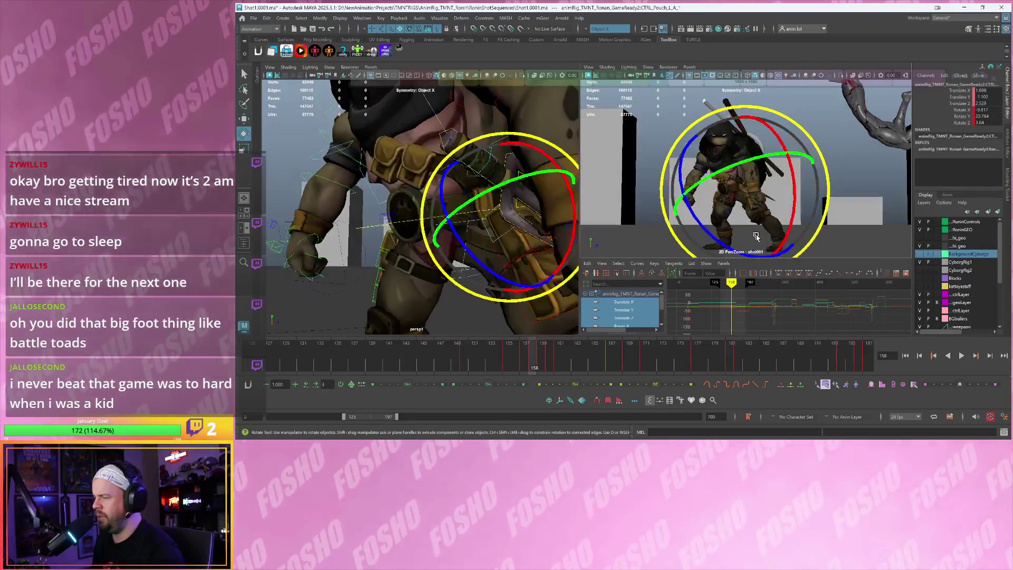
{"action": "mouse_move", "coordinate": [781, 231]}
{"action": "left_mouse_down"}
{"action": "mouse_move", "coordinate": [792, 219]}
{"action": "mouse_move", "coordinate": [780, 206]}
{"action": "mouse_move", "coordinate": [737, 230]}
{"action": "mouse_move", "coordinate": [755, 228]}
{"action": "mouse_move", "coordinate": [739, 214]}
{"action": "left_mouse_up"}
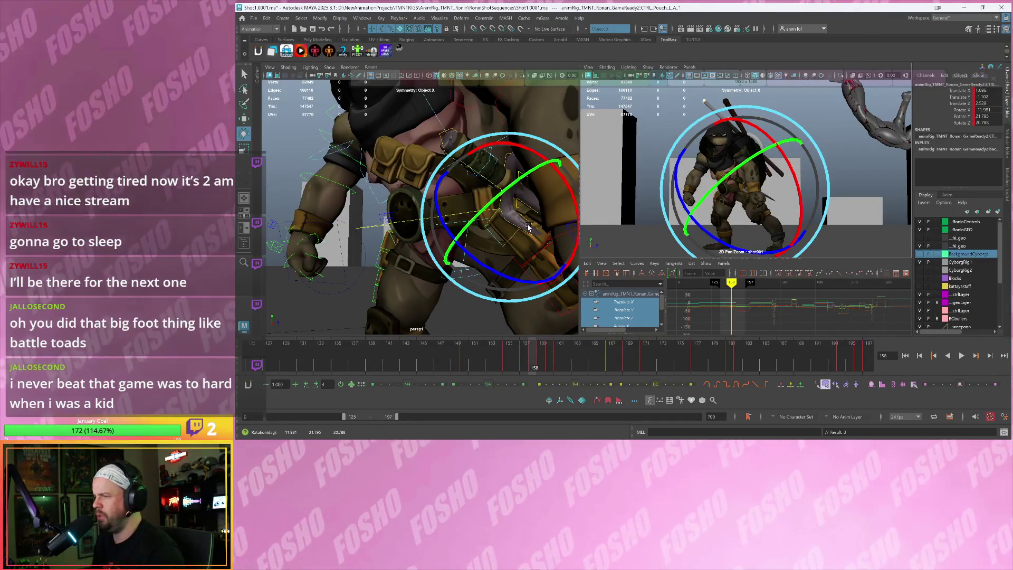
{"action": "key", "text": "w"}
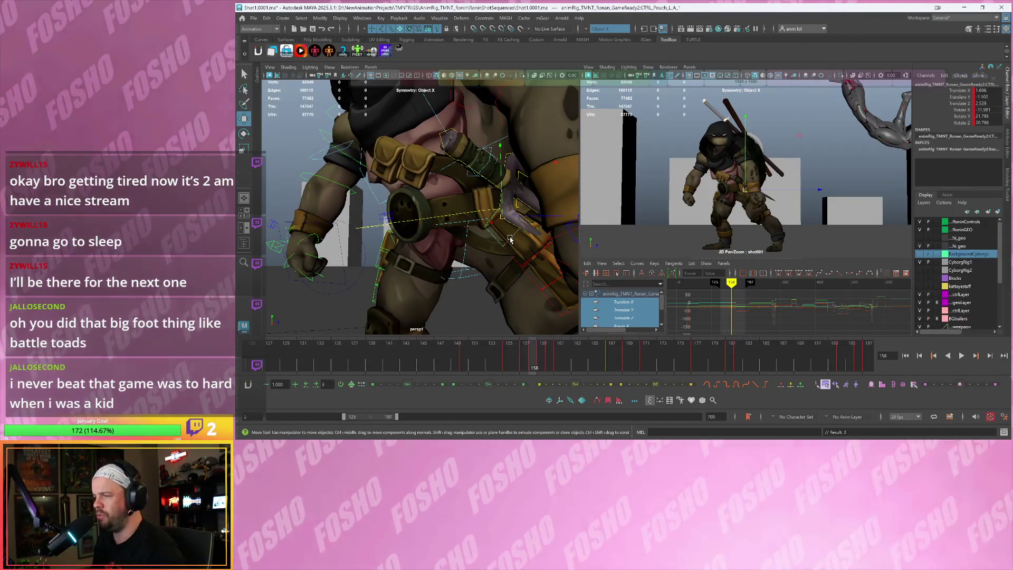
Tilt CTRL_Pouch_L_B_2 into a new angle at frame 158
{"action": "left_click", "coordinate": [512, 259]}
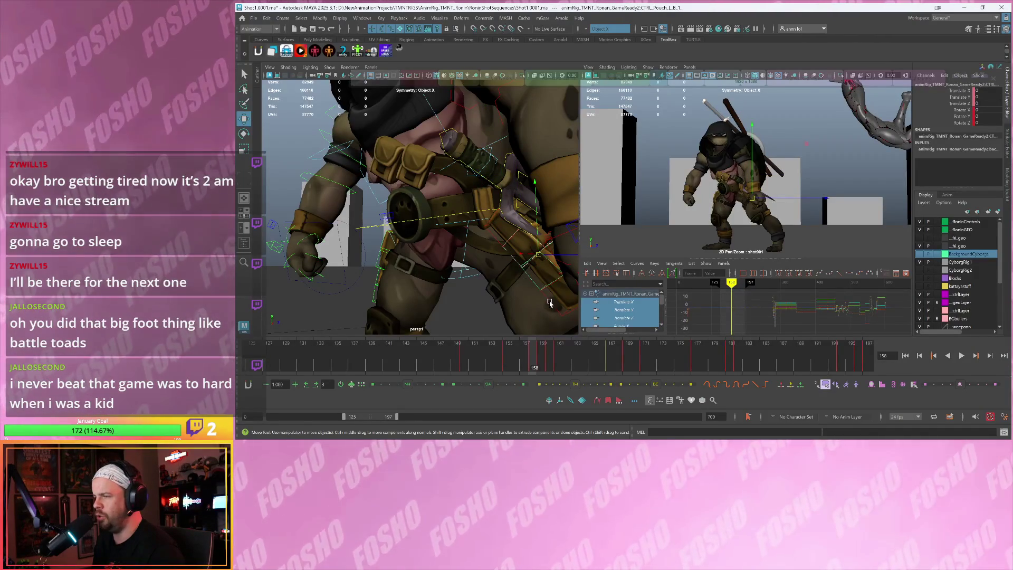
{"action": "left_click", "coordinate": [548, 303]}
{"action": "key", "text": "alt+comma"}
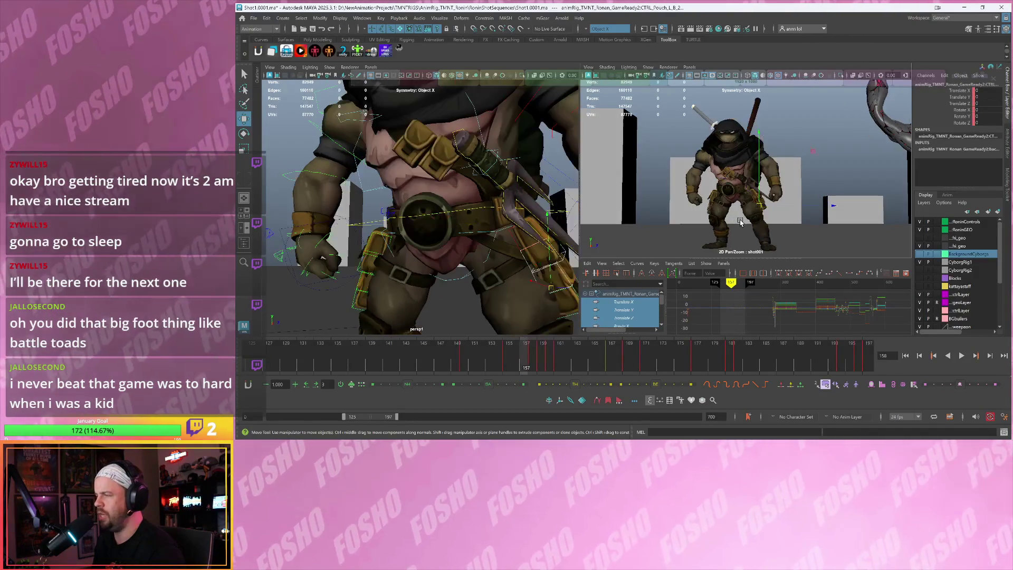
{"action": "scroll", "coordinate": [757, 215], "scroll_direction": "down", "scroll_amount": 2}
{"action": "scroll", "coordinate": [787, 220], "scroll_direction": "up", "scroll_amount": 4}
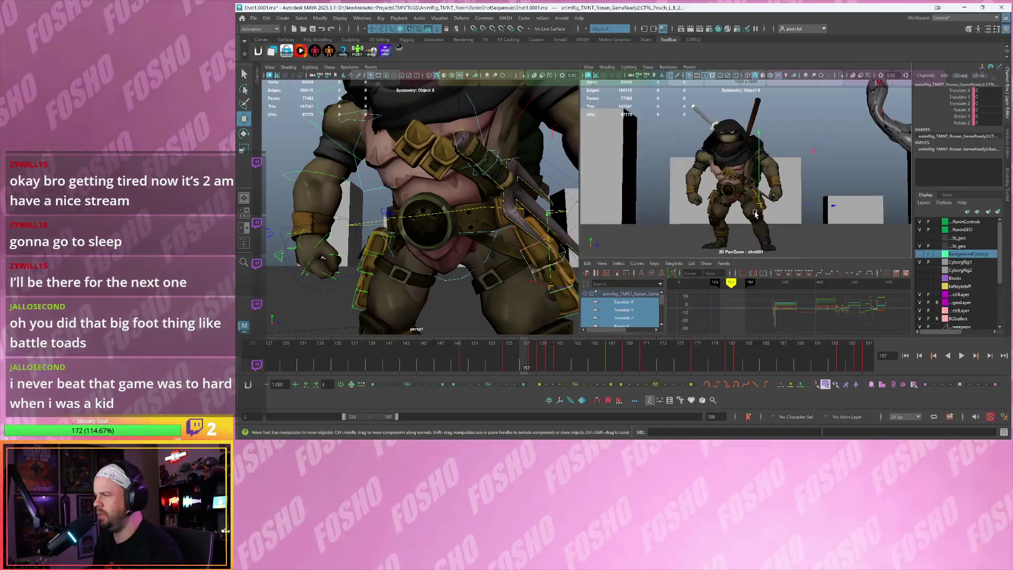
{"action": "scroll", "coordinate": [787, 219], "scroll_direction": "up", "scroll_amount": 3}
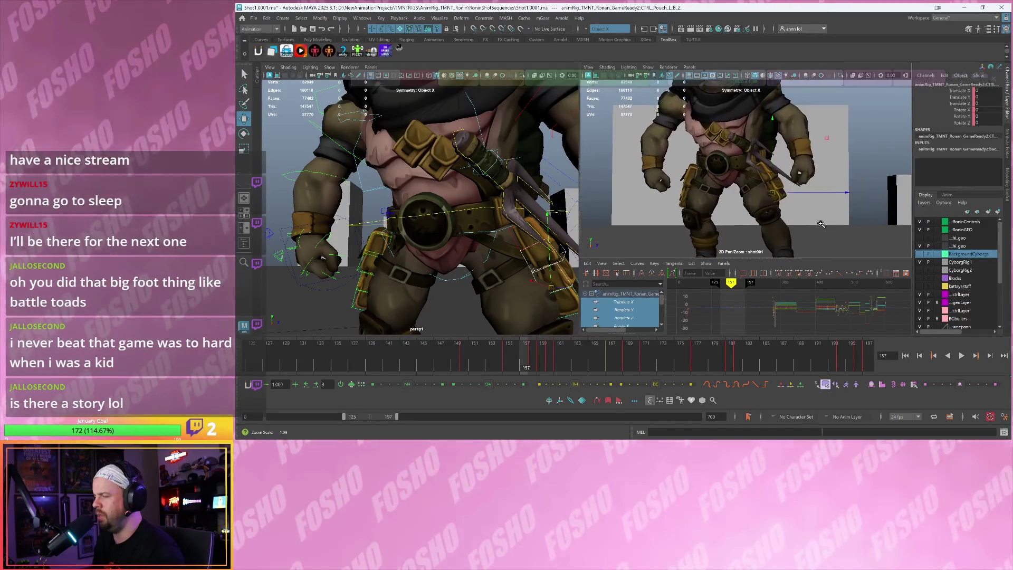
{"action": "key", "text": "alt+period"}
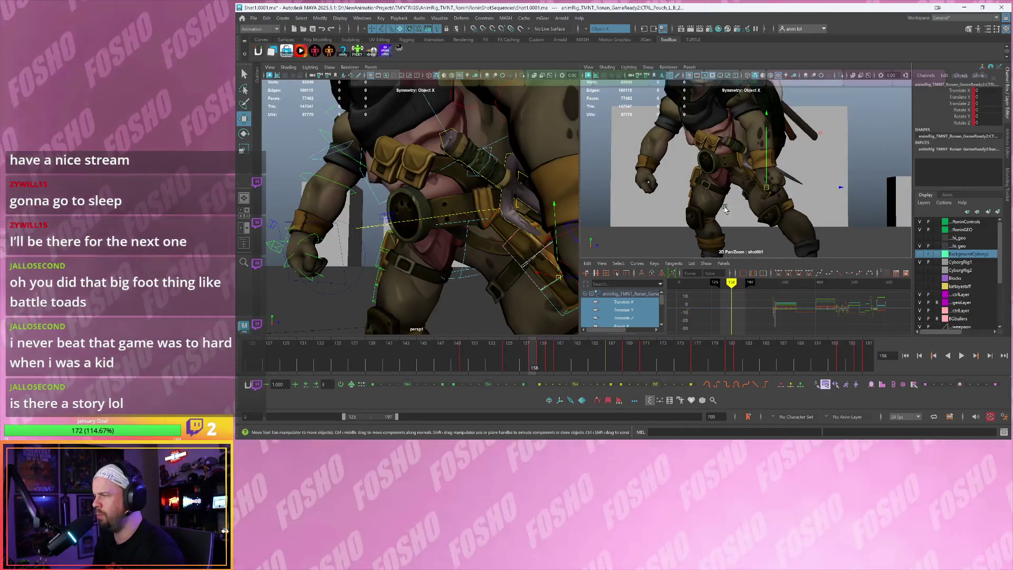
{"action": "key", "text": "e"}
{"action": "mouse_move", "coordinate": [760, 243]}
{"action": "left_mouse_down"}
{"action": "mouse_move", "coordinate": [729, 162]}
{"action": "mouse_move", "coordinate": [721, 168]}
{"action": "mouse_move", "coordinate": [738, 179]}
{"action": "mouse_move", "coordinate": [818, 206]}
{"action": "left_mouse_up"}
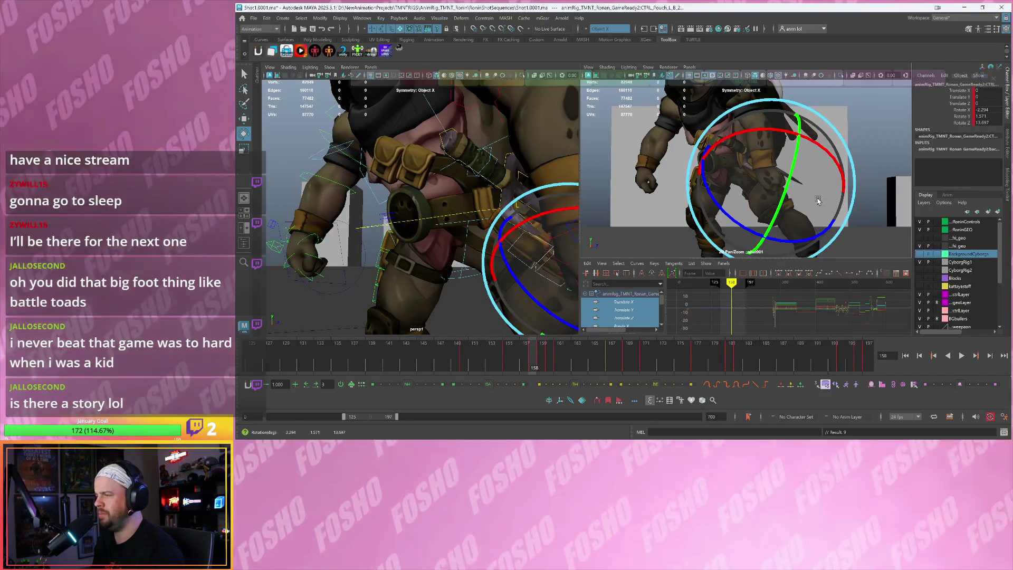
At frame 159, blend the pouch to a Tween Machine in-between and deselect
{"action": "key", "text": "period"}
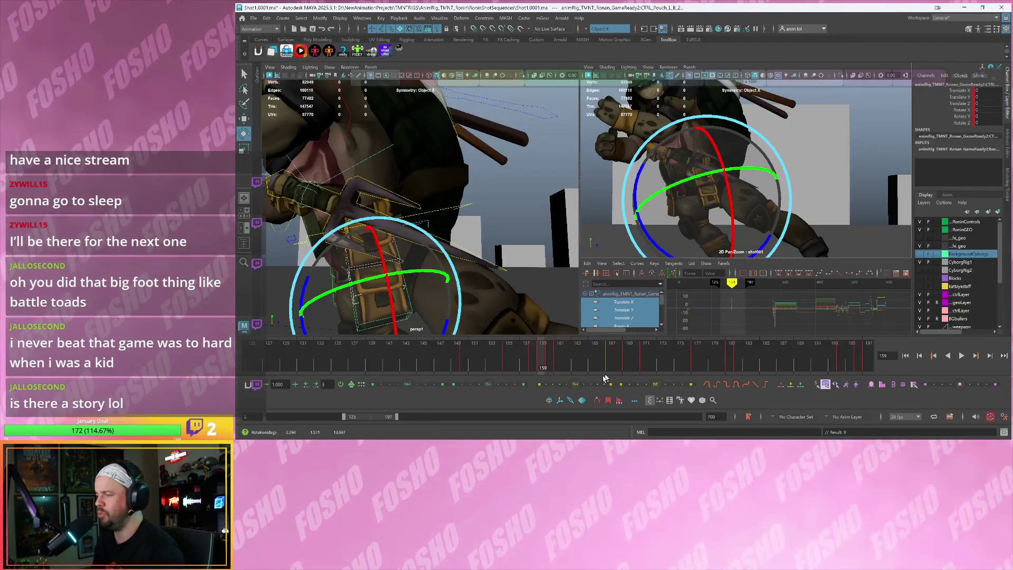
{"action": "left_click", "coordinate": [544, 387]}
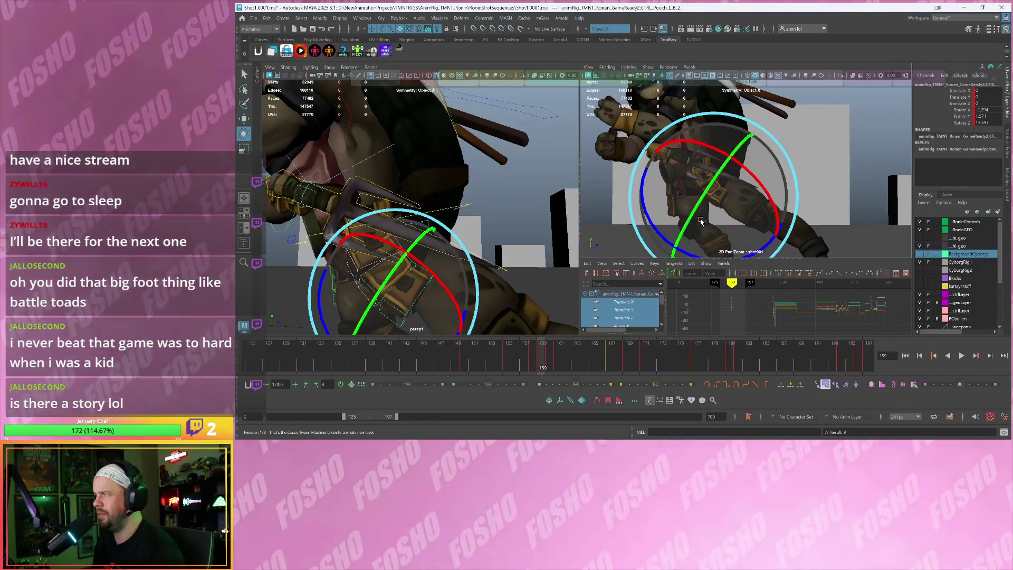
{"action": "key", "text": "w"}
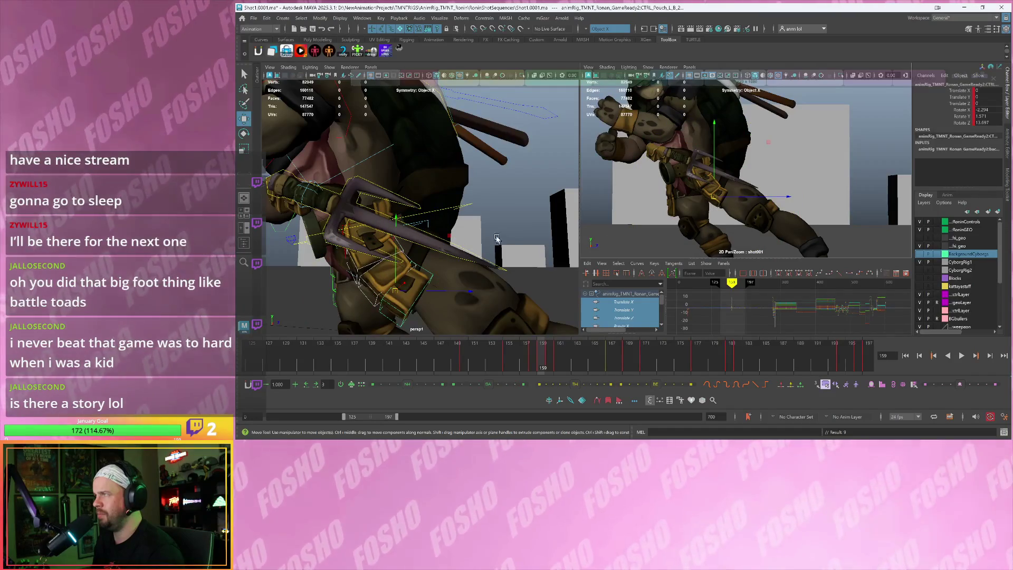
{"action": "left_click", "coordinate": [482, 224]}
{"action": "left_click_drag", "start_coordinate": [412, 235], "coordinate": [472, 226], "text": "alt"}
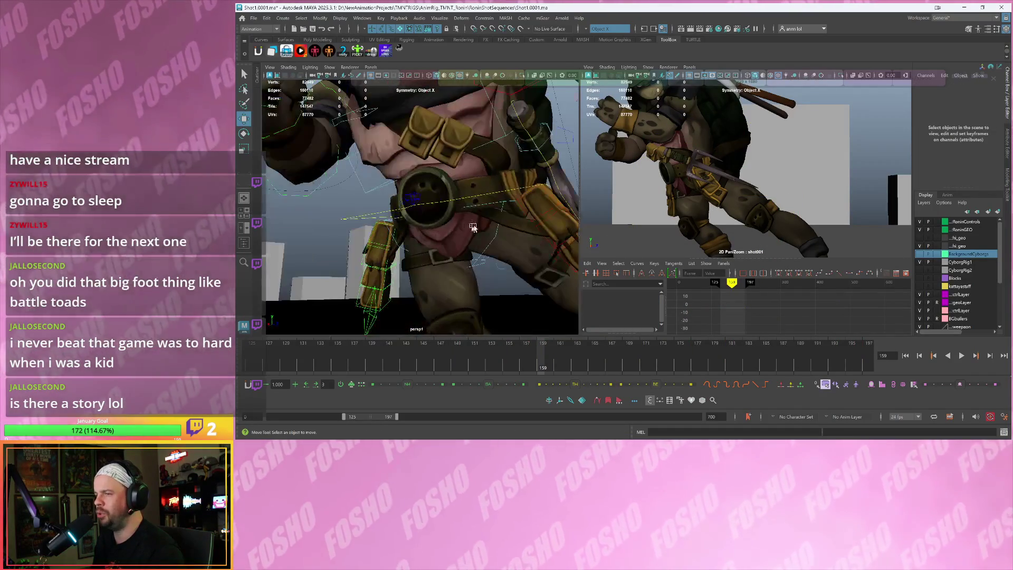
Swing a left belt pouch control to a new rotation and refine it at frame 159
{"action": "left_click", "coordinate": [524, 212]}
{"action": "key", "text": "e"}
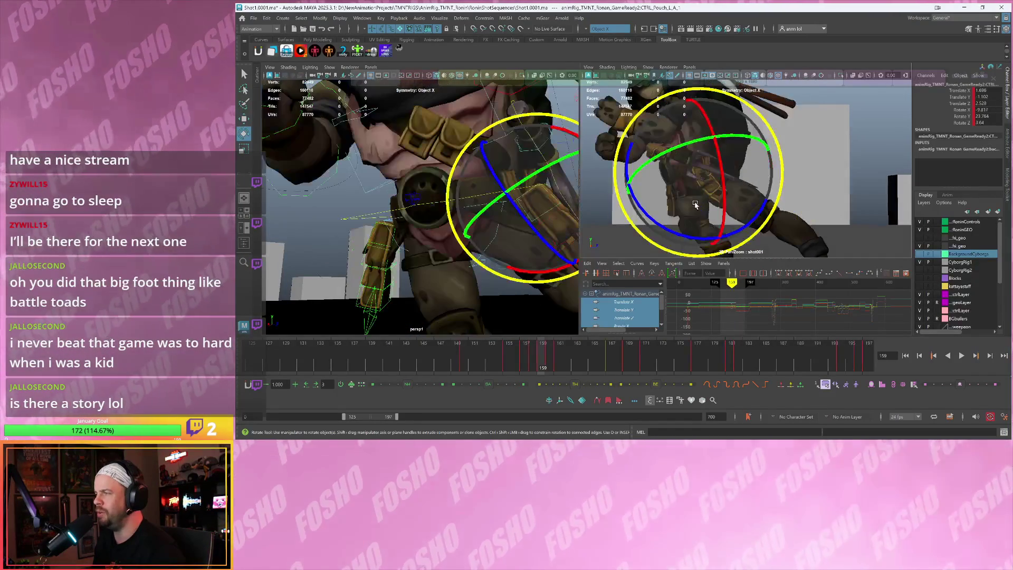
{"action": "mouse_move", "coordinate": [760, 193]}
{"action": "left_mouse_down"}
{"action": "mouse_move", "coordinate": [748, 157]}
{"action": "mouse_move", "coordinate": [654, 183]}
{"action": "mouse_move", "coordinate": [689, 163]}
{"action": "mouse_move", "coordinate": [704, 175]}
{"action": "mouse_move", "coordinate": [676, 170]}
{"action": "left_mouse_up"}
{"action": "key", "text": "shift+e"}
{"action": "left_click_drag", "start_coordinate": [528, 210], "coordinate": [512, 237]}
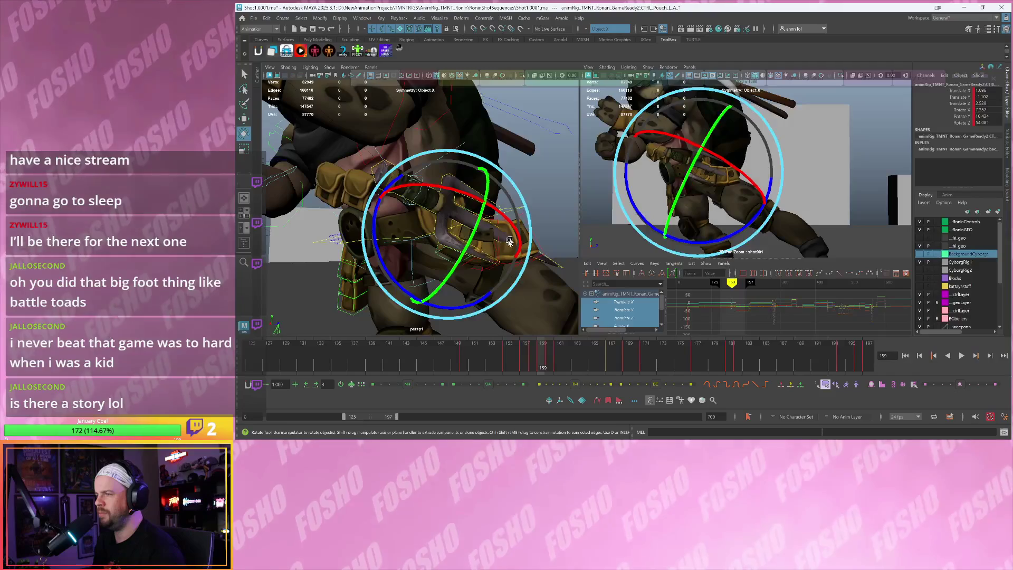
Move the second left pouch control to a new position
{"action": "left_click", "coordinate": [481, 268]}
{"action": "key", "text": "w"}
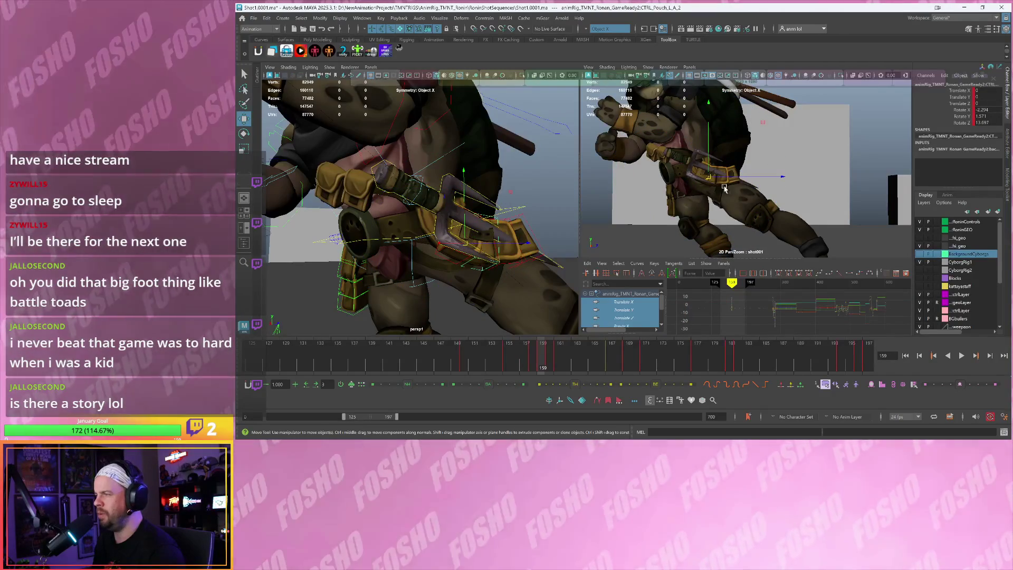
{"action": "mouse_move", "coordinate": [711, 179]}
{"action": "left_mouse_down"}
{"action": "mouse_move", "coordinate": [762, 143]}
{"action": "mouse_move", "coordinate": [739, 180]}
{"action": "left_mouse_up"}
{"action": "key", "text": "e"}
{"action": "key", "text": "w"}
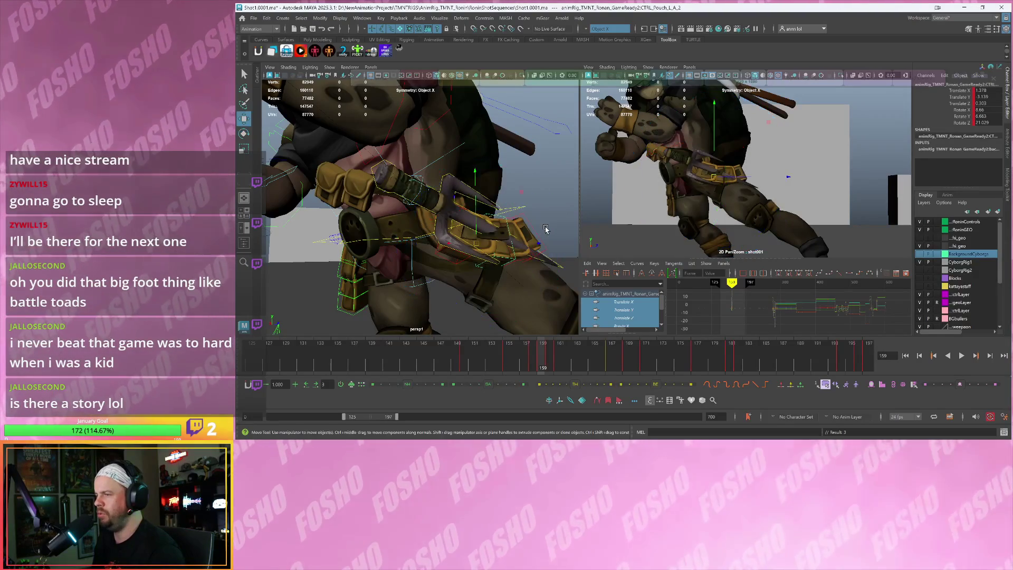
Move and rotate the neighbouring left pouch control into place
{"action": "left_click", "coordinate": [556, 223]}
{"action": "left_click", "coordinate": [536, 236]}
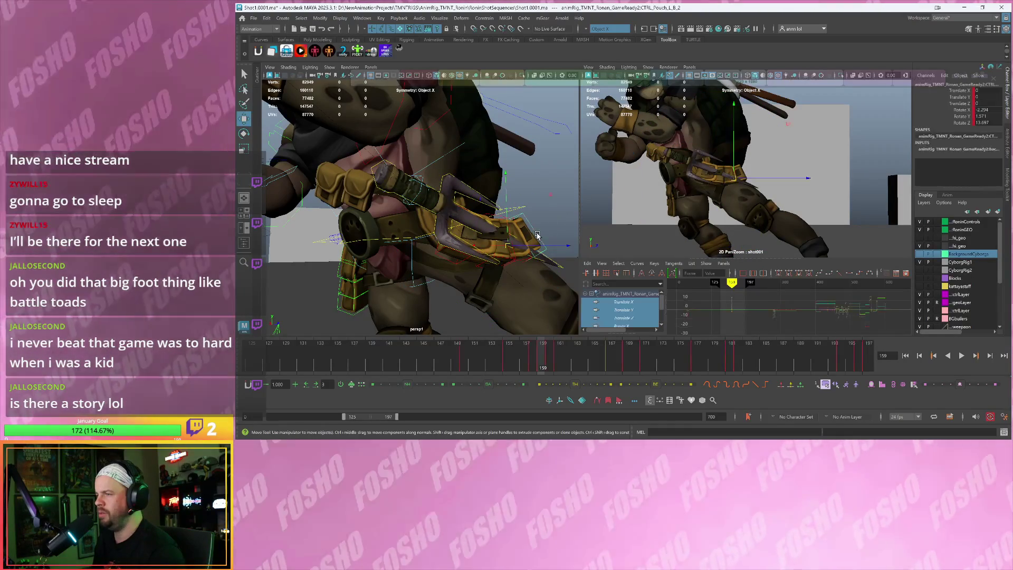
{"action": "middle_click_drag", "start_coordinate": [523, 264], "coordinate": [508, 264]}
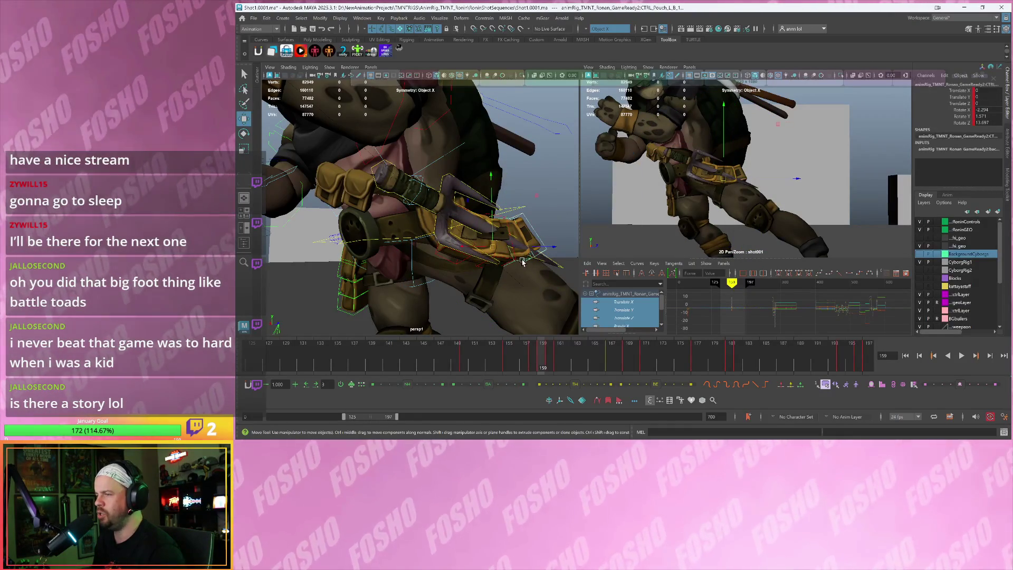
{"action": "left_click", "coordinate": [725, 180]}
{"action": "left_click_drag", "start_coordinate": [725, 179], "coordinate": [726, 179]}
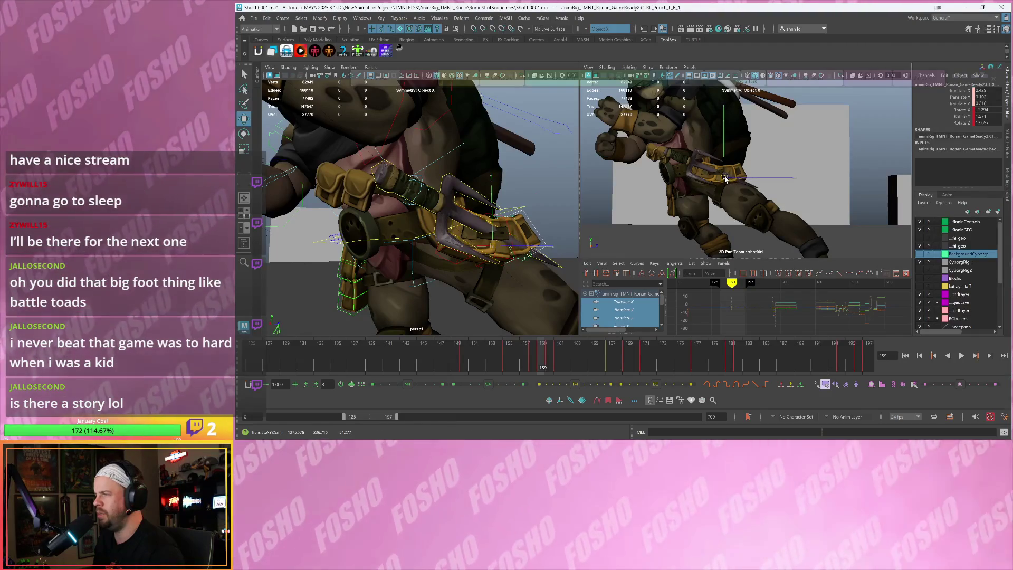
{"action": "key", "text": "e"}
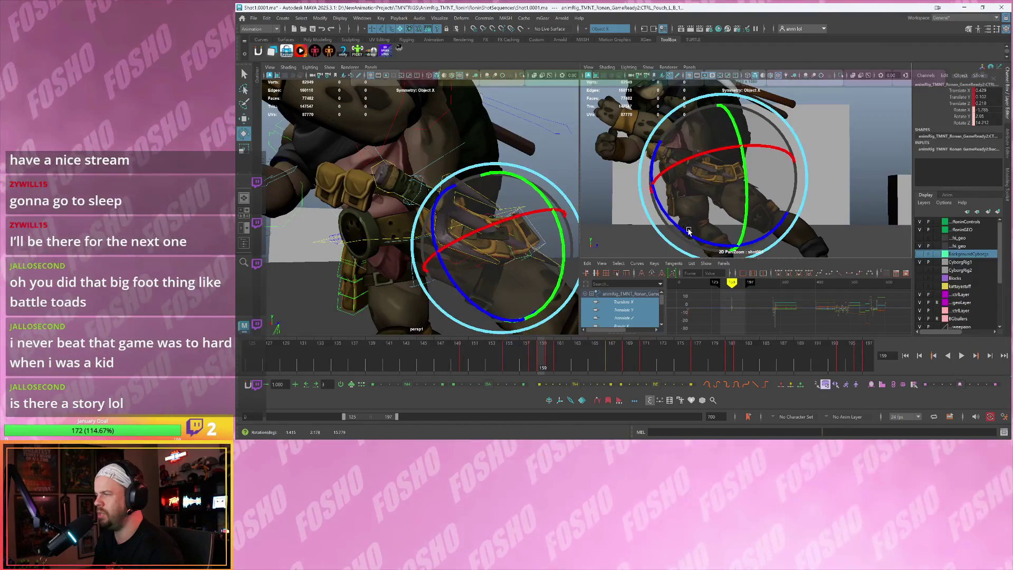
{"action": "left_click_drag", "start_coordinate": [687, 227], "coordinate": [692, 232]}
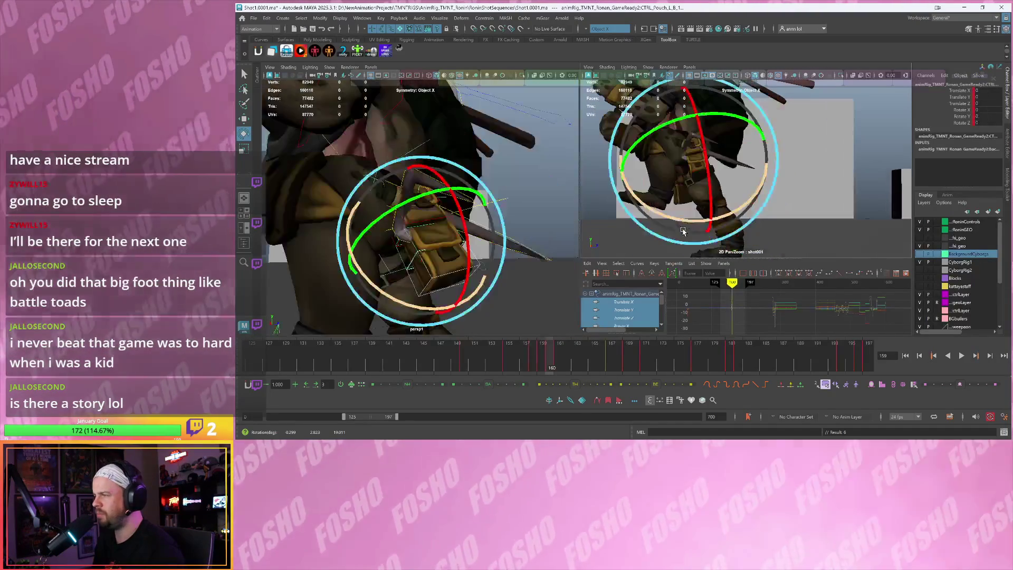
Select CTRL_Pouch_L_A_1 at frame 159 and compare against the neighbouring frame's pose
{"action": "key", "text": "alt+period"}
{"action": "key", "text": "alt+comma"}
{"action": "key", "text": "w"}
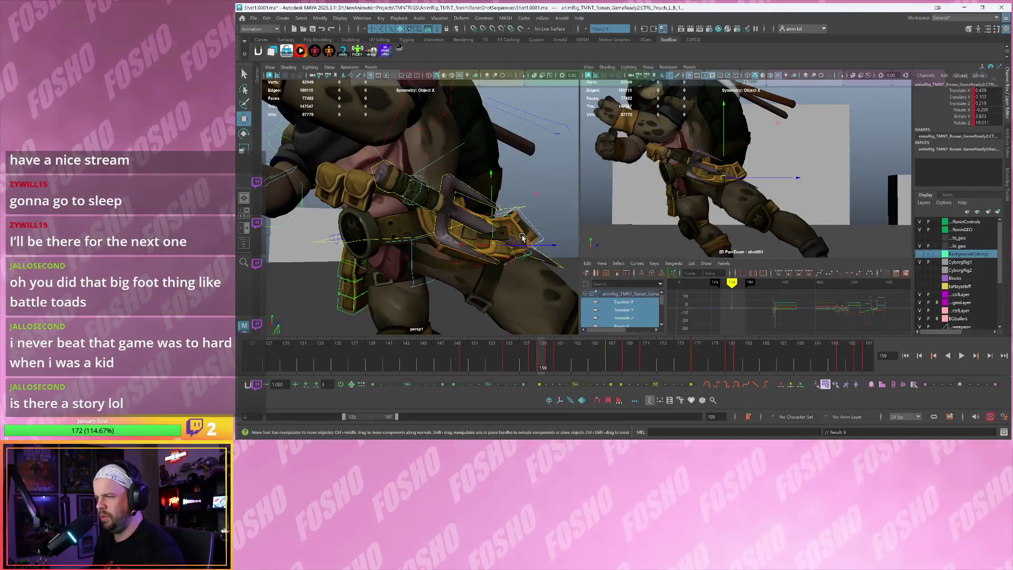
{"action": "left_click", "coordinate": [452, 264]}
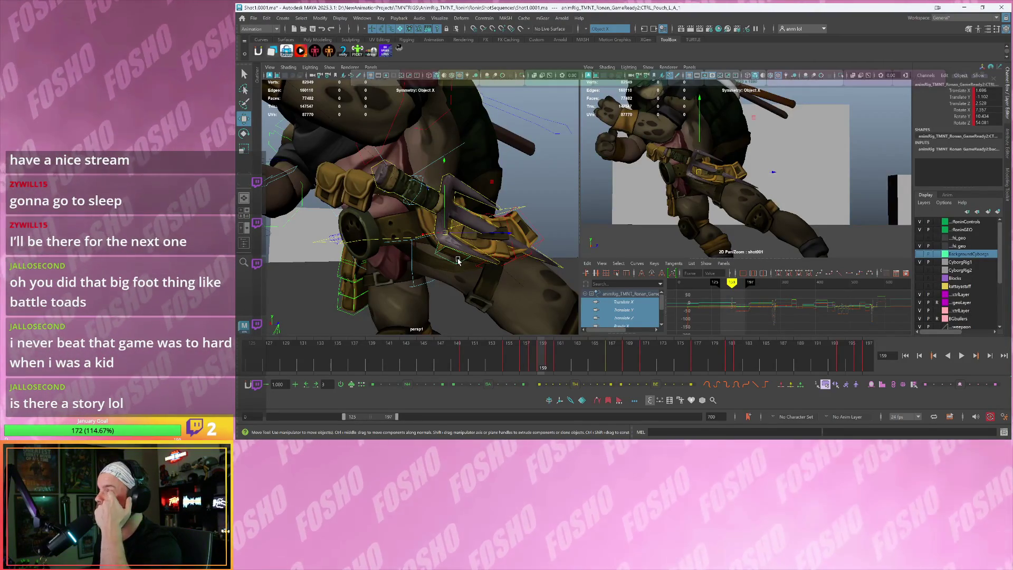
{"action": "key", "text": "period"}
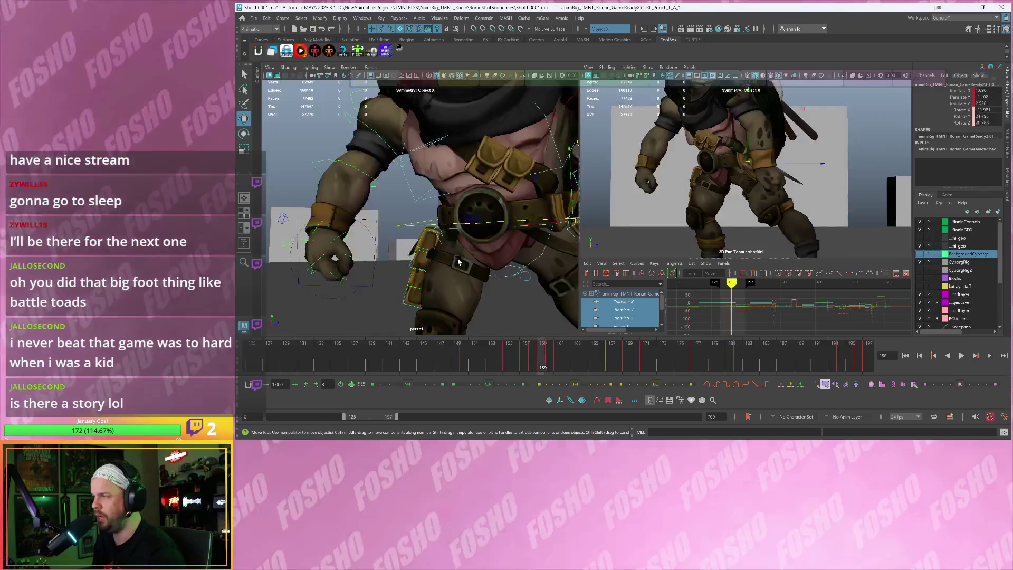
Compare the frame-159 pouch pose with its neighbour and ease it toward the previous key
{"action": "key", "text": "comma"}
{"action": "key", "text": "period"}
{"action": "key", "text": "comma"}
{"action": "key", "text": "period"}
{"action": "key", "text": "comma"}
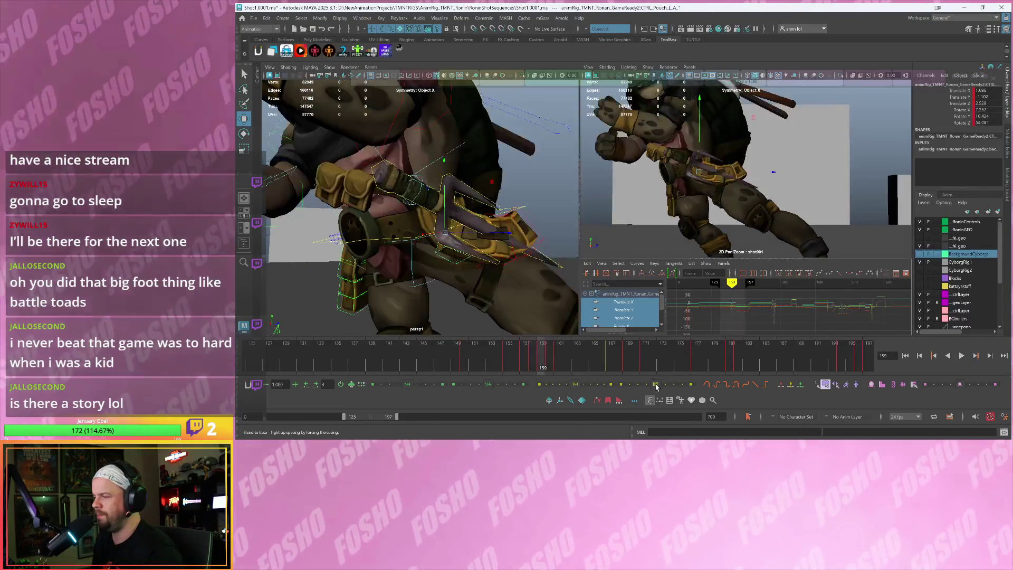
{"action": "left_click_drag", "start_coordinate": [649, 385], "coordinate": [645, 386]}
At frame 161, rotate the left pouch around Z and move it into place
{"action": "key", "text": "period"}
{"action": "key", "text": "e"}
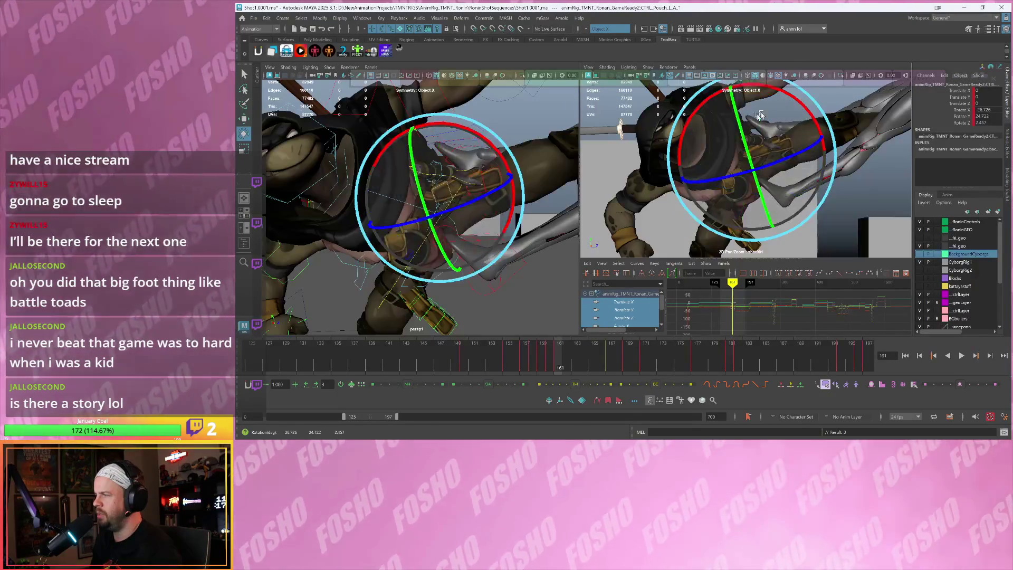
{"action": "left_click_drag", "start_coordinate": [734, 179], "coordinate": [750, 156]}
{"action": "key", "text": "w"}
{"action": "left_click_drag", "start_coordinate": [475, 221], "coordinate": [443, 211], "text": "alt"}
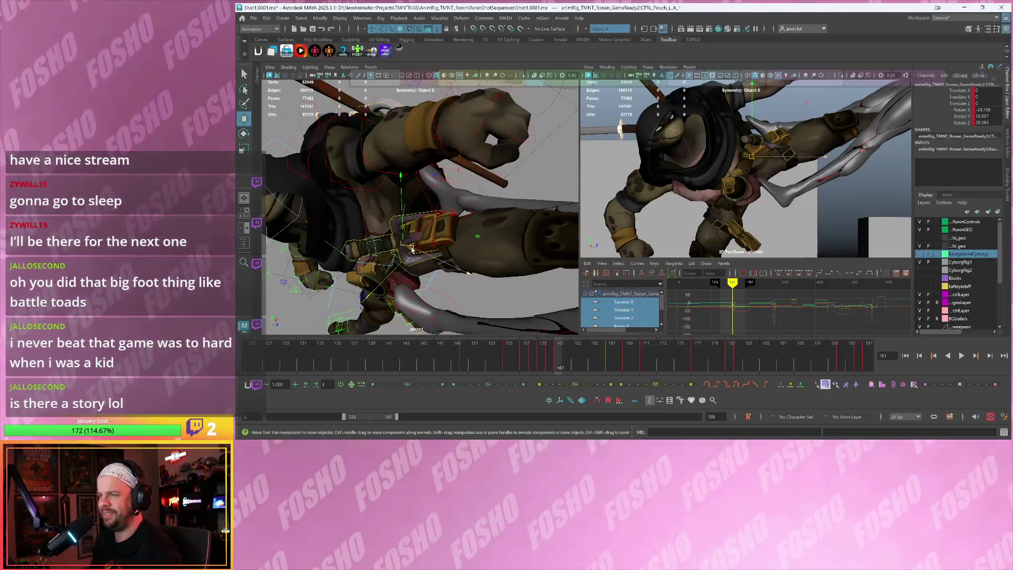
{"action": "left_click_drag", "start_coordinate": [412, 246], "coordinate": [429, 212]}
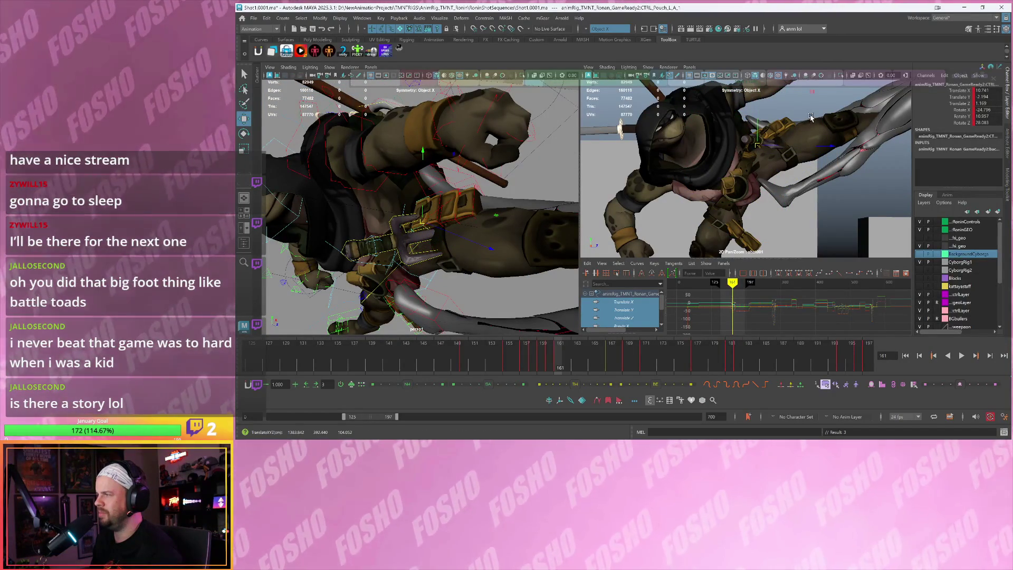
Rotate the pouch further into position, frame it, and select CTRL_Pouch_L_B_1
{"action": "key", "text": "e"}
{"action": "left_click_drag", "start_coordinate": [811, 116], "coordinate": [787, 95]}
{"action": "key", "text": "w"}
{"action": "key", "text": "f"}
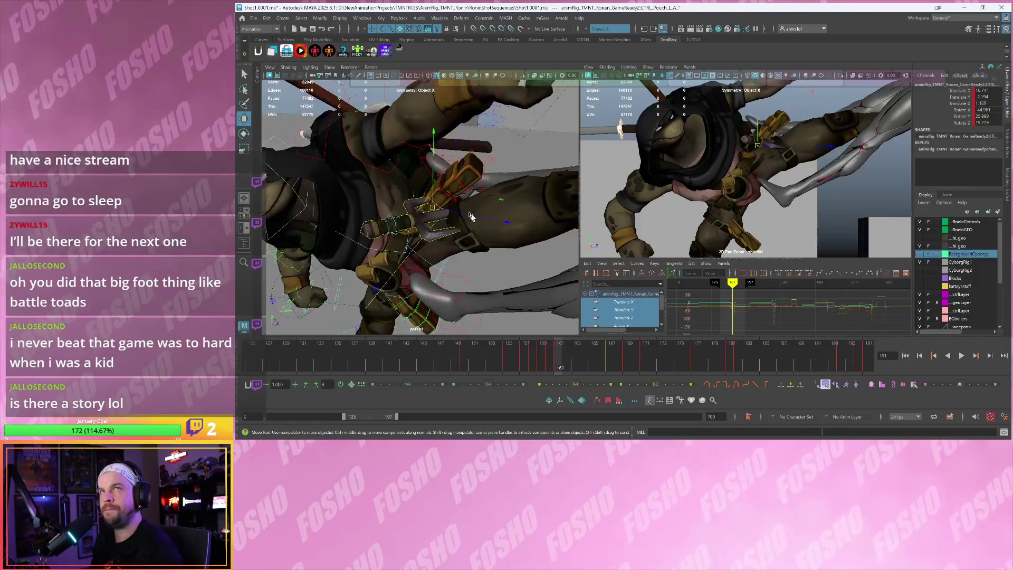
{"action": "left_click", "coordinate": [466, 177]}
Bring up the Shot1RoninUpdate.avi reference player, move it aside, and re-angle the left view
{"action": "key", "text": "alt+Tab"}
{"action": "mouse_move", "coordinate": [388, 66]}
{"action": "left_mouse_down"}
{"action": "mouse_move", "coordinate": [360, 16]}
{"action": "mouse_move", "coordinate": [875, 20]}
{"action": "left_mouse_up"}
{"action": "mouse_move", "coordinate": [425, 202]}
{"action": "left_mouse_down", "text": "alt"}
{"action": "mouse_move", "coordinate": [422, 110]}
{"action": "mouse_move", "coordinate": [670, 163]}
{"action": "left_mouse_up", "text": "alt"}
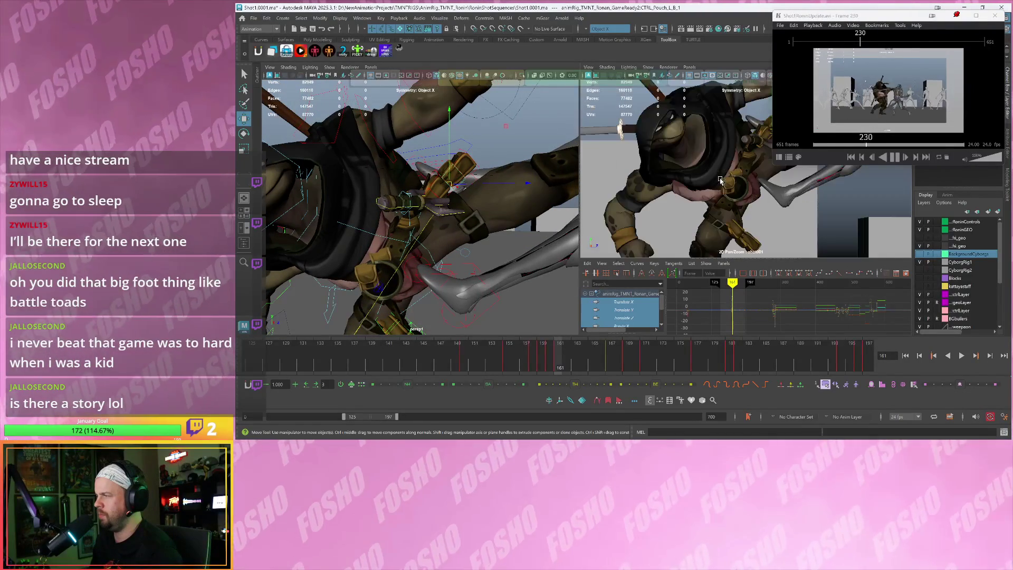
Select CTRL_Pouch_L_B_1 and rotate it around its X axis
{"action": "mouse_move", "coordinate": [725, 179]}
{"action": "left_mouse_down", "text": "alt"}
{"action": "mouse_move", "coordinate": [505, 226]}
{"action": "mouse_move", "coordinate": [475, 208]}
{"action": "left_mouse_up", "text": "alt"}
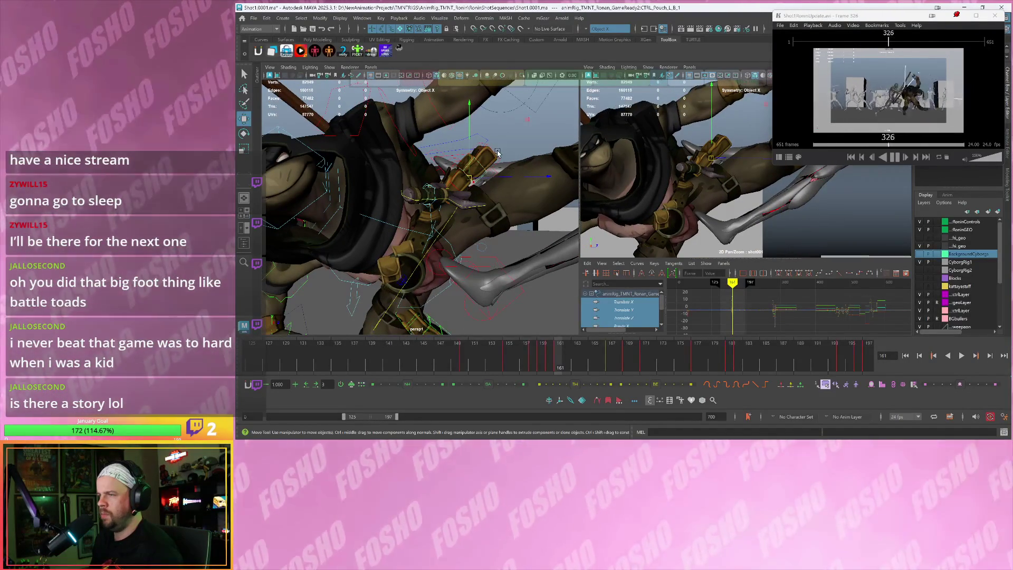
{"action": "left_click", "coordinate": [497, 154]}
{"action": "left_click", "coordinate": [497, 154]}
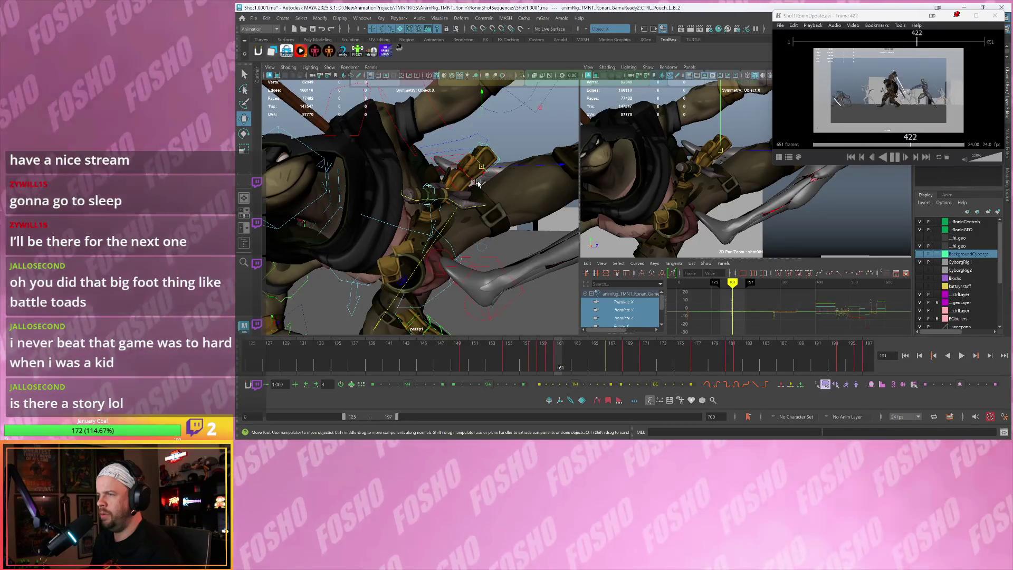
{"action": "left_click", "coordinate": [477, 182]}
{"action": "key", "text": "e"}
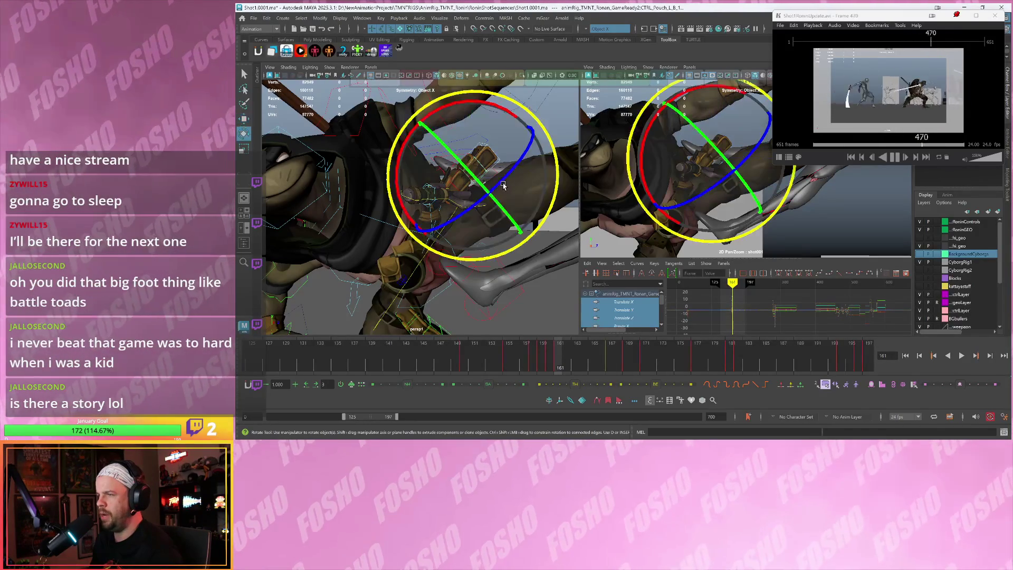
{"action": "left_click_drag", "start_coordinate": [401, 153], "coordinate": [406, 172]}
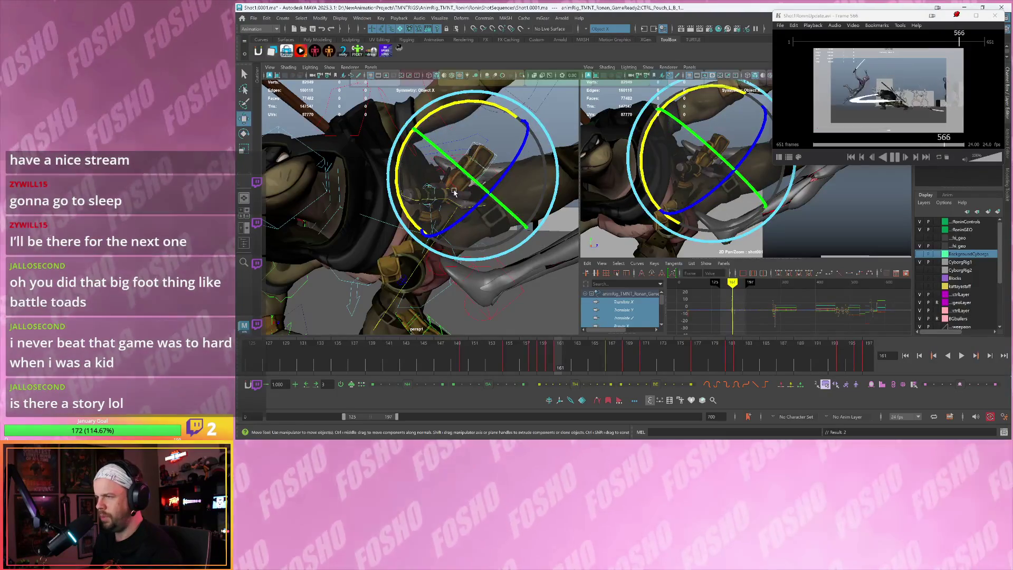
{"action": "key", "text": "w"}
Rotate CTRL_Pouch_L_A_1 to a new angle
{"action": "left_click", "coordinate": [454, 187]}
{"action": "key", "text": "e"}
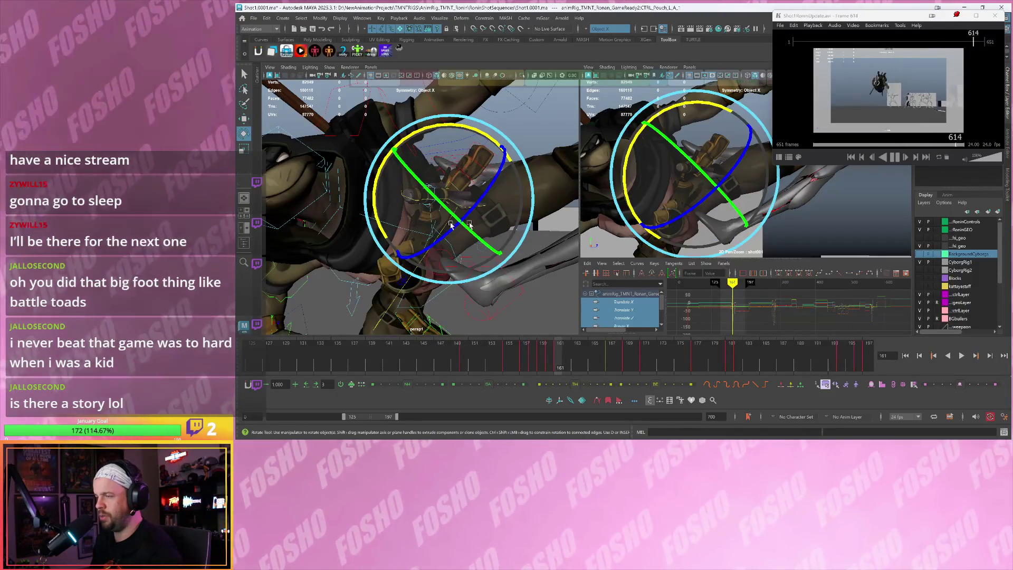
{"action": "mouse_move", "coordinate": [633, 232]}
{"action": "left_mouse_down"}
{"action": "mouse_move", "coordinate": [721, 157]}
{"action": "mouse_move", "coordinate": [714, 140]}
{"action": "mouse_move", "coordinate": [706, 158]}
{"action": "left_mouse_up"}
{"action": "key", "text": "w"}
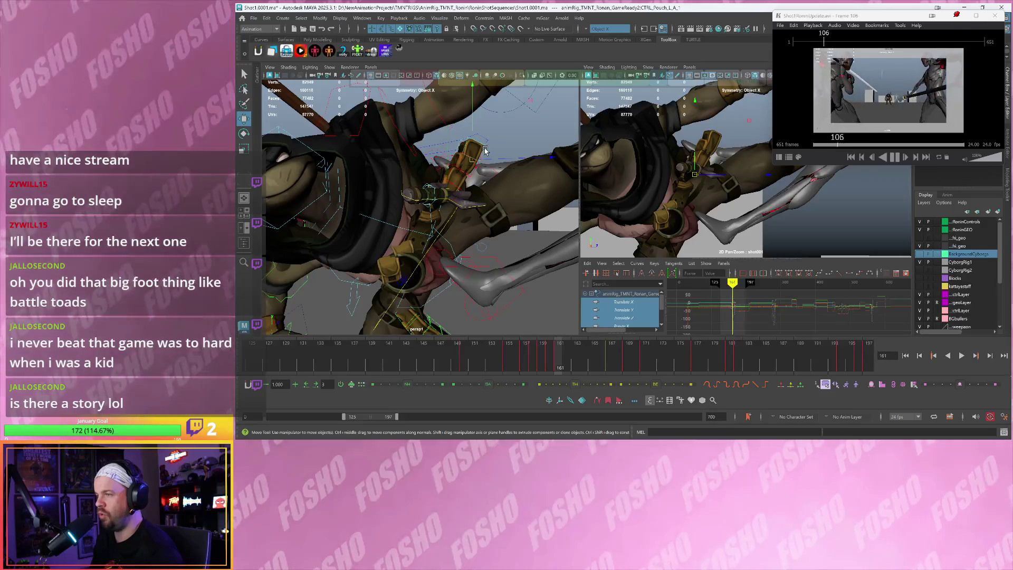
Tilt and rotate CTRL_Pouch_L_B_2, key it, then select CTRL_Pouch_R_A_1
{"action": "left_click", "coordinate": [478, 170]}
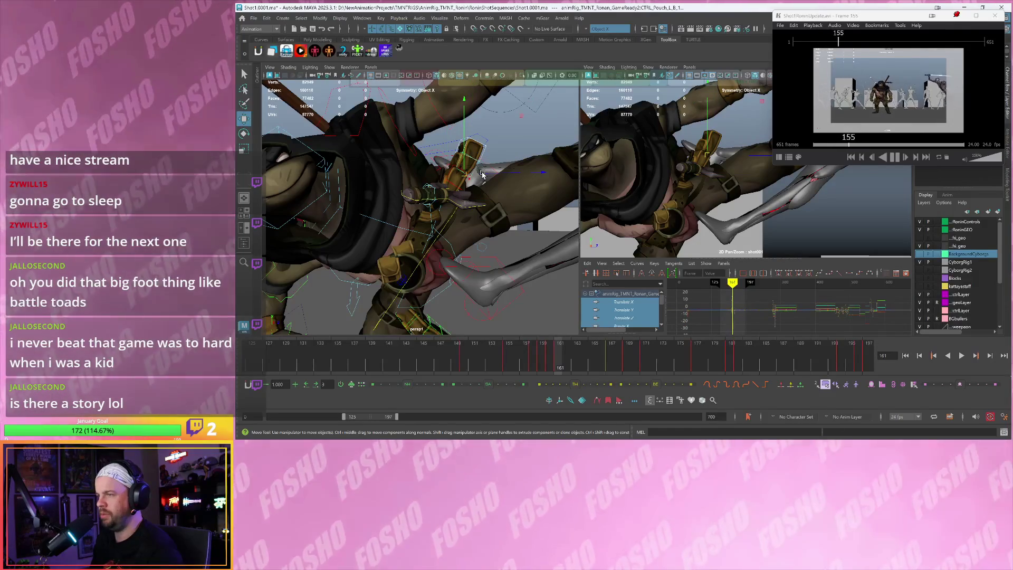
{"action": "key", "text": "e"}
{"action": "left_click_drag", "start_coordinate": [400, 200], "coordinate": [409, 211]}
{"action": "left_click_drag", "start_coordinate": [741, 167], "coordinate": [745, 171]}
{"action": "key", "text": "s"}
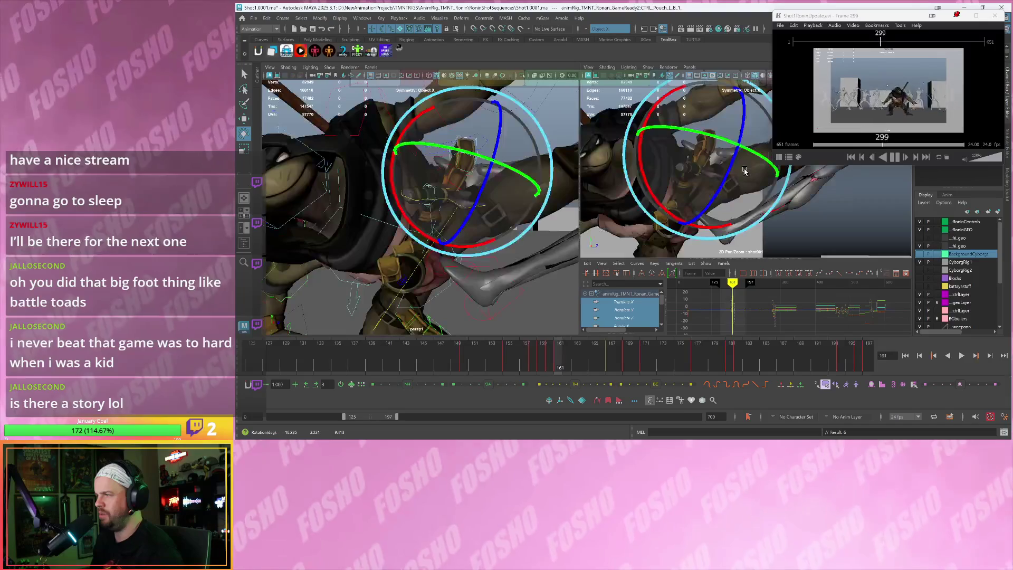
{"action": "key", "text": "w"}
{"action": "left_click_drag", "start_coordinate": [472, 224], "coordinate": [476, 227], "text": "alt"}
{"action": "left_click", "coordinate": [440, 268]}
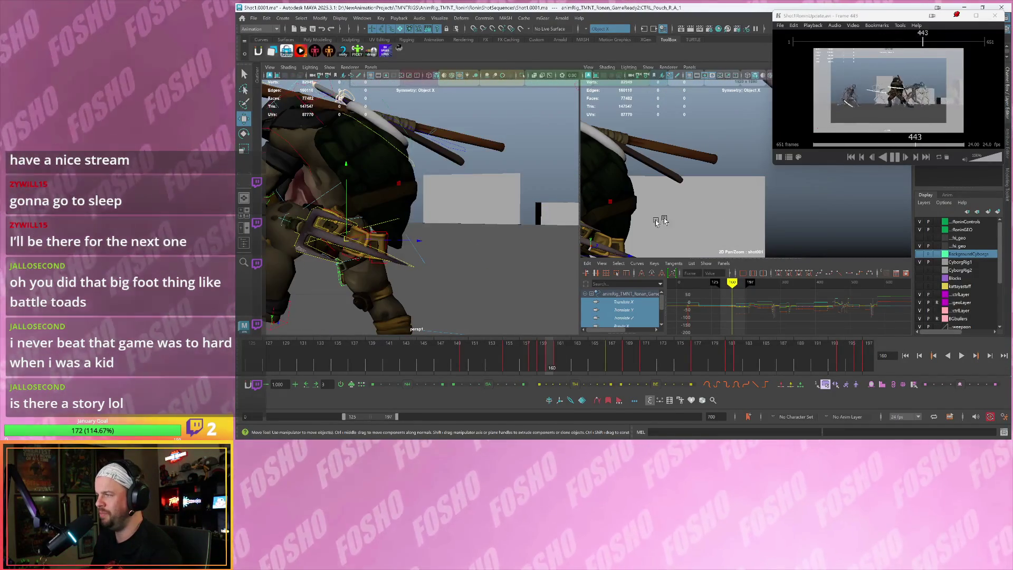
Select a right-side pouch, go to frame 161, and move it into a new position
{"action": "left_click_drag", "start_coordinate": [702, 206], "coordinate": [694, 184], "text": "alt"}
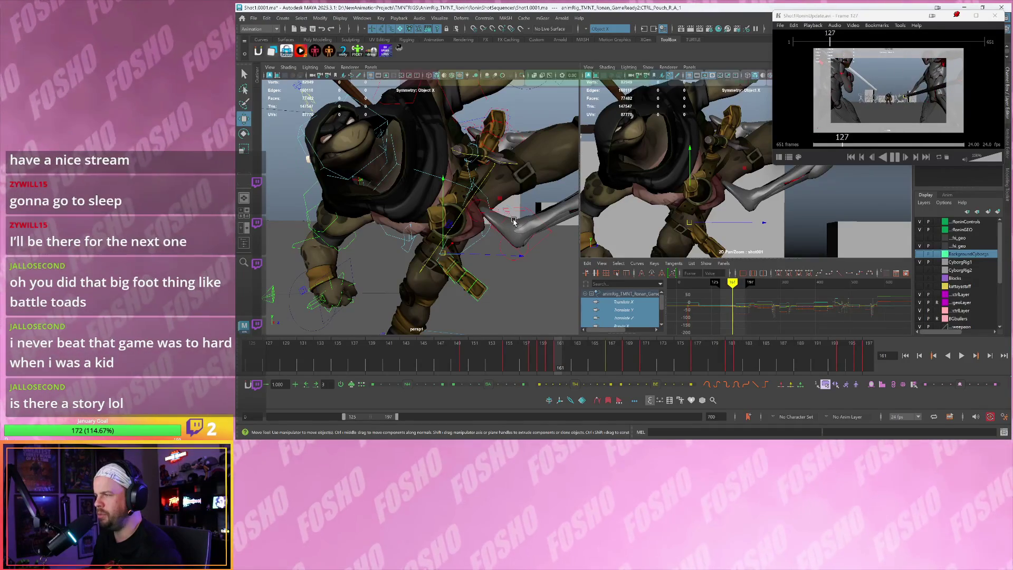
{"action": "left_click", "coordinate": [442, 265]}
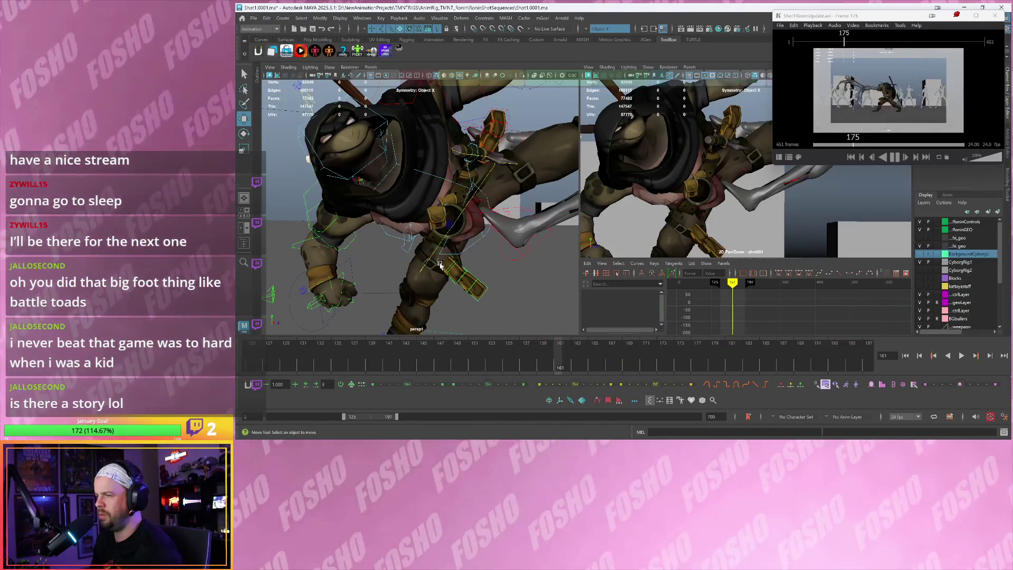
{"action": "left_click", "coordinate": [442, 264]}
{"action": "key", "text": "e"}
{"action": "key", "text": "f"}
{"action": "key", "text": "period"}
{"action": "key", "text": "w"}
{"action": "left_click_drag", "start_coordinate": [477, 247], "coordinate": [417, 258]}
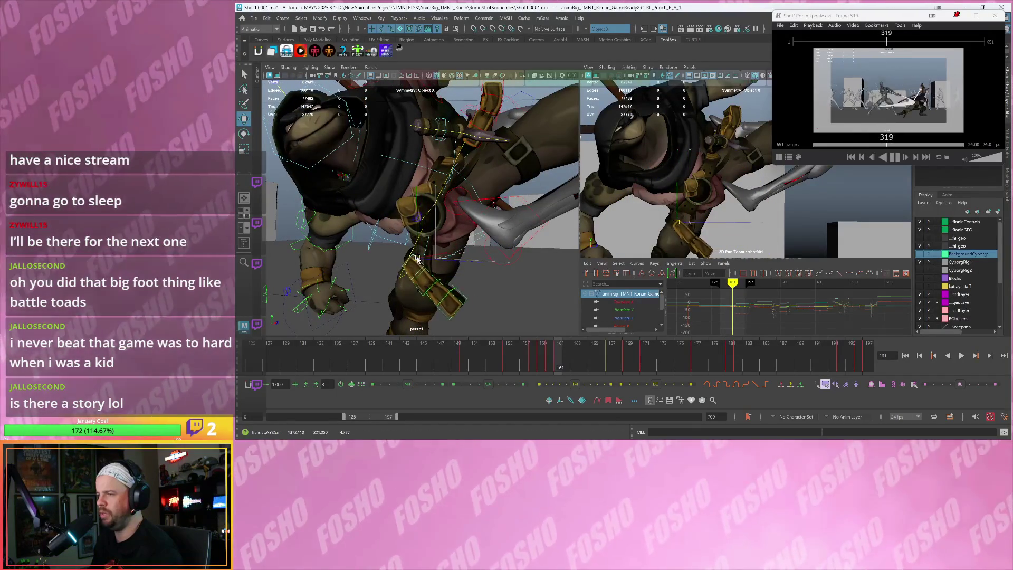
Rotate that right pouch in several passes to follow the kick
{"action": "key", "text": "e"}
{"action": "key", "text": "f"}
{"action": "left_click_drag", "start_coordinate": [433, 203], "coordinate": [652, 195]}
{"action": "left_click_drag", "start_coordinate": [629, 242], "coordinate": [684, 245]}
{"action": "key", "text": "w"}
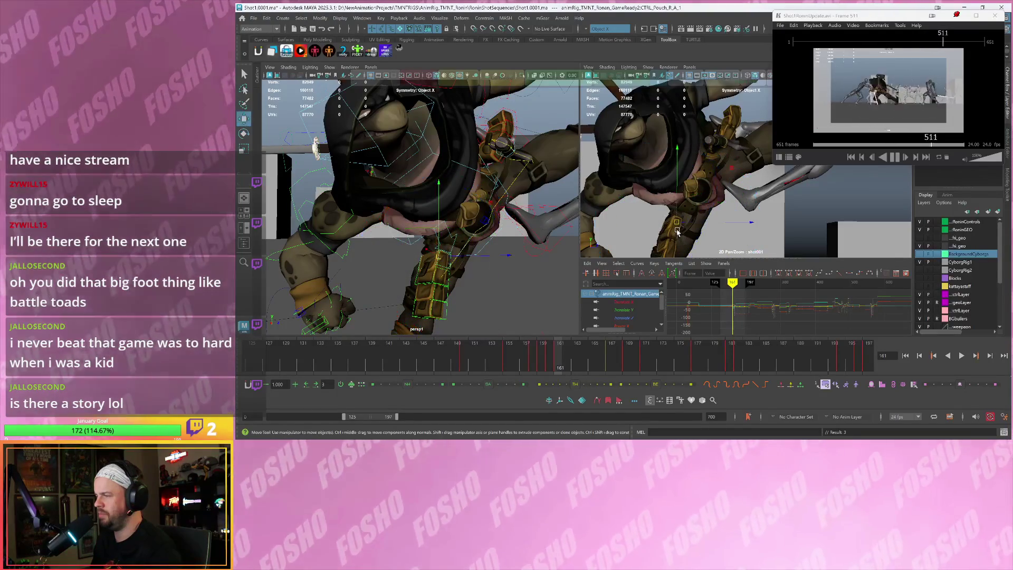
{"action": "key", "text": "e"}
{"action": "left_click_drag", "start_coordinate": [689, 213], "coordinate": [660, 233]}
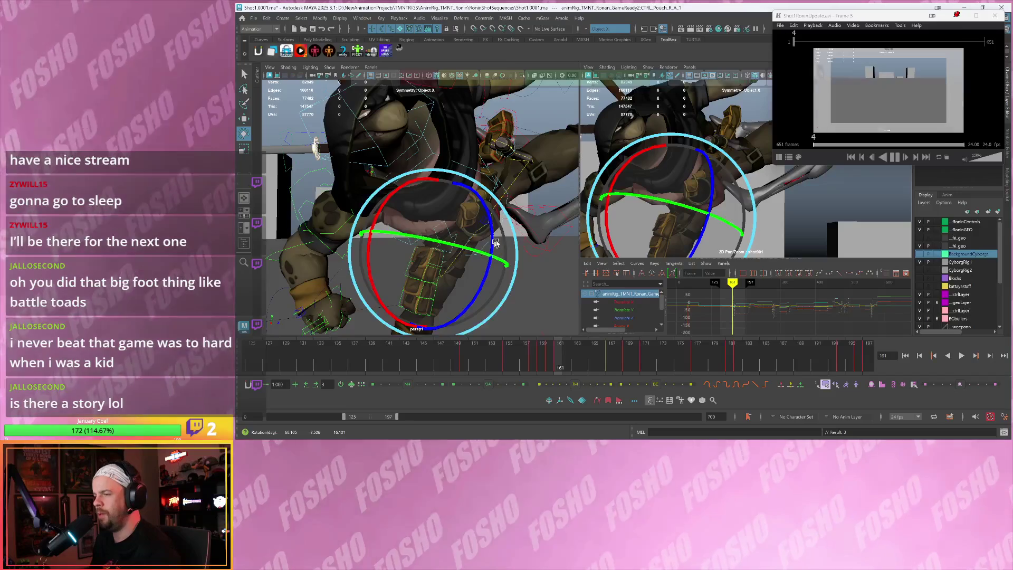
{"action": "left_click_drag", "start_coordinate": [492, 244], "coordinate": [504, 237]}
{"action": "key", "text": "w"}
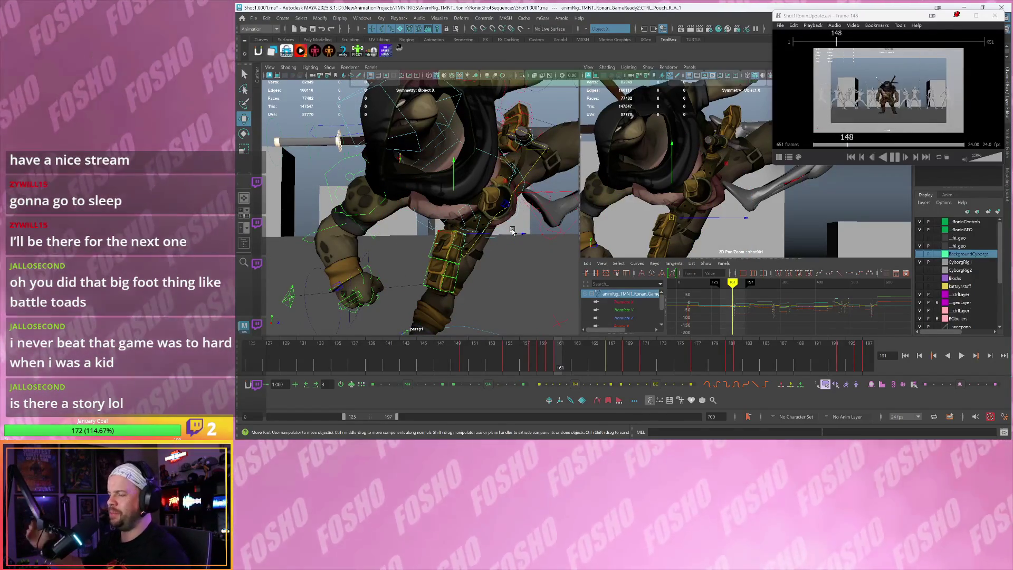
Select CTRL_Pouch_R_B_1 and rotate it around its X axis
{"action": "left_click_drag", "start_coordinate": [621, 200], "coordinate": [627, 173]}
{"action": "right_click_drag", "start_coordinate": [490, 236], "coordinate": [446, 270], "text": "alt"}
{"action": "left_click", "coordinate": [431, 269]}
{"action": "key", "text": "e"}
{"action": "key", "text": "w"}
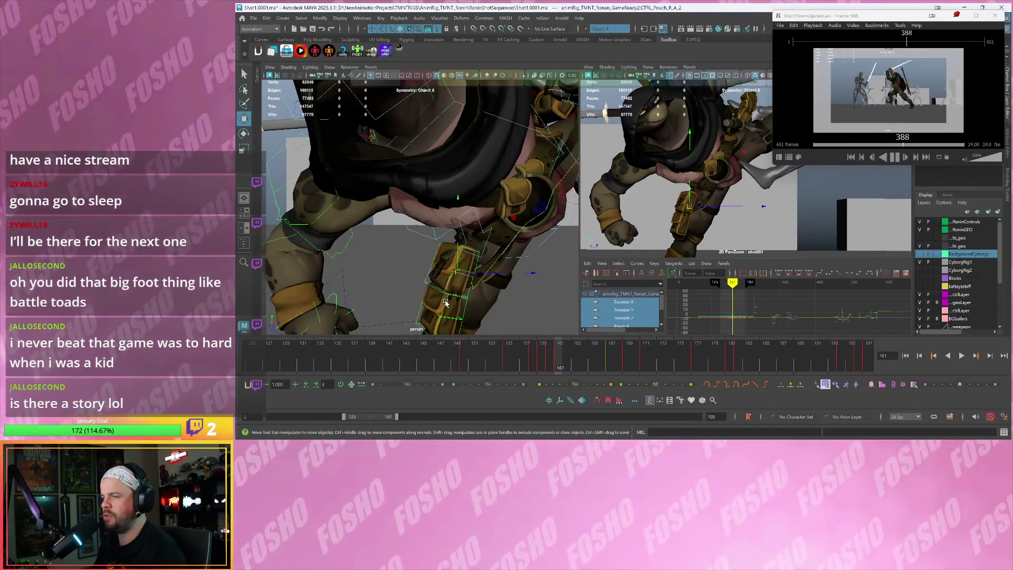
{"action": "left_click", "coordinate": [446, 303]}
{"action": "key", "text": "e"}
{"action": "left_click_drag", "start_coordinate": [413, 245], "coordinate": [440, 237]}
{"action": "key", "text": "w"}
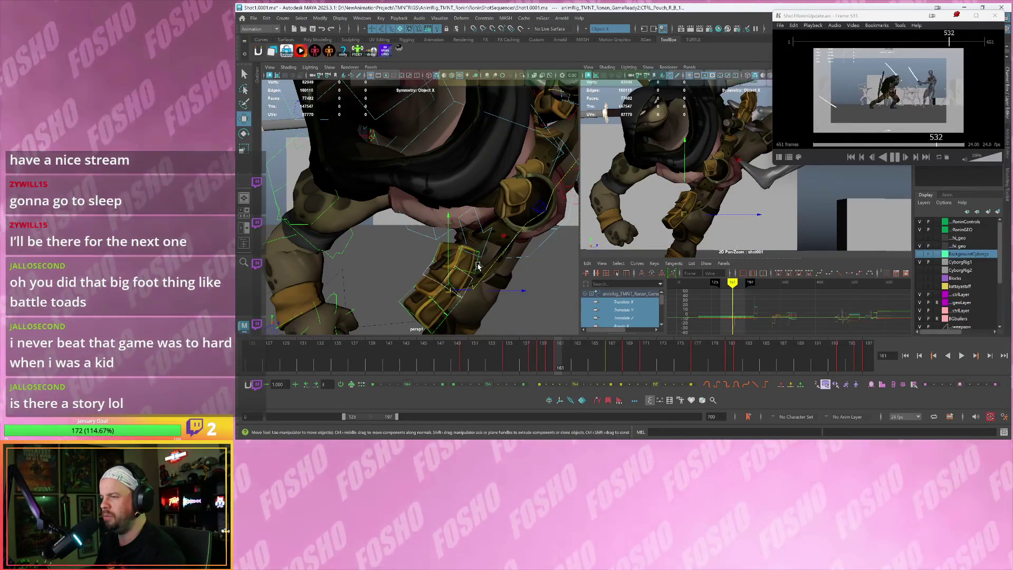
Move CTRL_Pouch_R_A_1 into place
{"action": "left_click", "coordinate": [478, 265]}
{"action": "mouse_move", "coordinate": [691, 201]}
{"action": "left_mouse_down"}
{"action": "mouse_move", "coordinate": [707, 204]}
{"action": "mouse_move", "coordinate": [649, 205]}
{"action": "left_mouse_up"}
{"action": "key", "text": "e"}
Step through frames 160–163 to review the right pouch pose
{"action": "key", "text": "alt+comma"}
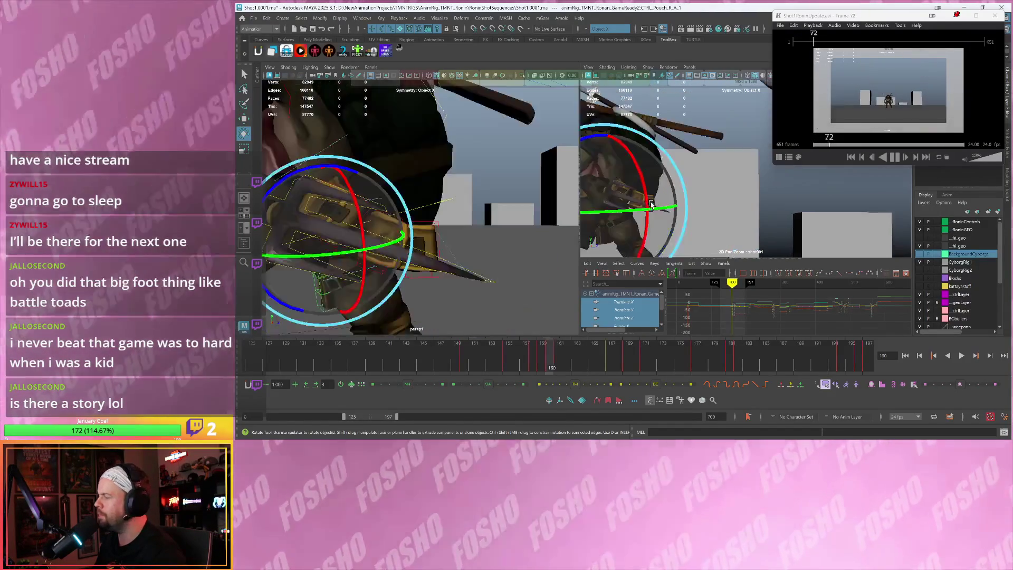
{"action": "key", "text": "alt+period"}
{"action": "key", "text": "alt+period"}
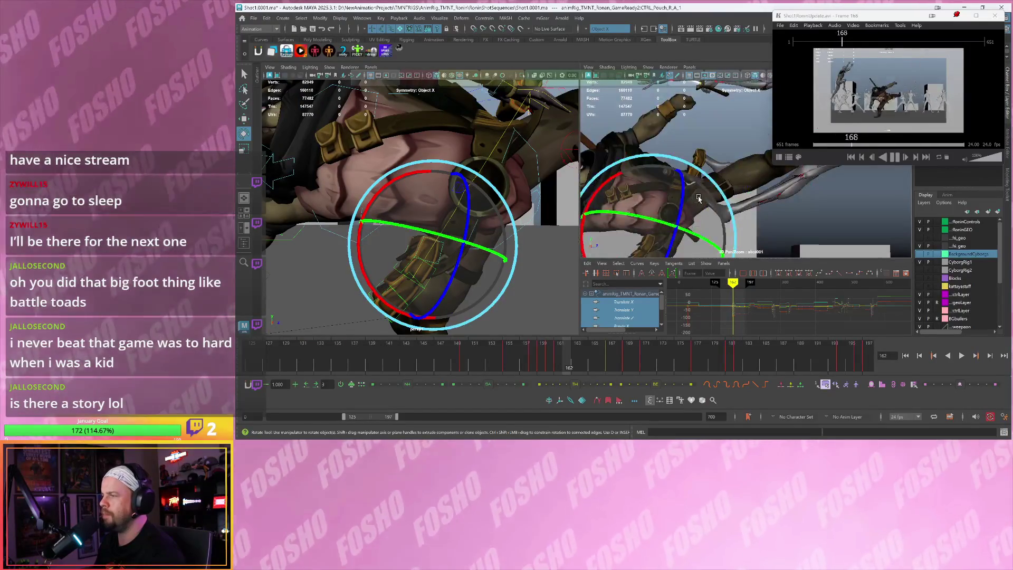
{"action": "left_click_drag", "start_coordinate": [701, 198], "coordinate": [663, 185], "text": "alt"}
{"action": "key", "text": "alt+comma"}
{"action": "key", "text": "alt+comma"}
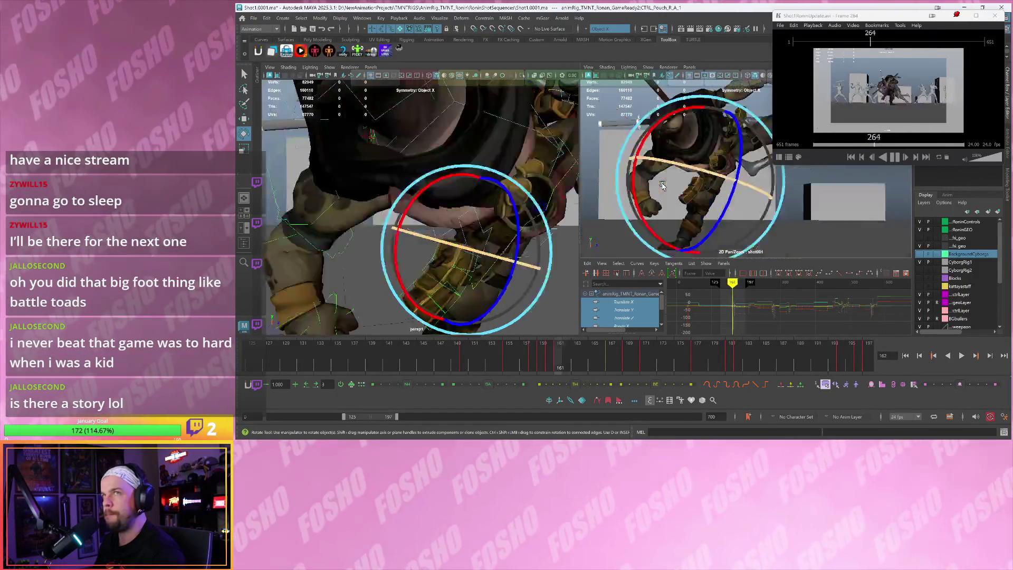
{"action": "key", "text": "period"}
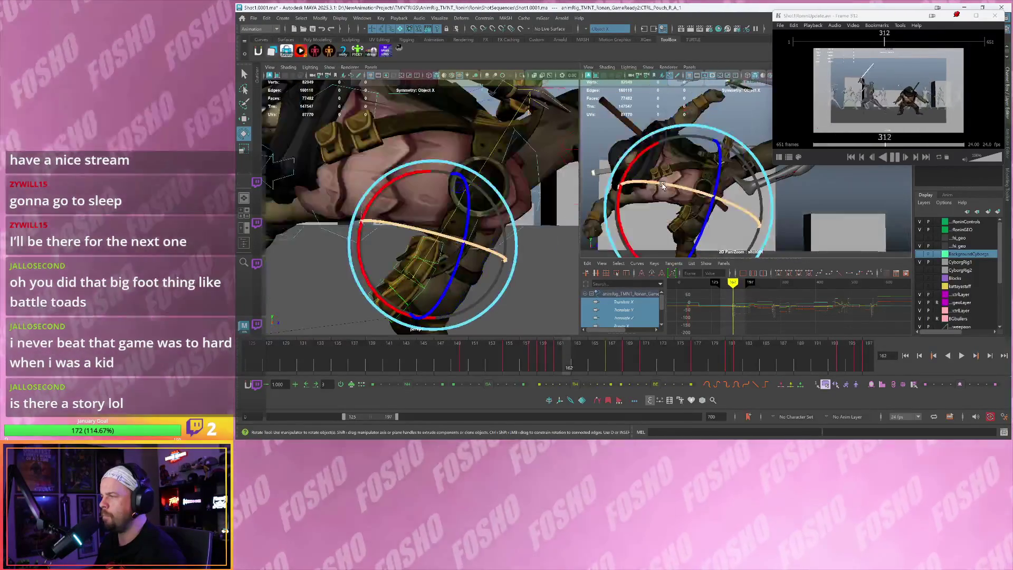
{"action": "key", "text": "period"}
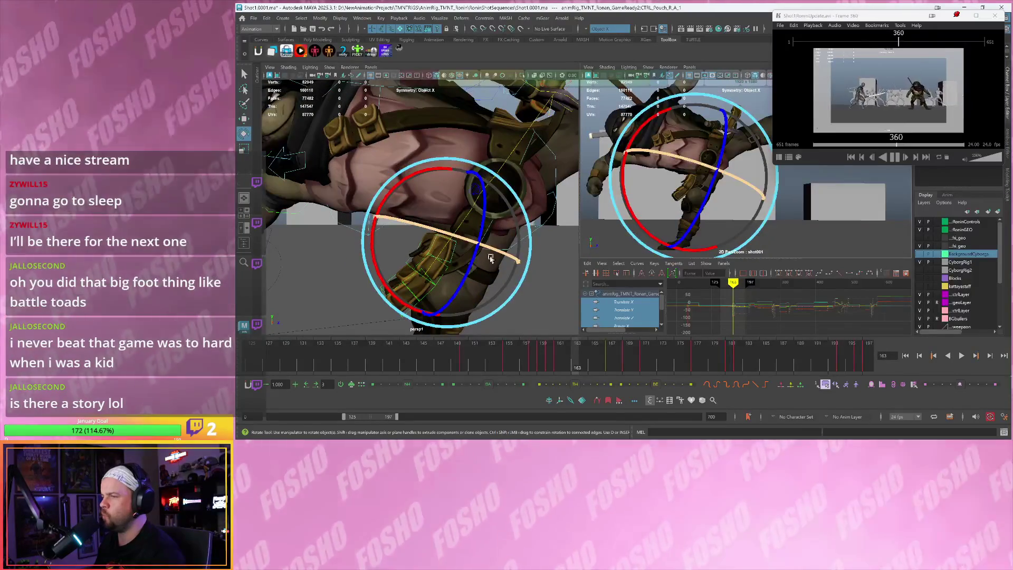
At frame 163, rotate CTRL_Pouch_R_A_1 to a new angle, then select CTRL_Pouch_R_B_2
{"action": "key", "text": "w"}
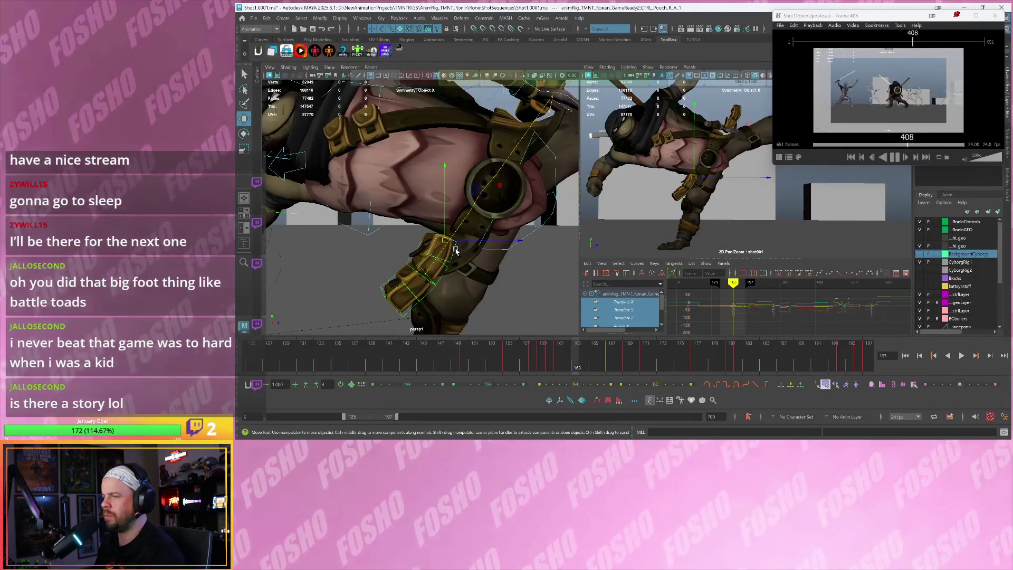
{"action": "left_click", "coordinate": [456, 251]}
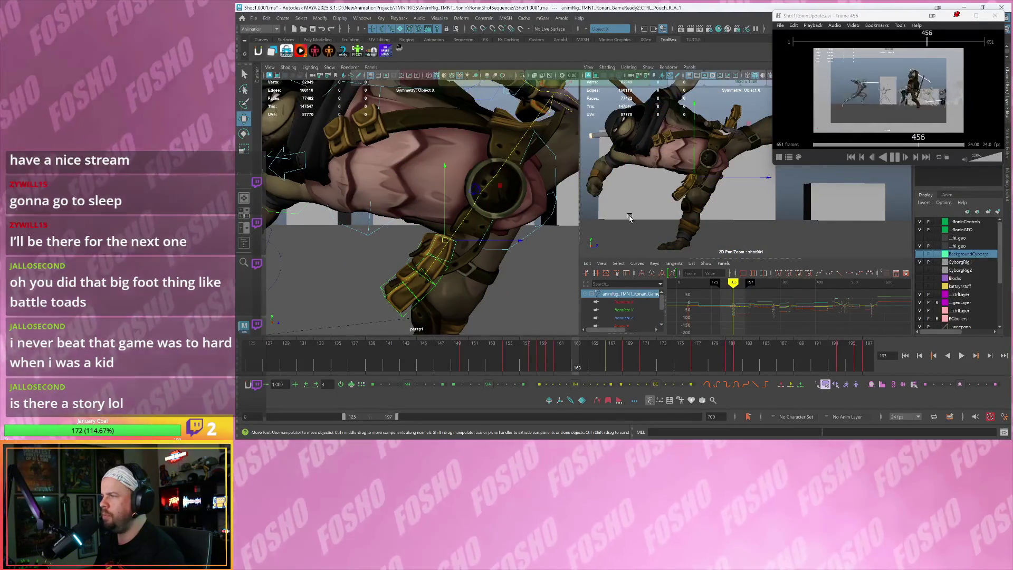
{"action": "key", "text": "e"}
{"action": "left_click_drag", "start_coordinate": [681, 222], "coordinate": [652, 224]}
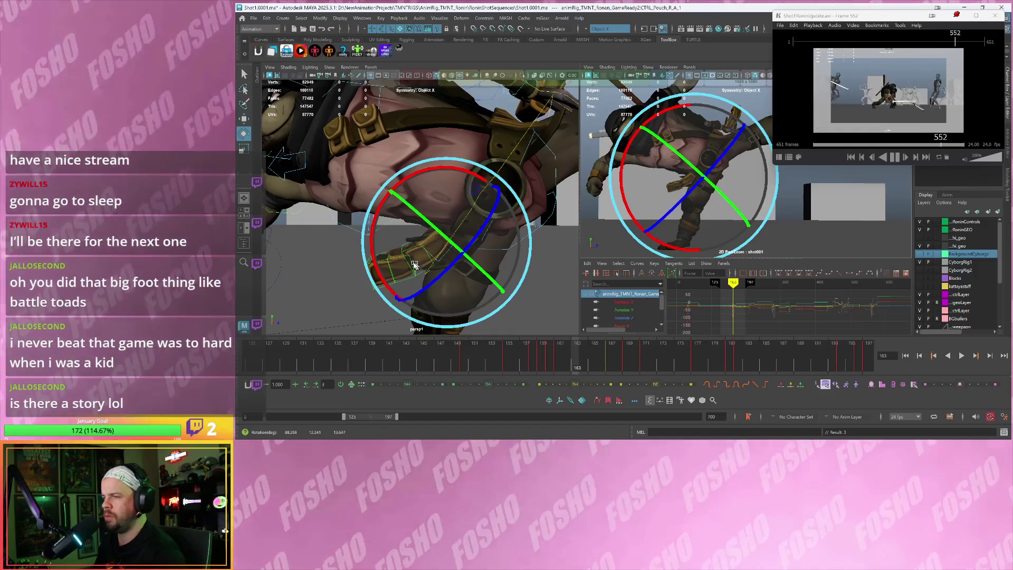
{"action": "key", "text": "w"}
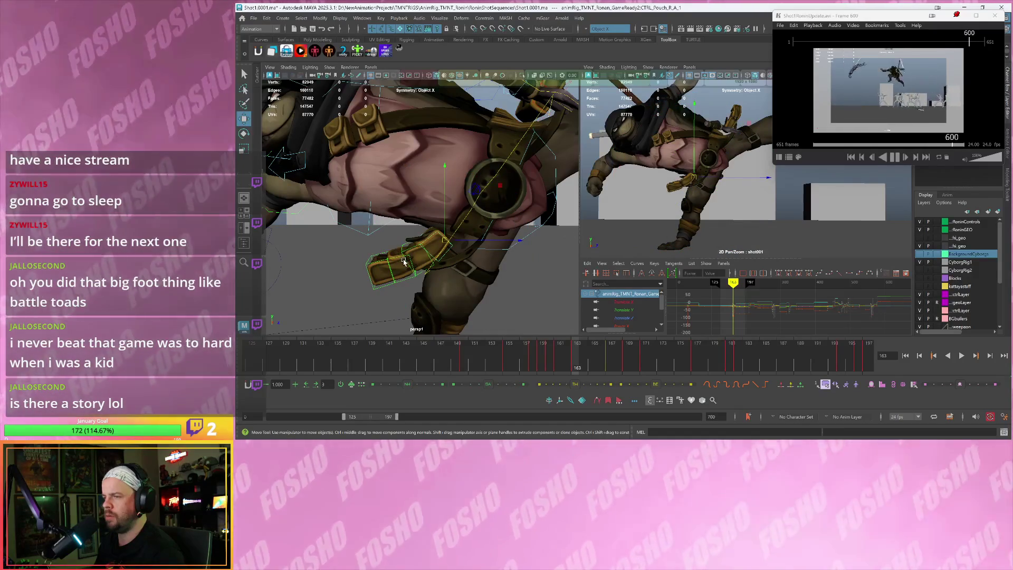
{"action": "left_click", "coordinate": [401, 265]}
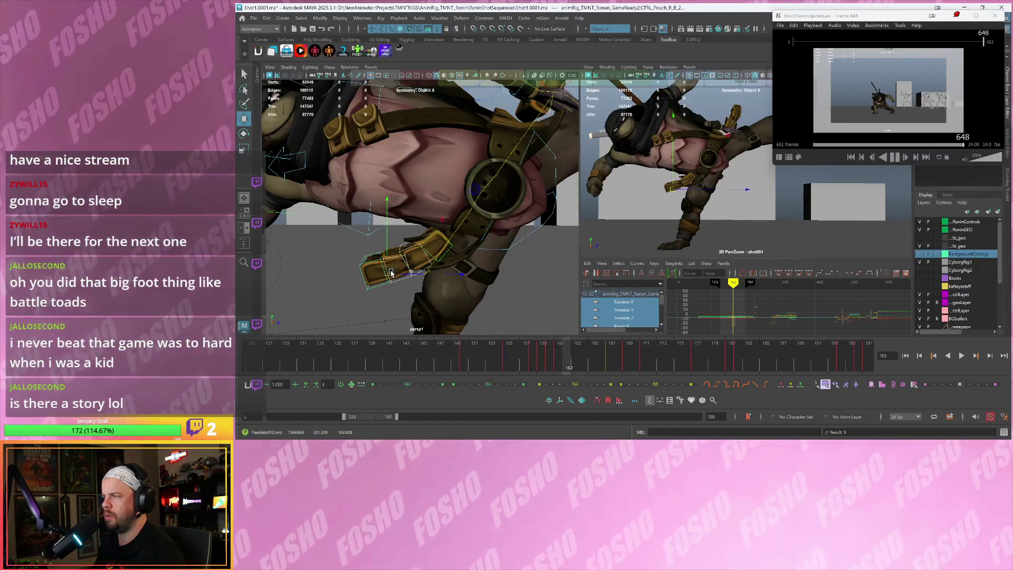
{"action": "left_click_drag", "start_coordinate": [497, 209], "coordinate": [457, 232], "text": "alt"}
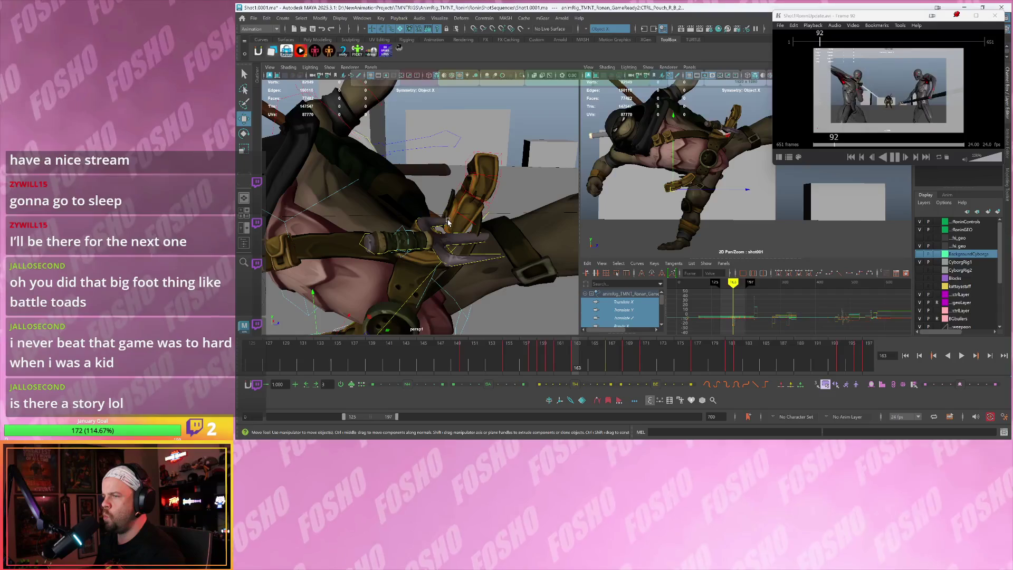
Rotate the pouch control to a better angle and shift it up and left
{"action": "left_click", "coordinate": [448, 220]}
{"action": "key", "text": "e"}
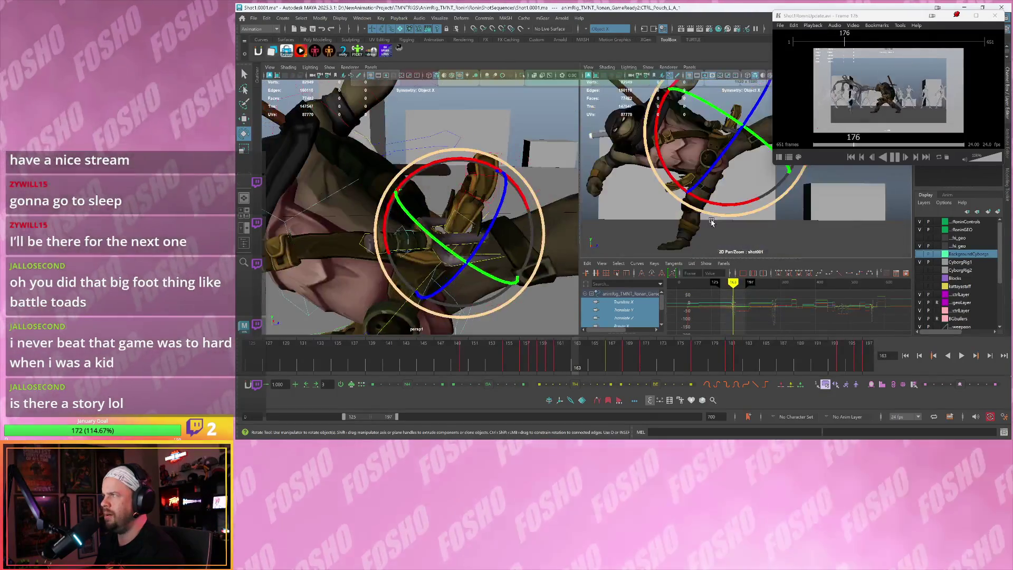
{"action": "mouse_move", "coordinate": [712, 223]}
{"action": "left_mouse_down"}
{"action": "mouse_move", "coordinate": [744, 181]}
{"action": "mouse_move", "coordinate": [727, 133]}
{"action": "left_mouse_up"}
{"action": "key", "text": "w"}
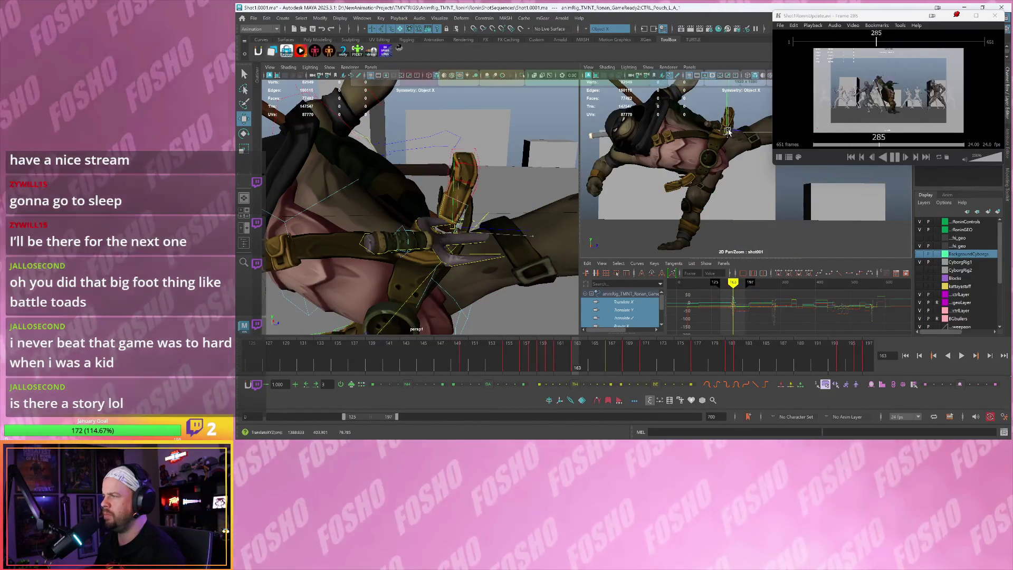
{"action": "left_click_drag", "start_coordinate": [459, 197], "coordinate": [459, 202], "text": "alt"}
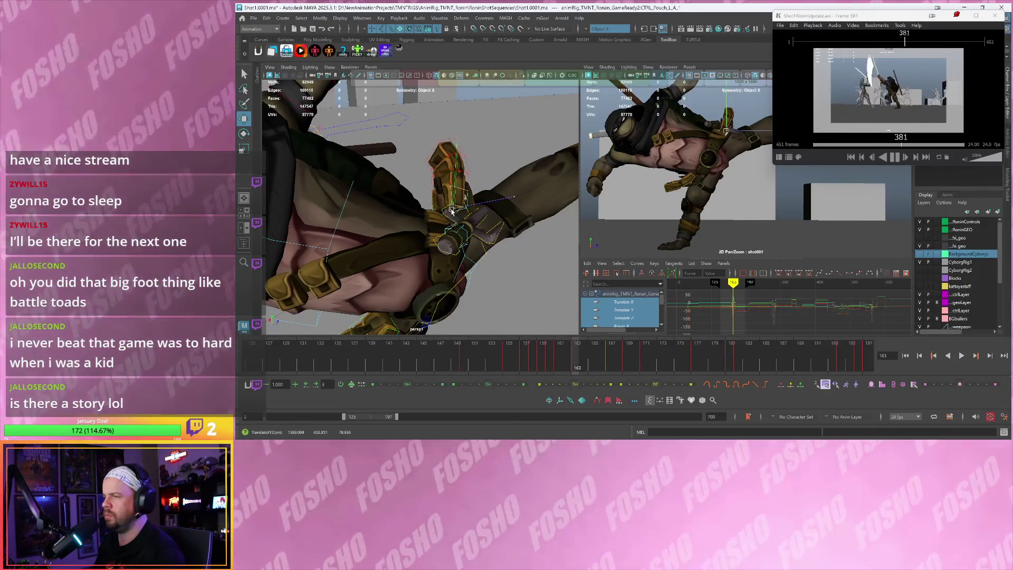
{"action": "key", "text": "e"}
{"action": "key", "text": "w"}
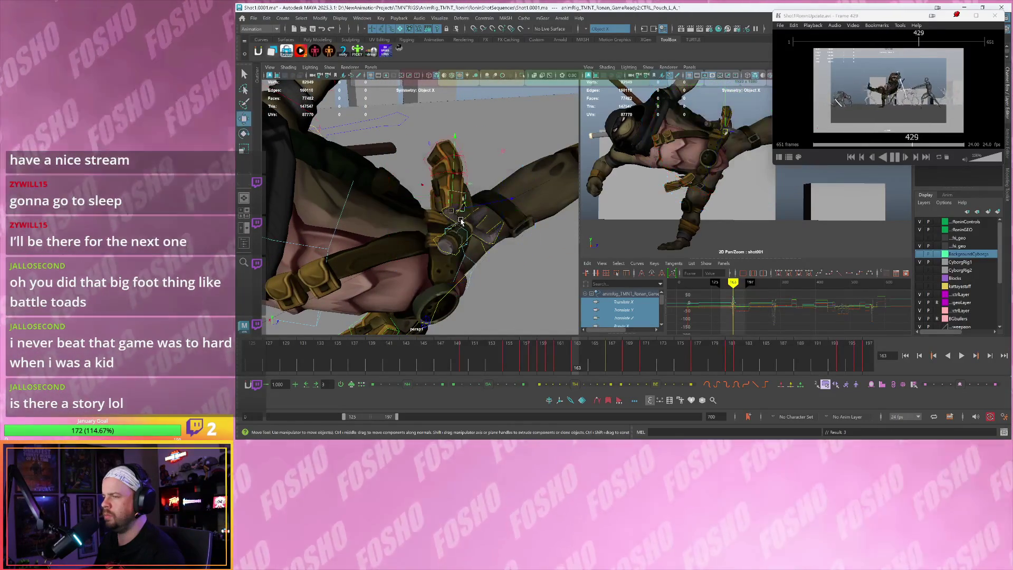
{"action": "left_click_drag", "start_coordinate": [436, 201], "coordinate": [435, 201]}
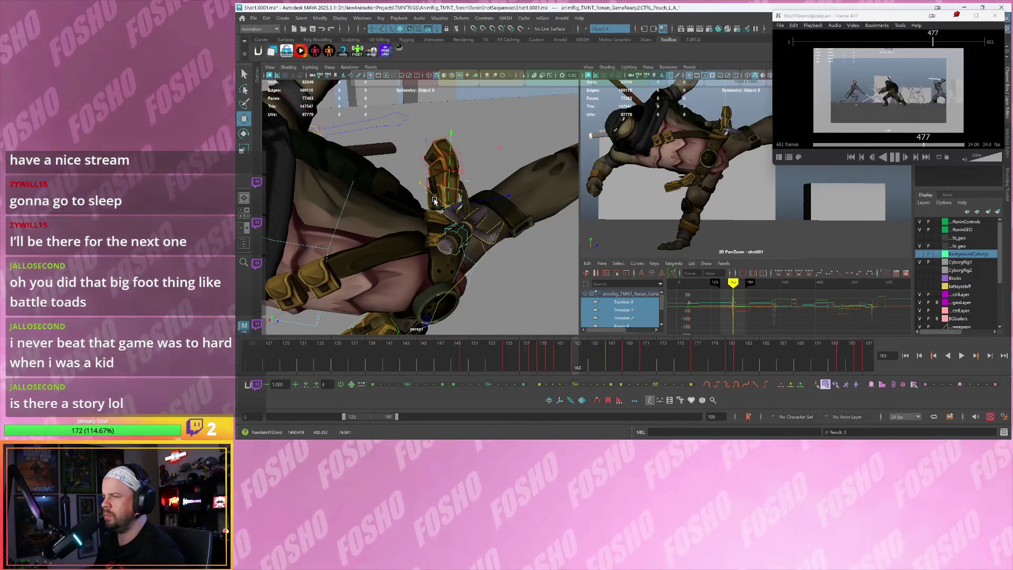
Nudge the pouch into a new position and compare frames 163 and 164
{"action": "left_click", "coordinate": [433, 154]}
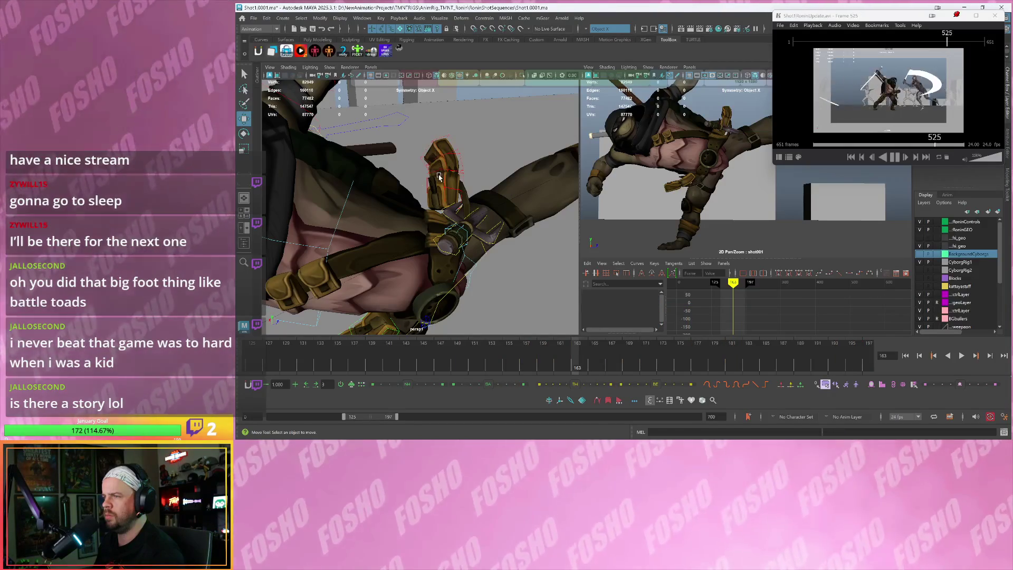
{"action": "left_click", "coordinate": [439, 177]}
{"action": "key", "text": "e"}
{"action": "key", "text": "w"}
{"action": "left_click_drag", "start_coordinate": [447, 175], "coordinate": [449, 174]}
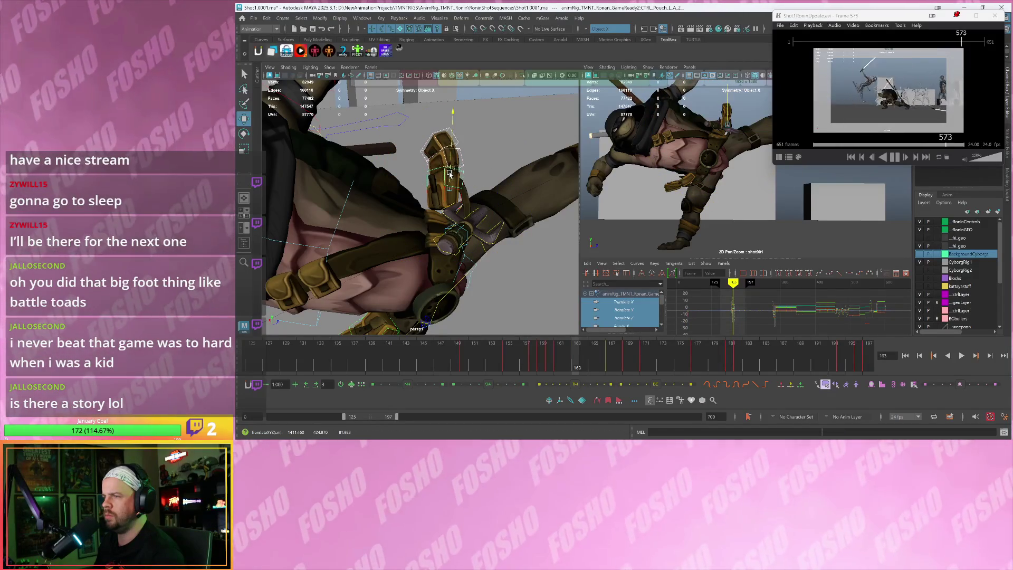
{"action": "key", "text": "alt+period"}
{"action": "key", "text": "alt+comma"}
{"action": "key", "text": "alt+period"}
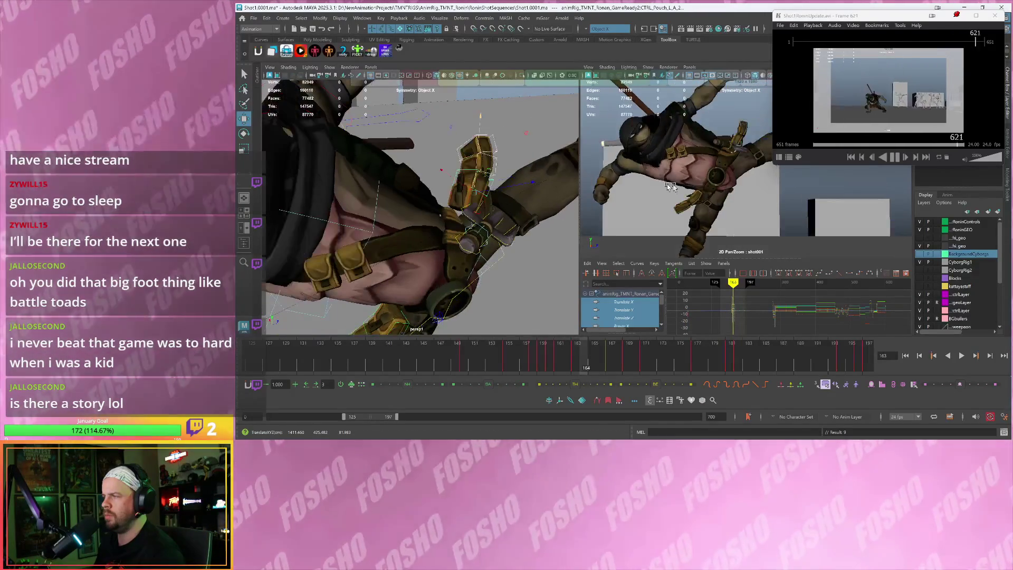
{"action": "key", "text": "alt+comma"}
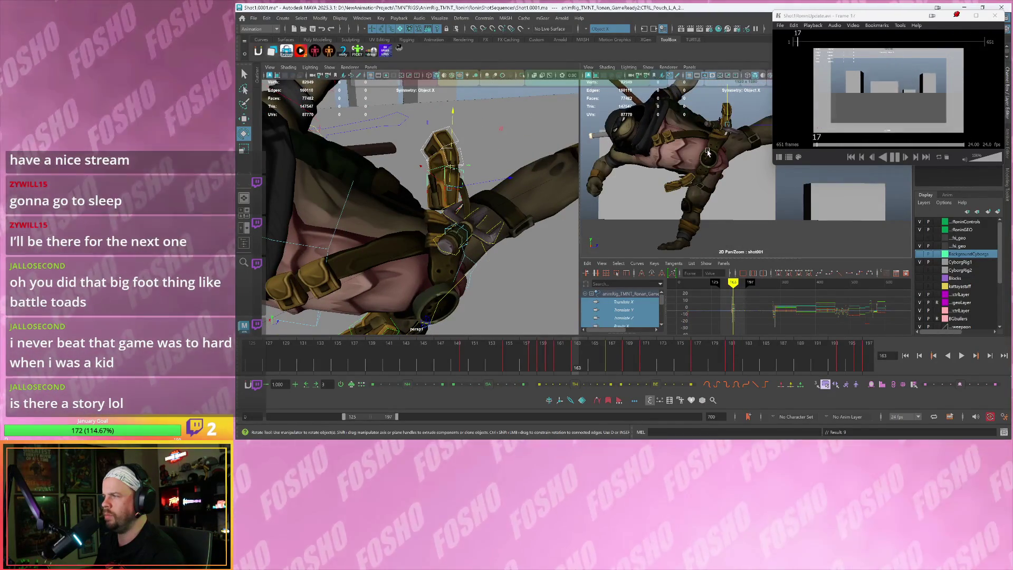
Adjust the pouch angle at frame 163, then check frames 162–165 in the shot camera
{"action": "left_click_drag", "start_coordinate": [706, 154], "coordinate": [694, 161]}
{"action": "key", "text": "w"}
{"action": "left_click_drag", "start_coordinate": [475, 211], "coordinate": [411, 223], "text": "alt"}
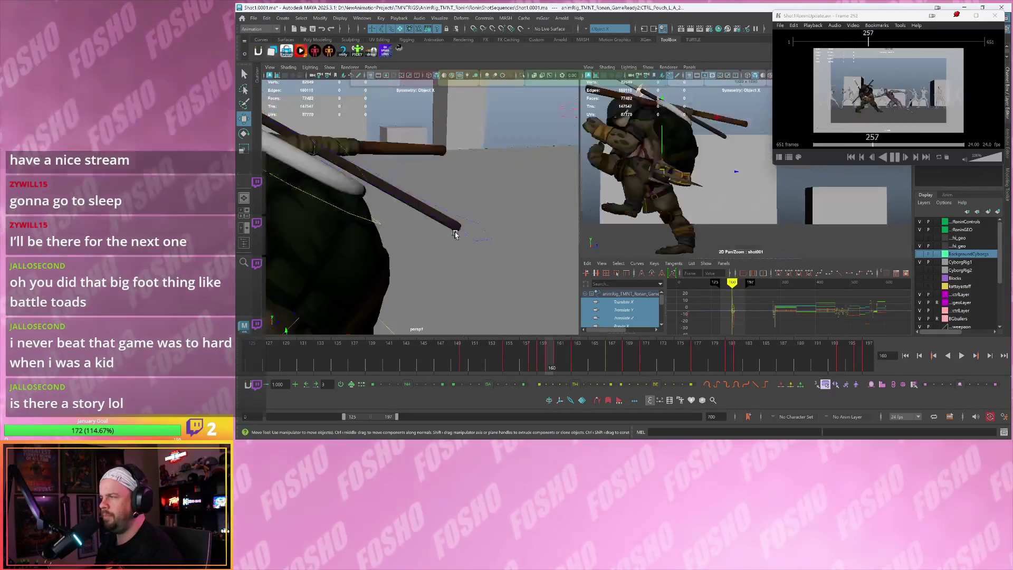
{"action": "key", "text": "backslash"}
{"action": "key", "text": "alt+comma"}
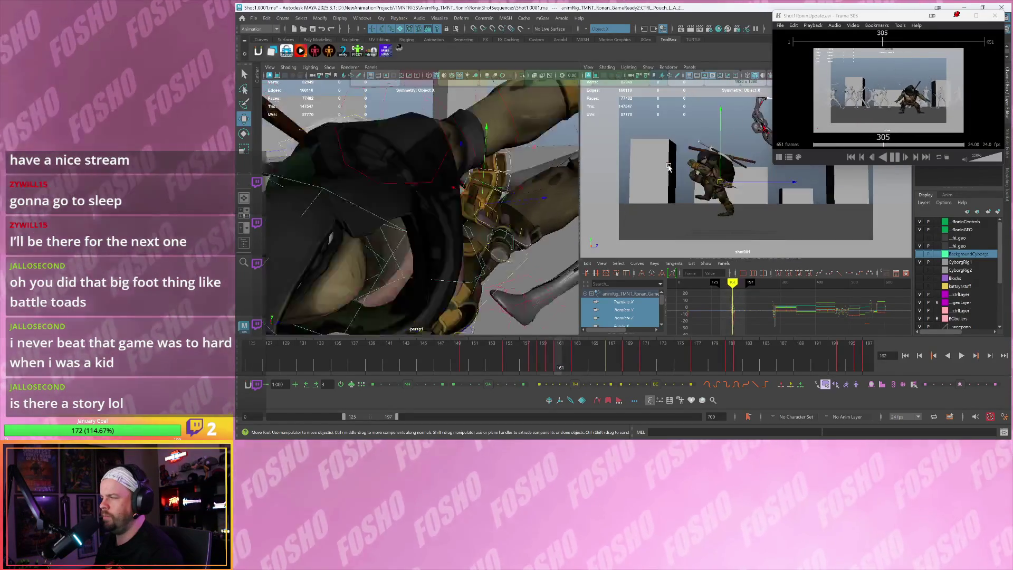
{"action": "left_click_drag", "start_coordinate": [825, 23], "coordinate": [841, 26]}
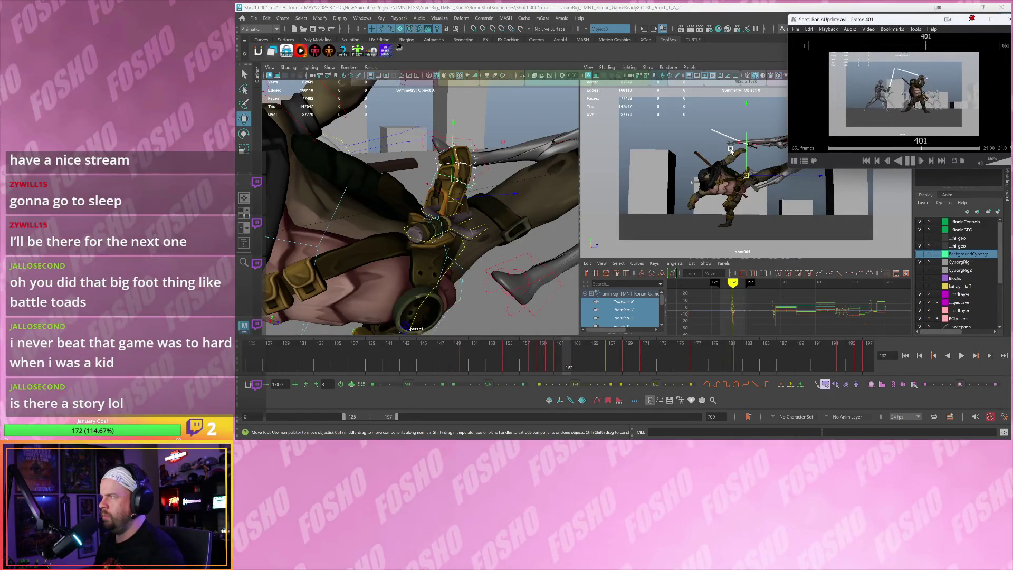
{"action": "scroll", "coordinate": [731, 150], "scroll_direction": "up", "scroll_amount": 3}
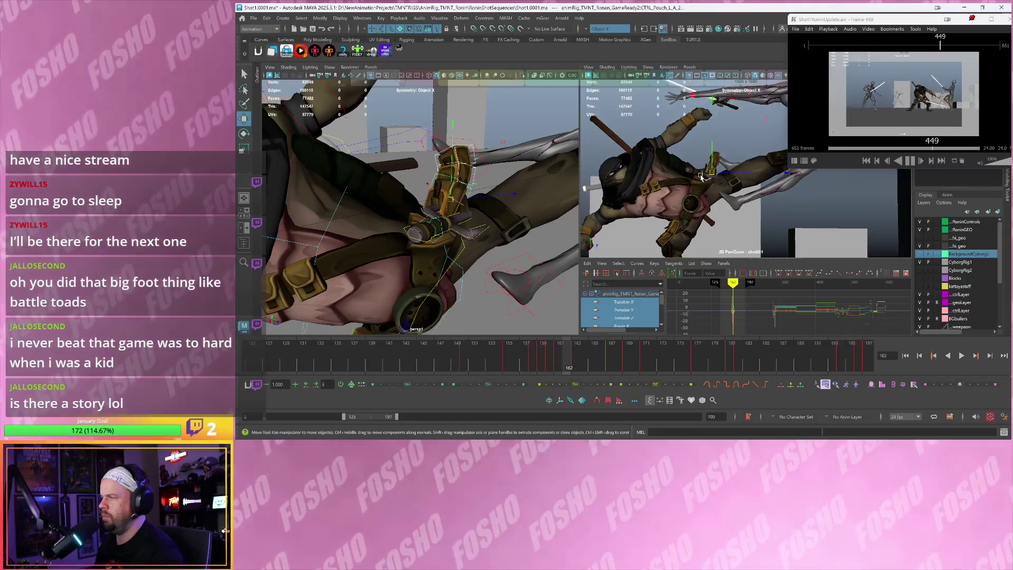
{"action": "key", "text": "alt+period"}
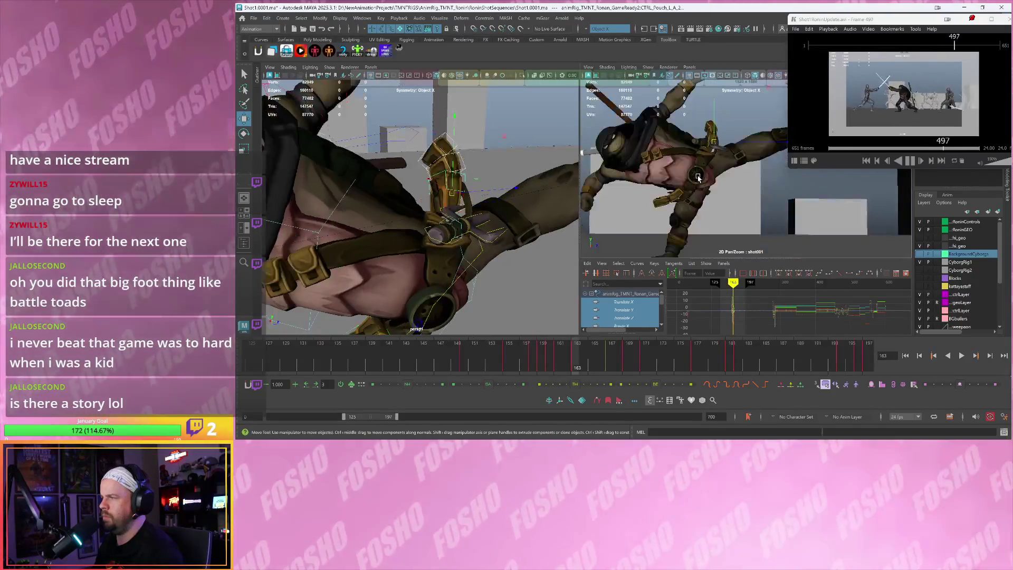
{"action": "key", "text": "alt+period"}
{"action": "key", "text": "alt+period"}
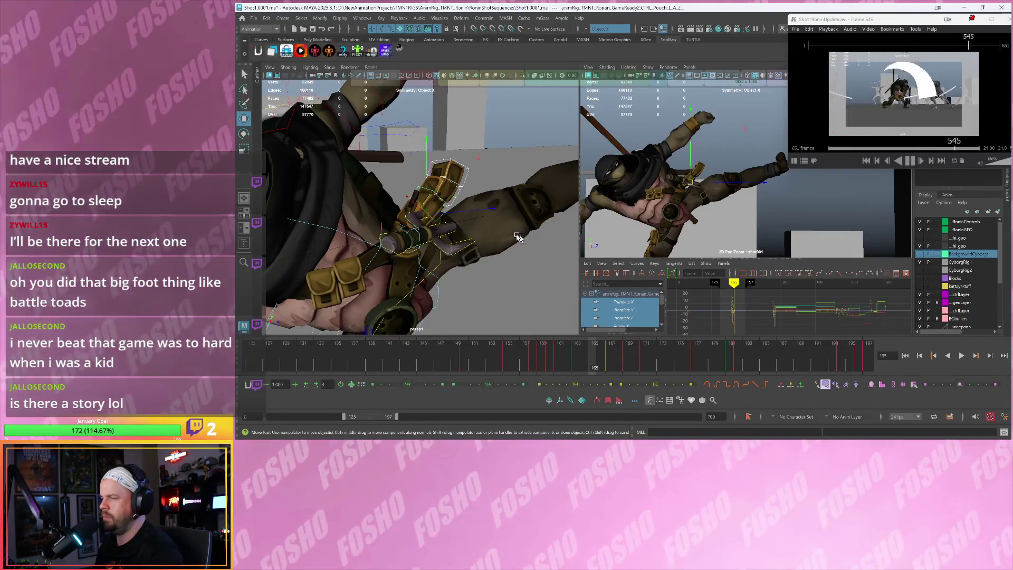
{"action": "left_click", "coordinate": [497, 214]}
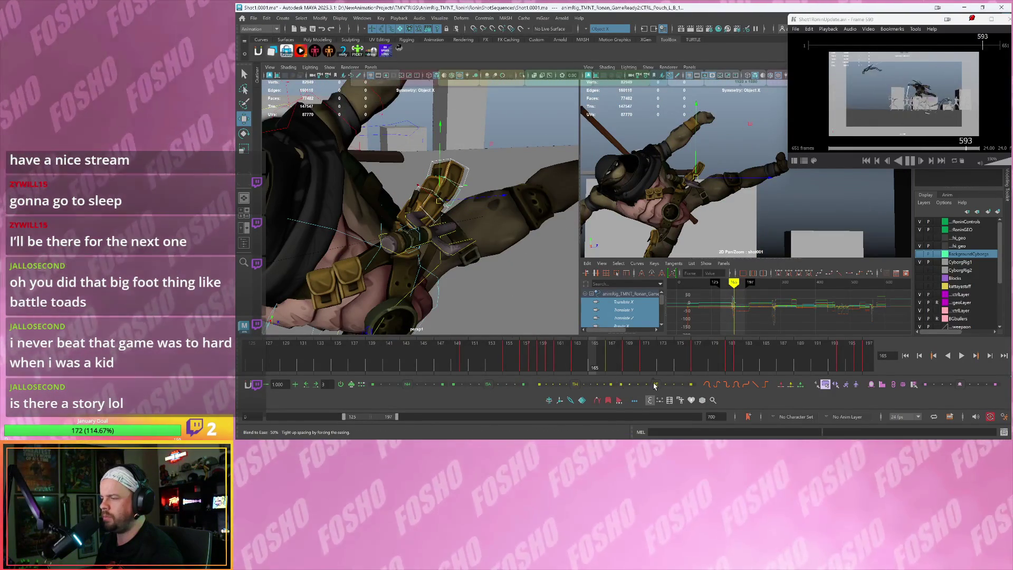
Try easing the pouch pose toward neighbouring keys at frame 167, then undo
{"action": "left_click_drag", "start_coordinate": [656, 384], "coordinate": [645, 388]}
{"action": "key", "text": "alt+period"}
{"action": "key", "text": "alt+period"}
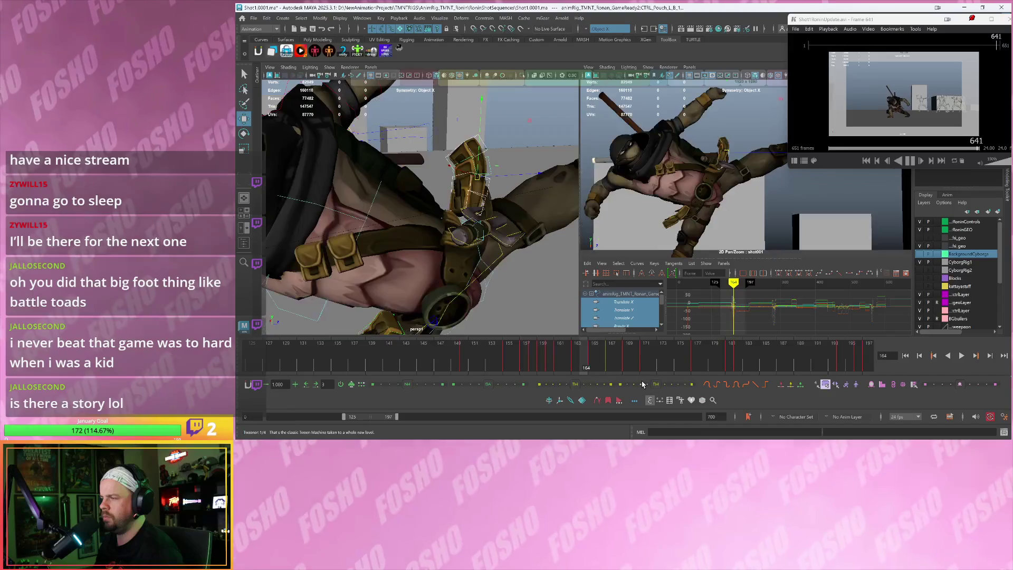
{"action": "left_click_drag", "start_coordinate": [657, 386], "coordinate": [640, 388]}
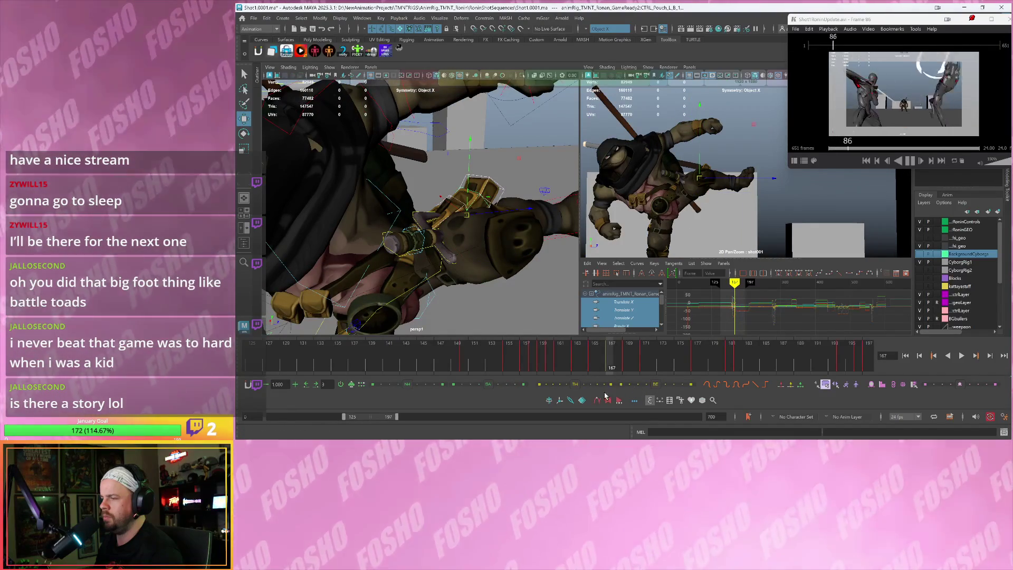
{"action": "left_click", "coordinate": [573, 386]}
{"action": "left_click_drag", "start_coordinate": [554, 391], "coordinate": [554, 391]}
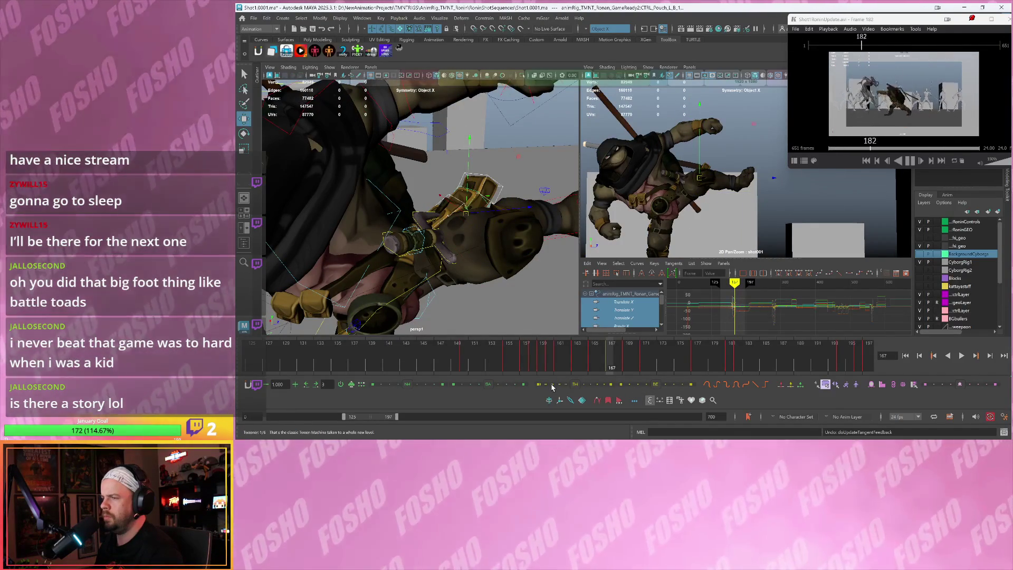
{"action": "key", "text": "ctrl+z"}
Review the keys around frames 160–170 and delete the pouch key at frame 166
{"action": "key", "text": "alt+period"}
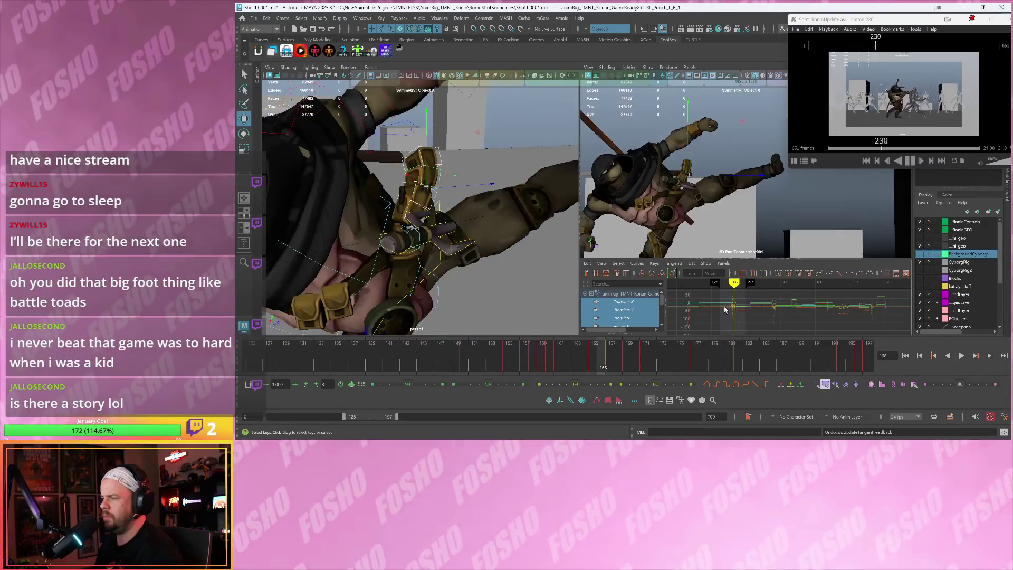
{"action": "right_click_drag", "start_coordinate": [733, 316], "coordinate": [756, 316], "text": "alt+shift"}
{"action": "left_click_drag", "start_coordinate": [758, 295], "coordinate": [717, 327]}
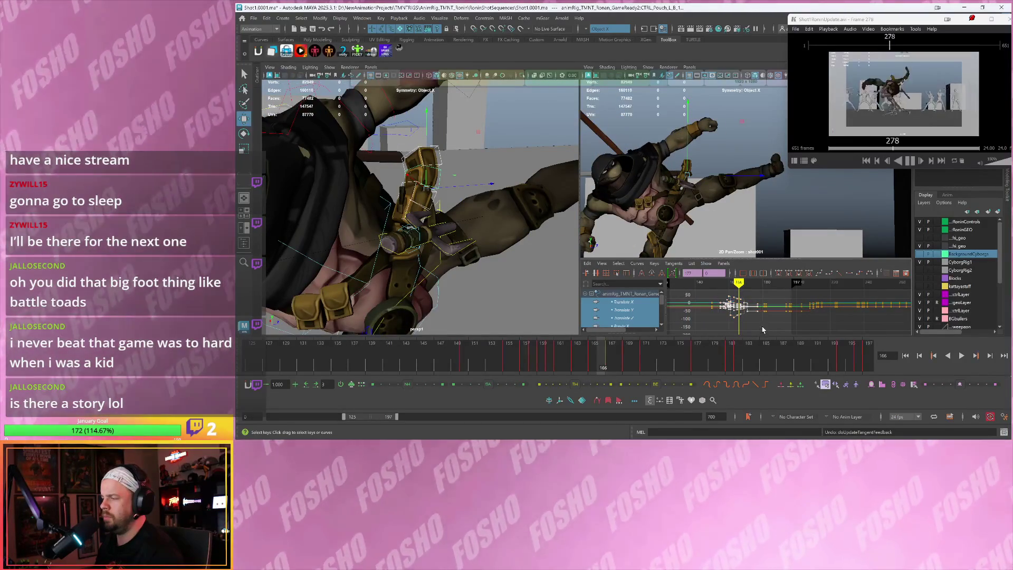
{"action": "key", "text": "alt+v"}
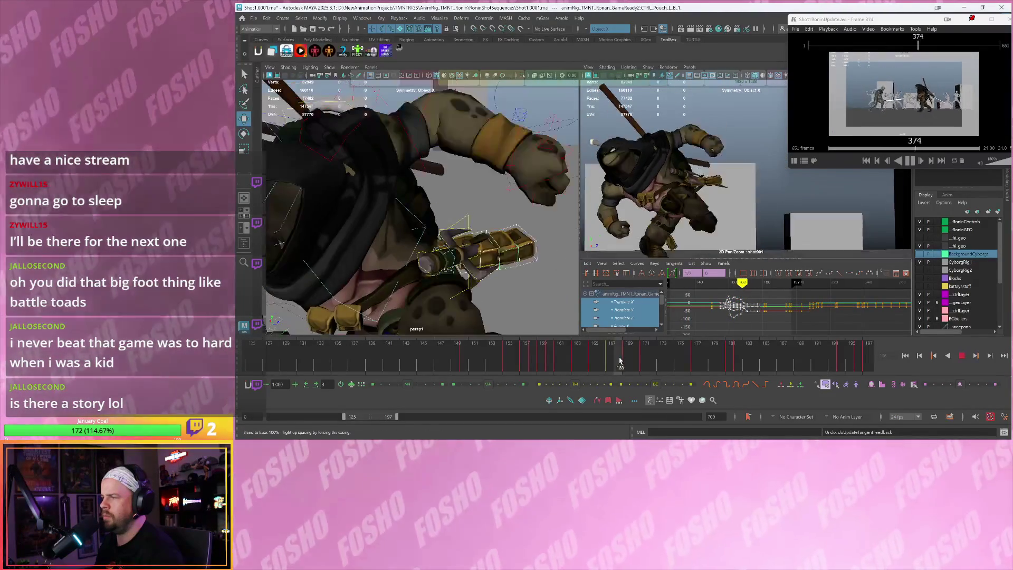
{"action": "left_click", "coordinate": [609, 364]}
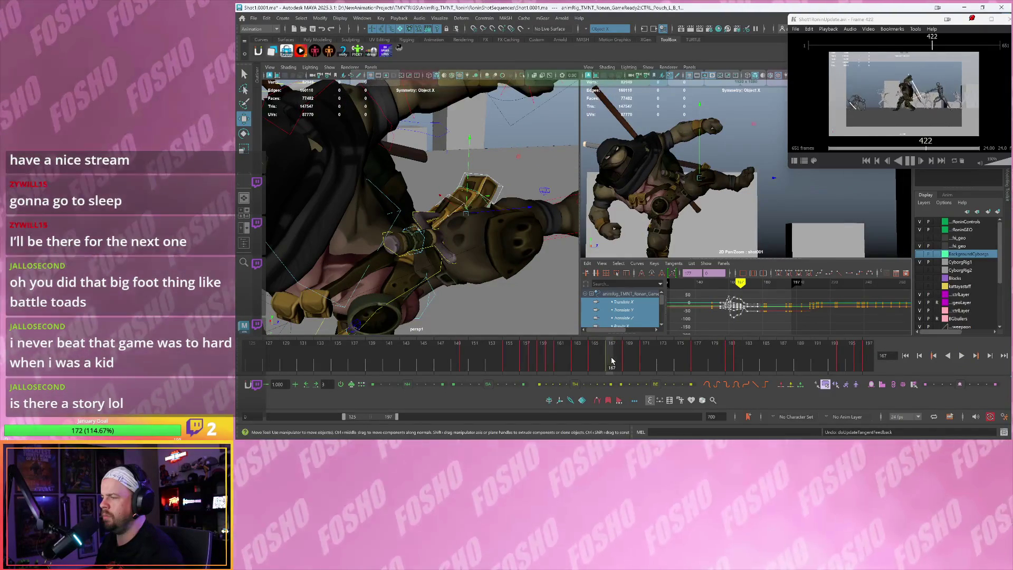
{"action": "key", "text": "Delete"}
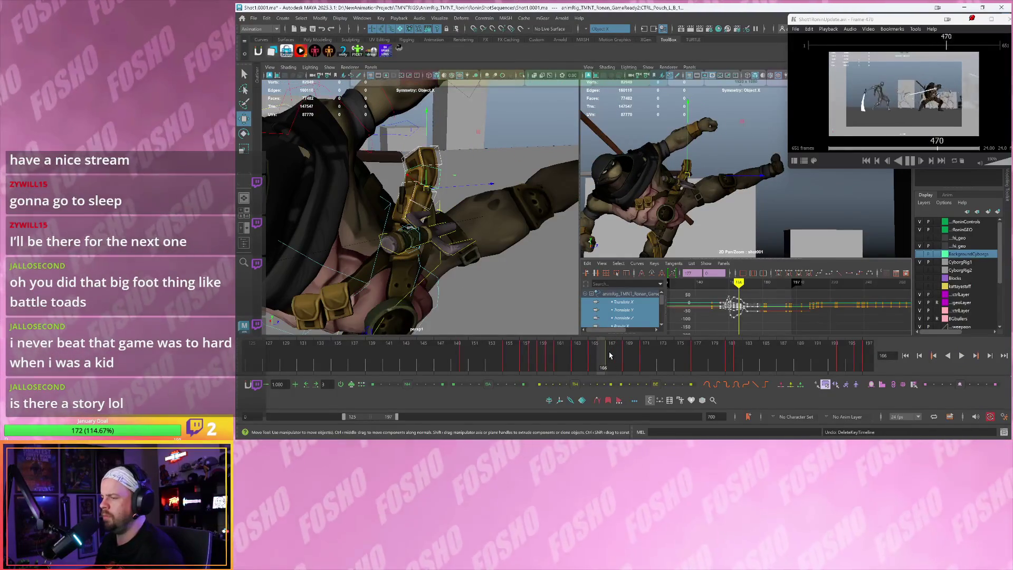
Select CTRL_Pouch_L_A_2 for rotation and check its pose across frames 162–167
{"action": "left_click", "coordinate": [612, 356]}
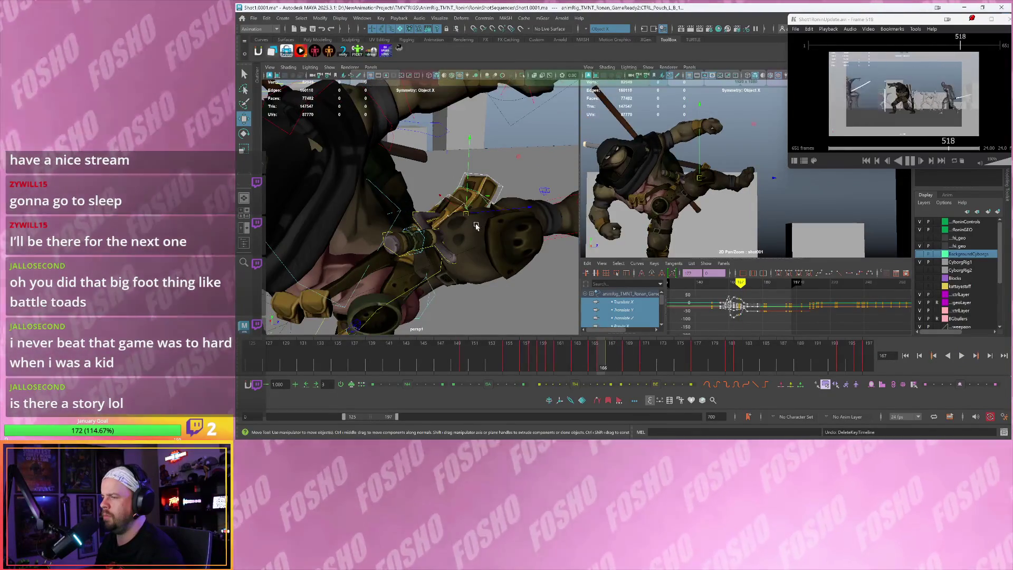
{"action": "left_click", "coordinate": [406, 206]}
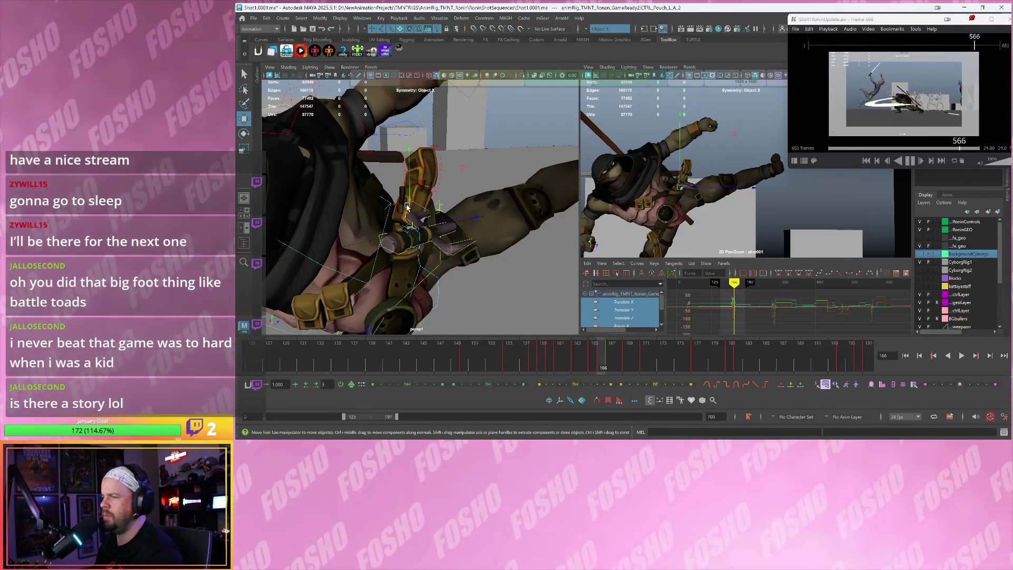
{"action": "key", "text": "alt+comma"}
{"action": "key", "text": "alt+comma"}
{"action": "key", "text": "alt+comma"}
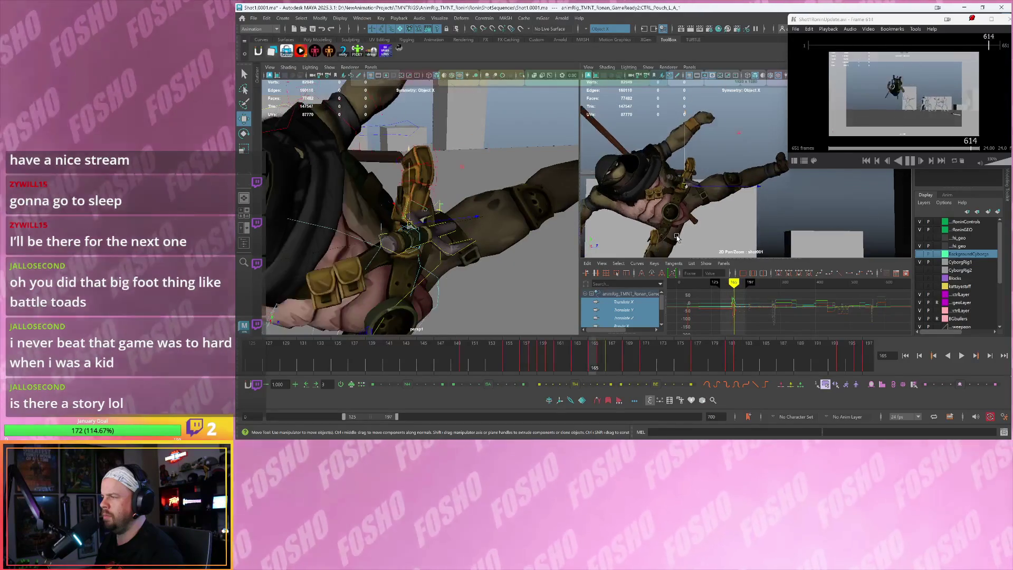
{"action": "key", "text": "alt+period"}
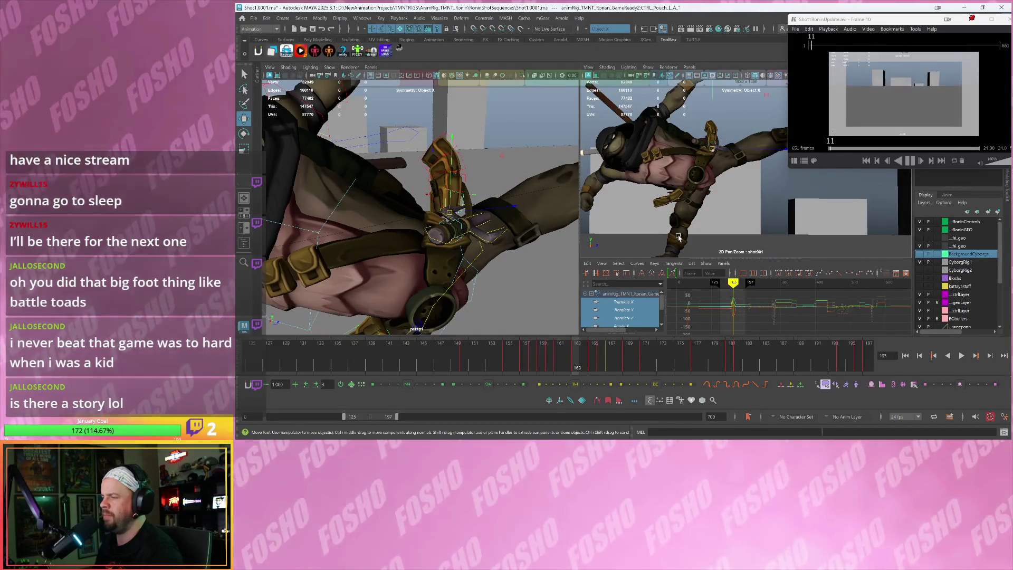
{"action": "key", "text": "e"}
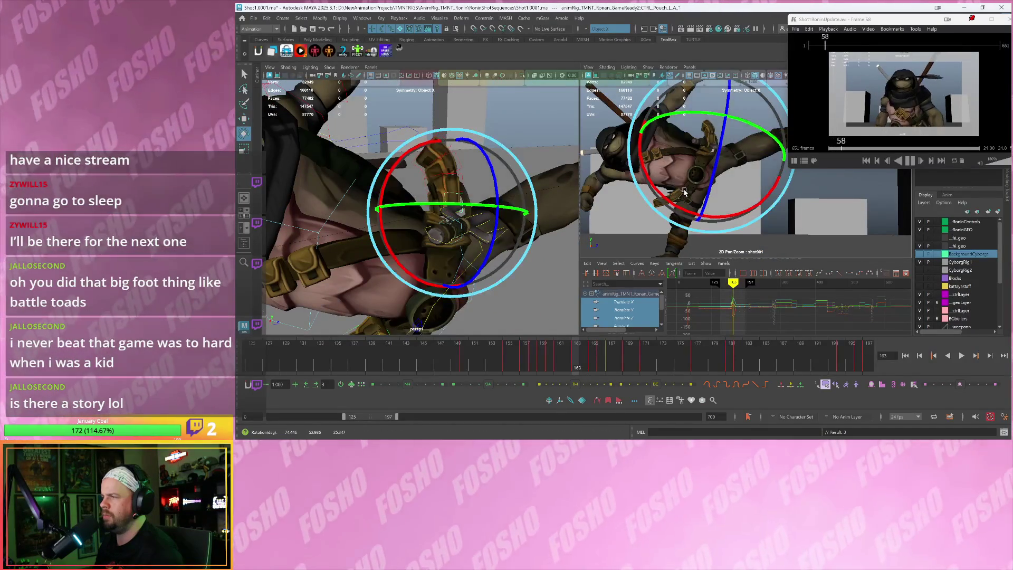
{"action": "key", "text": "alt+period"}
{"action": "key", "text": "alt+period"}
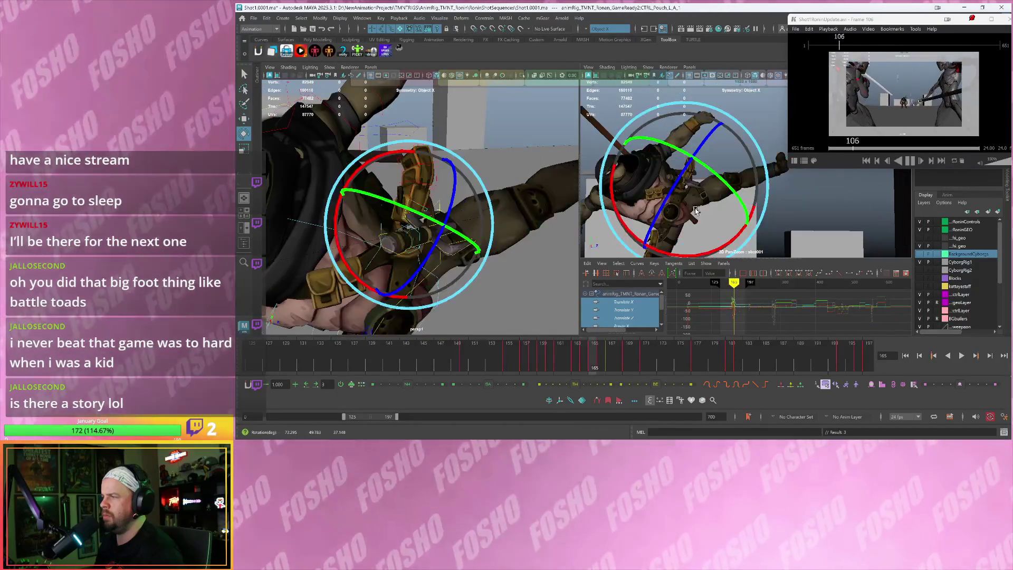
{"action": "key", "text": "alt+period"}
{"action": "key", "text": "alt+period"}
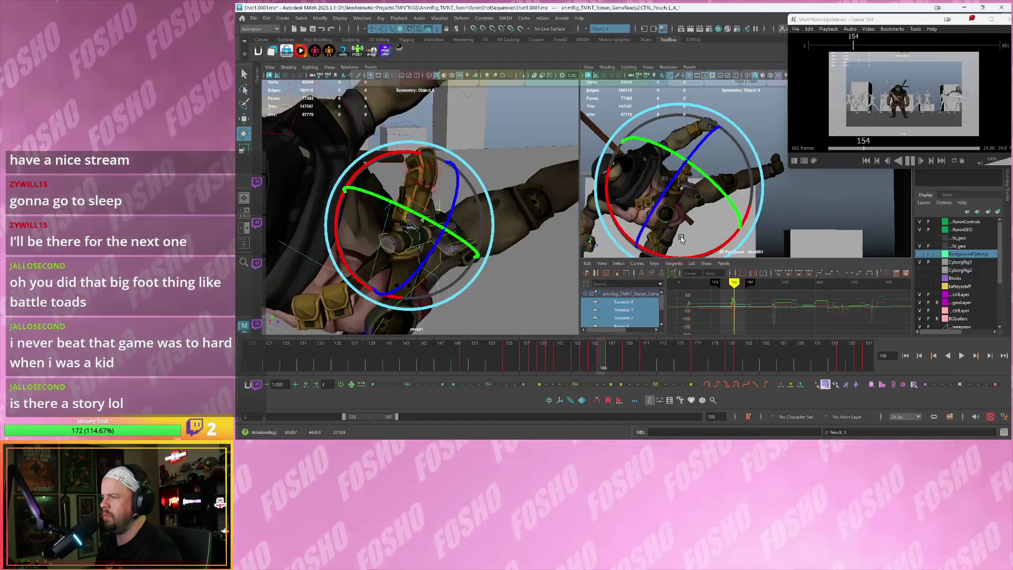
{"action": "key", "text": "alt+comma"}
{"action": "key", "text": "alt+comma"}
{"action": "key", "text": "alt+comma"}
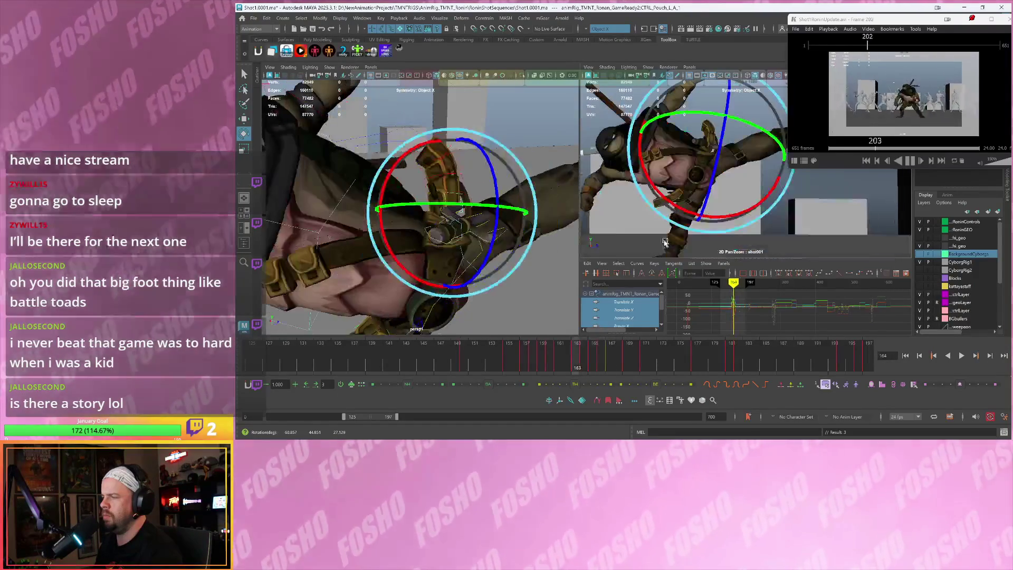
Select the green sai, go back to around frame 157, and turn it around its vertical axis
{"action": "left_click", "coordinate": [488, 242]}
{"action": "key", "text": "w"}
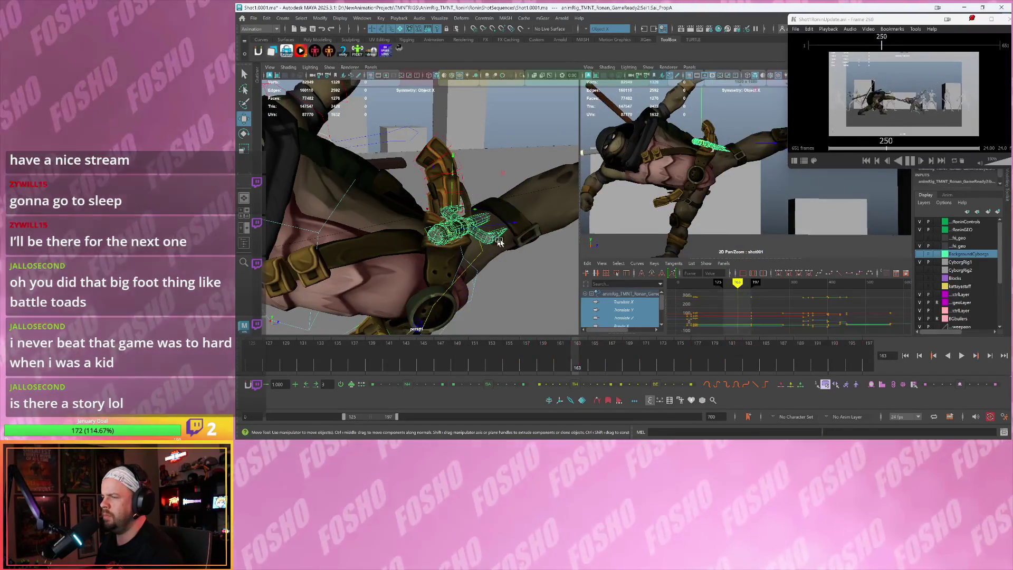
{"action": "key", "text": "alt+comma"}
{"action": "key", "text": "alt+comma"}
{"action": "key", "text": "alt+comma"}
{"action": "key", "text": "alt+comma"}
{"action": "key", "text": "alt+period"}
{"action": "key", "text": "alt+comma"}
{"action": "key", "text": "alt+period"}
{"action": "key", "text": "alt+comma"}
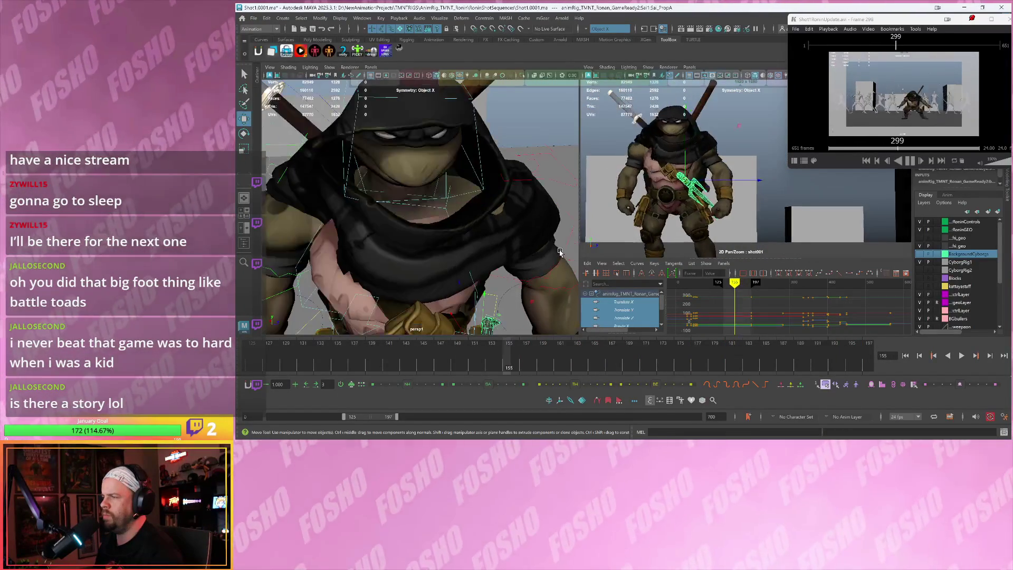
{"action": "key", "text": "alt+comma"}
{"action": "key", "text": "alt+comma"}
{"action": "key", "text": "alt+comma"}
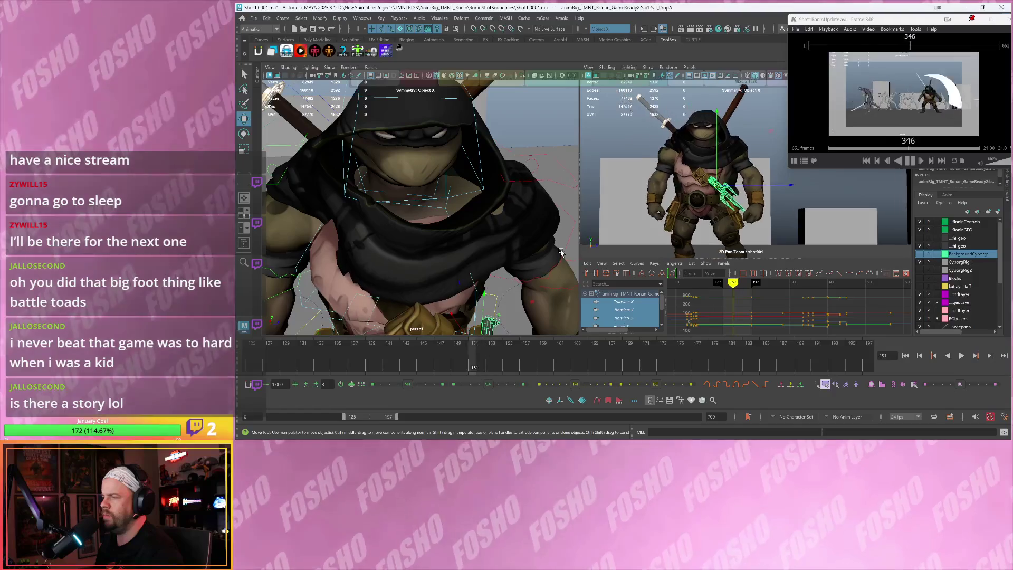
{"action": "key", "text": "alt+period"}
{"action": "key", "text": "alt+period"}
{"action": "key", "text": "alt+period"}
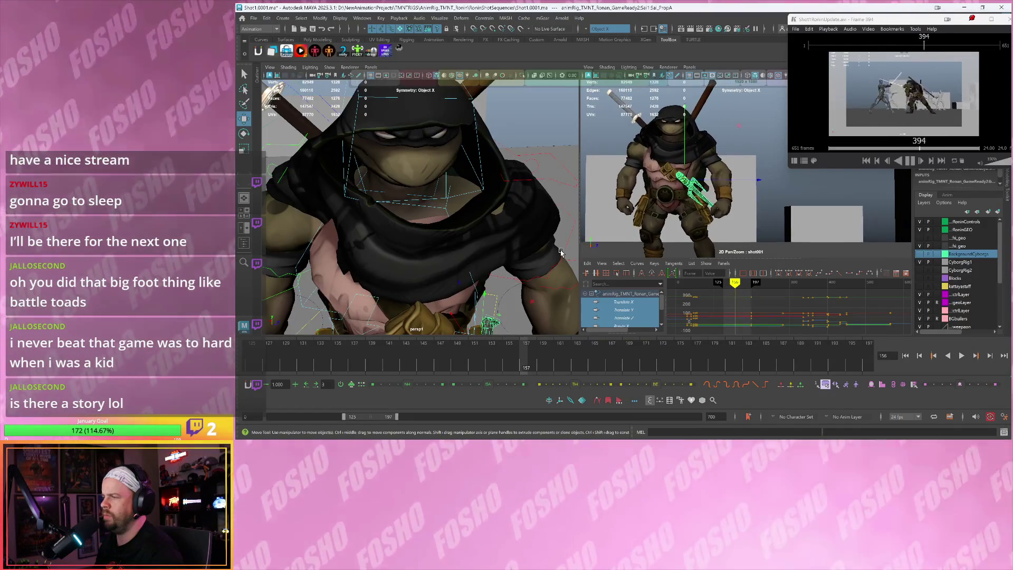
{"action": "key", "text": "alt+comma"}
{"action": "key", "text": "alt+period"}
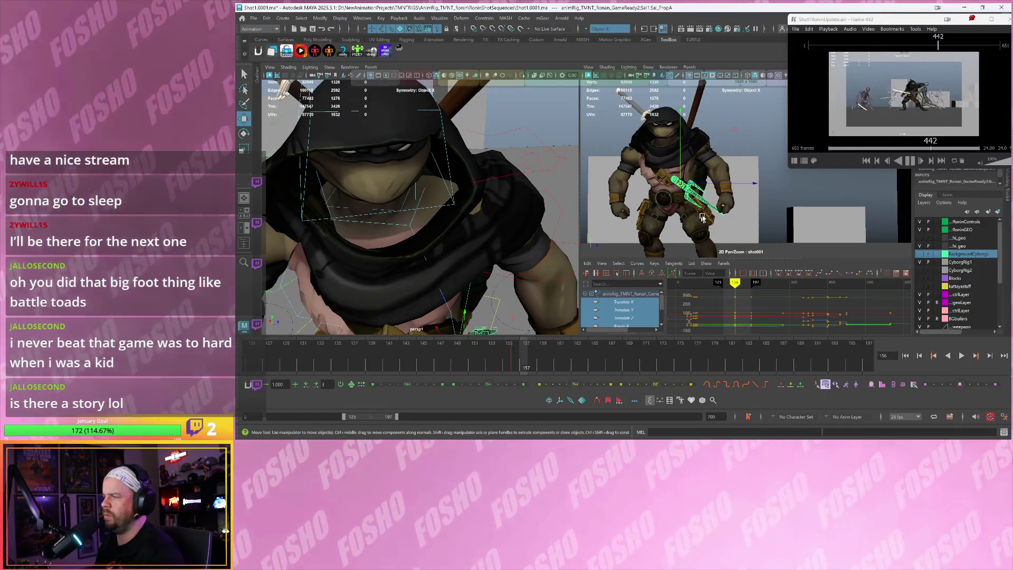
{"action": "key", "text": "e"}
{"action": "mouse_move", "coordinate": [705, 148]}
{"action": "left_mouse_down"}
{"action": "mouse_move", "coordinate": [673, 164]}
{"action": "mouse_move", "coordinate": [698, 203]}
{"action": "left_mouse_up"}
At frame 160, view the turtle from behind and rotate the sai to a new angle
{"action": "key", "text": "alt+period"}
{"action": "key", "text": "alt+period"}
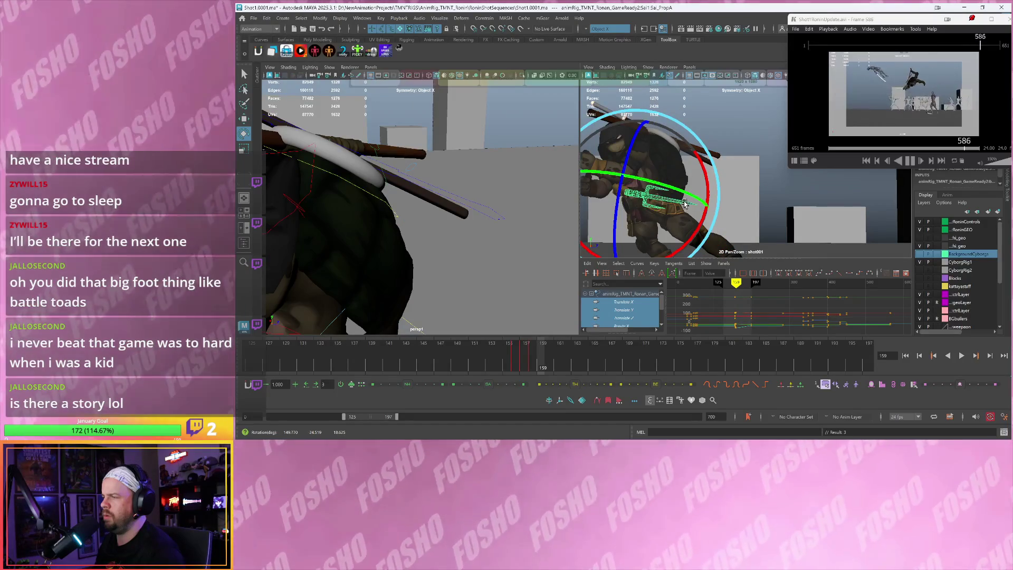
{"action": "key", "text": "w"}
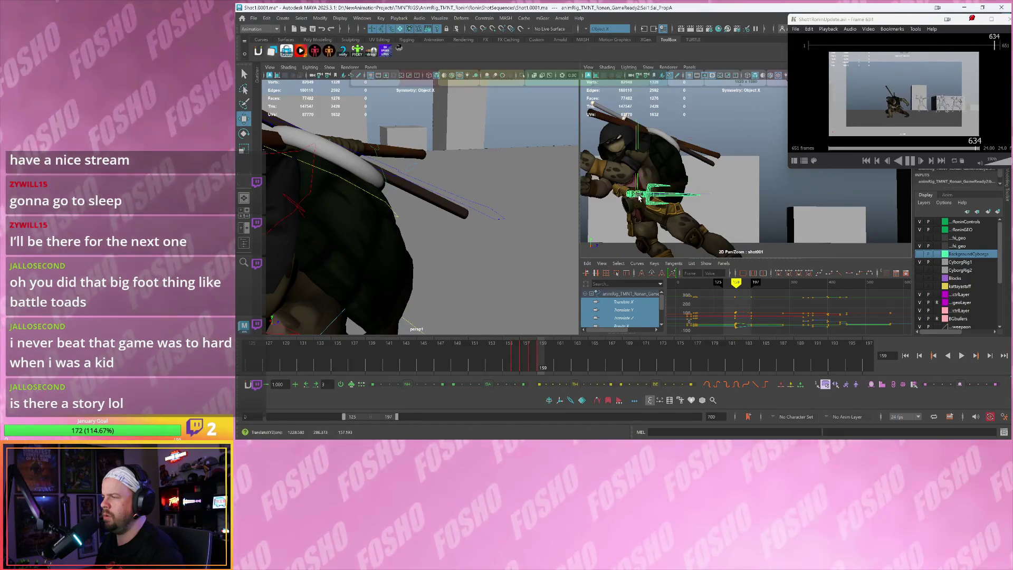
{"action": "key", "text": "alt+period"}
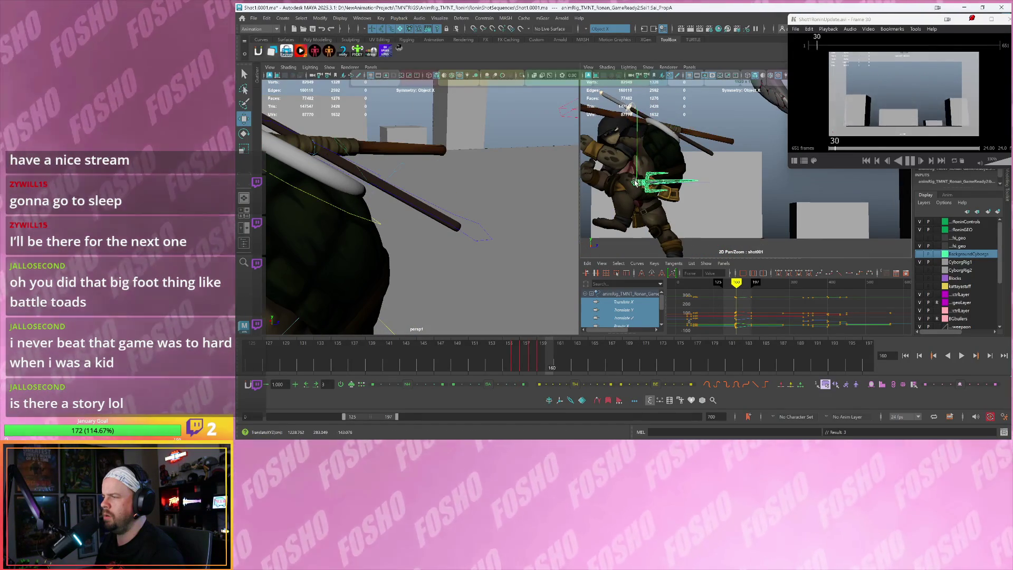
{"action": "mouse_move", "coordinate": [420, 244]}
{"action": "left_mouse_down", "text": "alt"}
{"action": "mouse_move", "coordinate": [438, 259]}
{"action": "mouse_move", "coordinate": [422, 250]}
{"action": "mouse_move", "coordinate": [448, 245]}
{"action": "mouse_move", "coordinate": [369, 191]}
{"action": "left_mouse_up", "text": "alt"}
{"action": "key", "text": "e"}
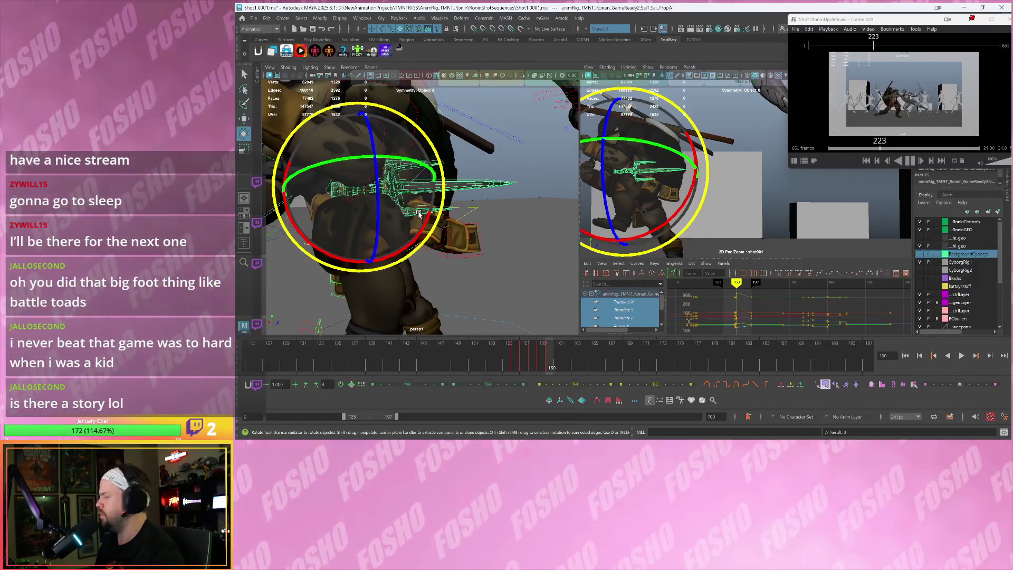
{"action": "mouse_move", "coordinate": [438, 214]}
{"action": "left_mouse_down"}
{"action": "mouse_move", "coordinate": [584, 167]}
{"action": "mouse_move", "coordinate": [674, 166]}
{"action": "mouse_move", "coordinate": [666, 174]}
{"action": "mouse_move", "coordinate": [682, 182]}
{"action": "left_mouse_up"}
At frame 159, rotate the sai so it follows the turtle's body
{"action": "key", "text": "alt+comma"}
{"action": "key", "text": "alt+comma"}
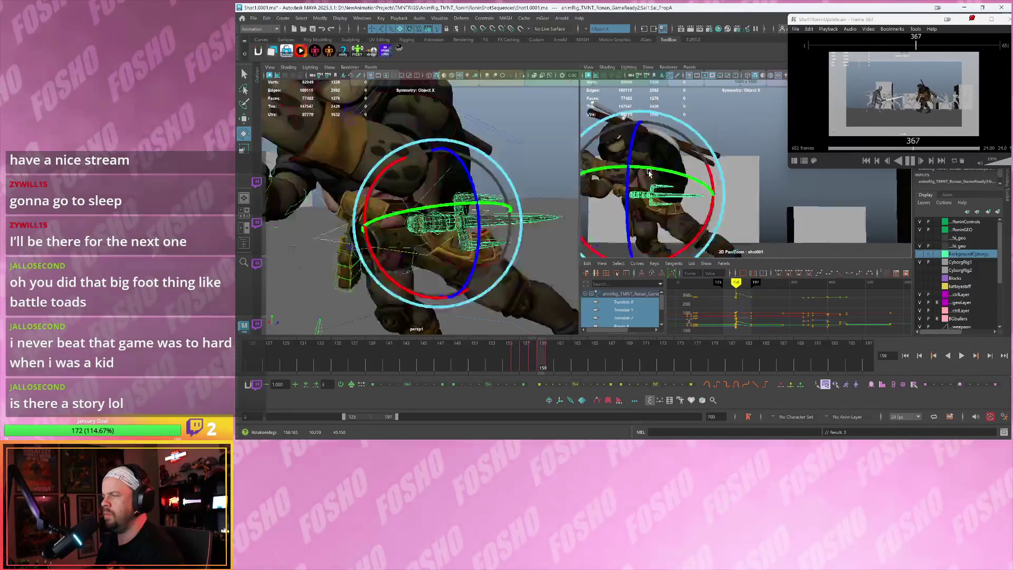
{"action": "key", "text": "alt+period"}
{"action": "left_click_drag", "start_coordinate": [657, 176], "coordinate": [677, 207]}
{"action": "key", "text": "alt+period"}
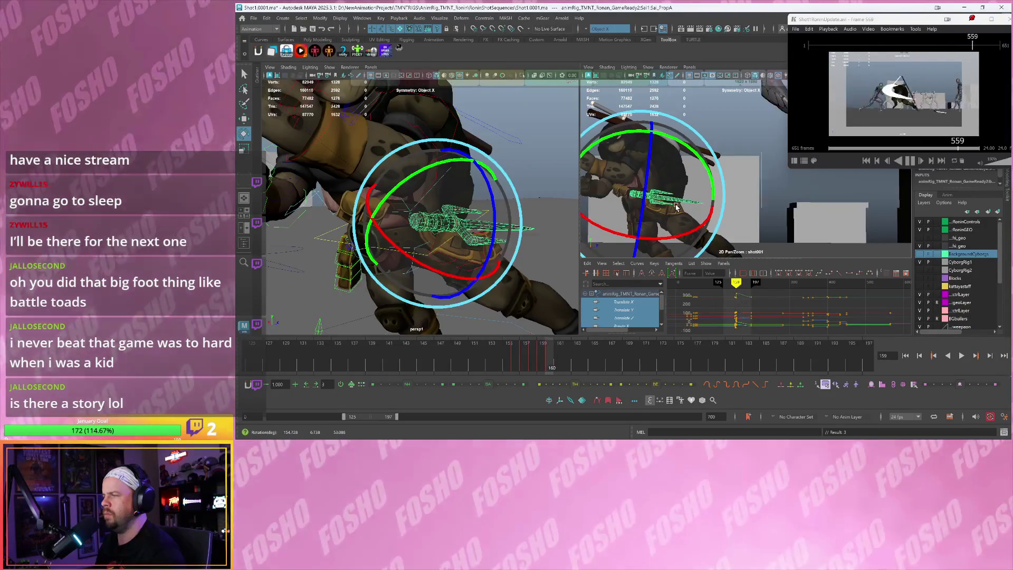
{"action": "key", "text": "w"}
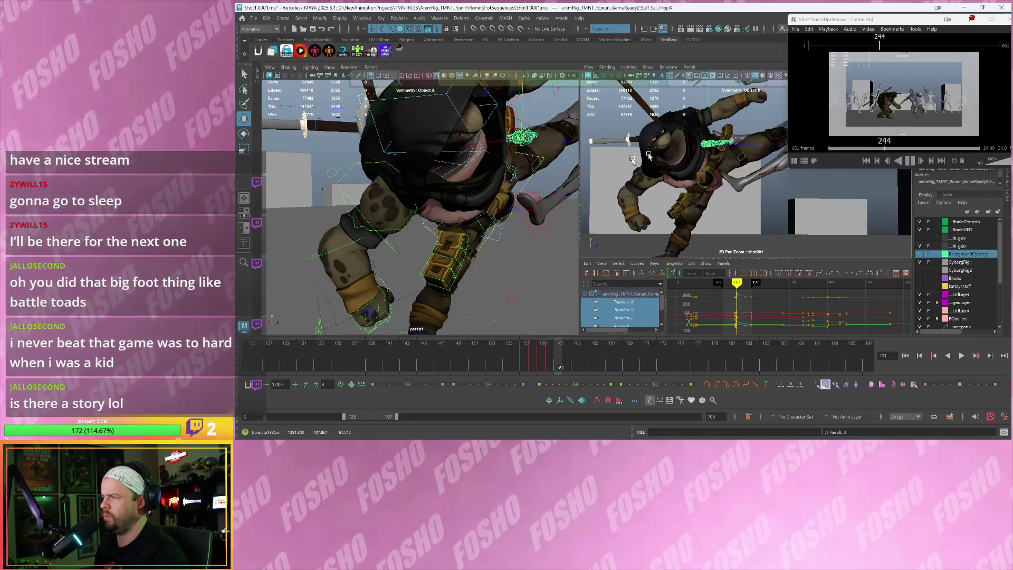
Slide the sai along X and move it toward the turtle's hand
{"action": "mouse_move", "coordinate": [480, 244]}
{"action": "left_mouse_down", "text": "alt"}
{"action": "mouse_move", "coordinate": [402, 251]}
{"action": "mouse_move", "coordinate": [401, 266]}
{"action": "left_mouse_up", "text": "alt"}
{"action": "right_click_drag", "start_coordinate": [401, 266], "coordinate": [413, 248], "text": "alt"}
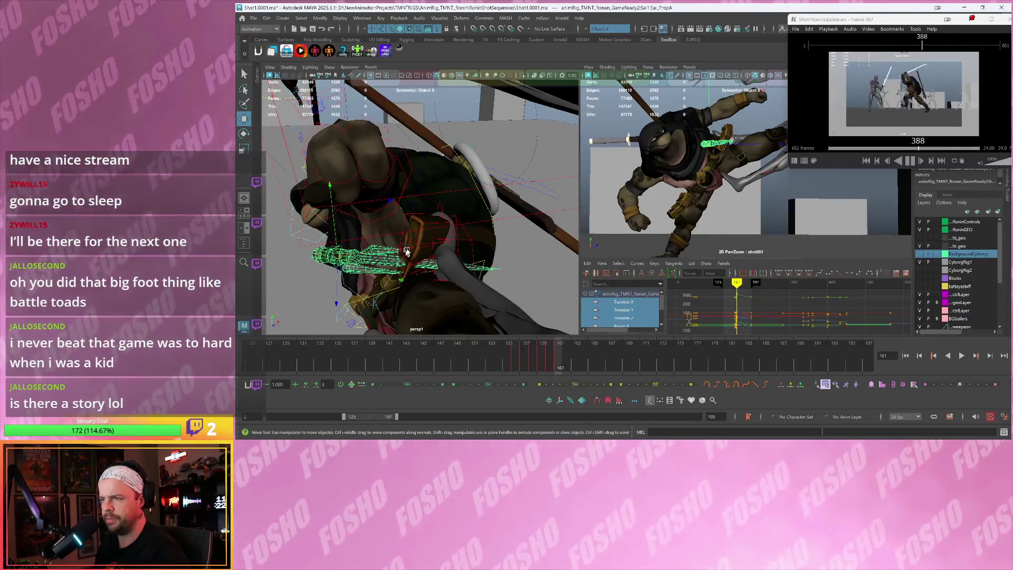
{"action": "middle_click_drag", "start_coordinate": [413, 248], "coordinate": [575, 244]}
{"action": "middle_click_drag", "start_coordinate": [693, 197], "coordinate": [716, 143]}
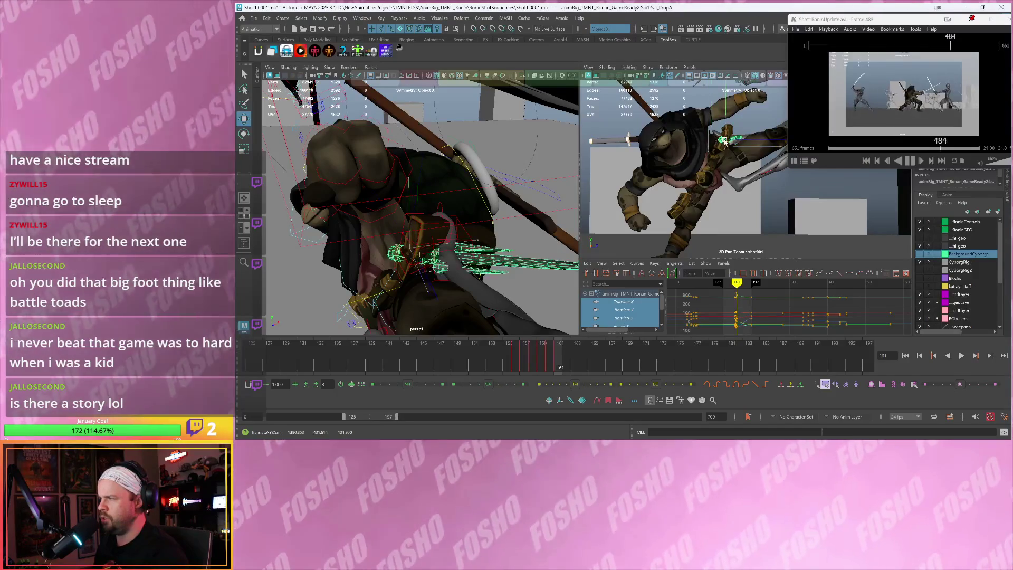
Tilt the sai to a new angle, then shift it further along X and raise it
{"action": "key", "text": "e"}
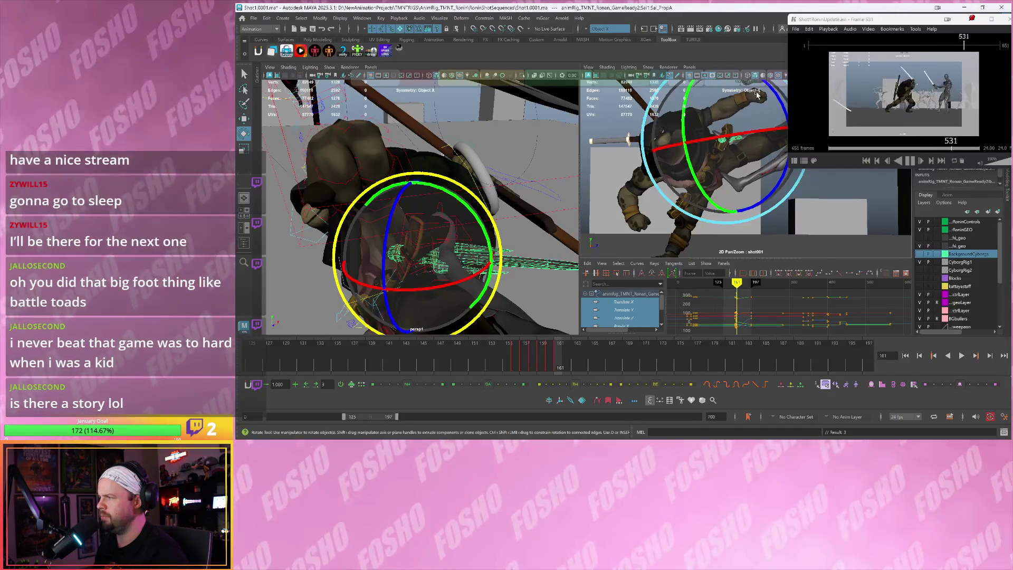
{"action": "middle_click_drag", "start_coordinate": [724, 127], "coordinate": [590, 162]}
{"action": "key", "text": "w"}
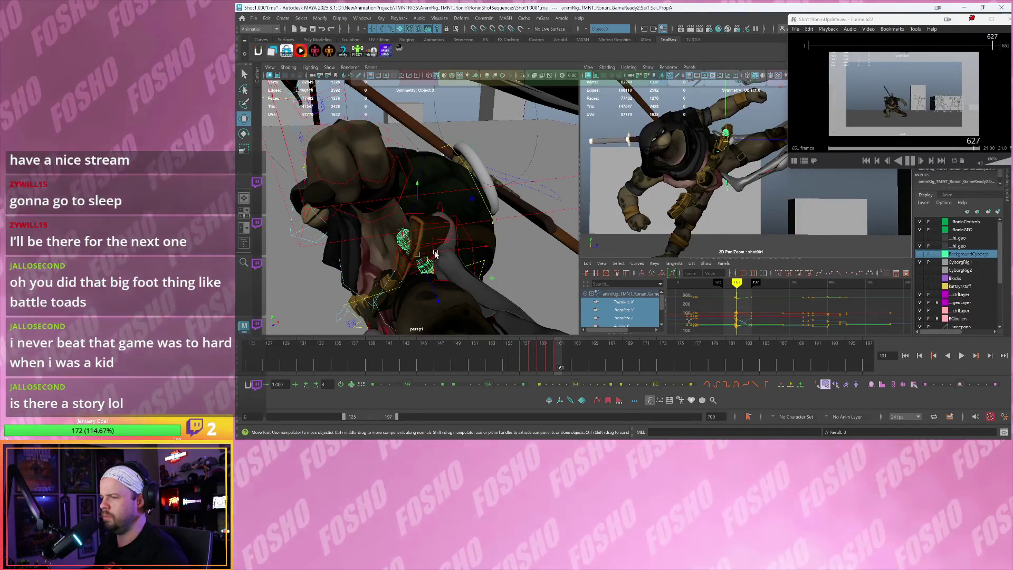
{"action": "middle_click_drag", "start_coordinate": [485, 246], "coordinate": [507, 243]}
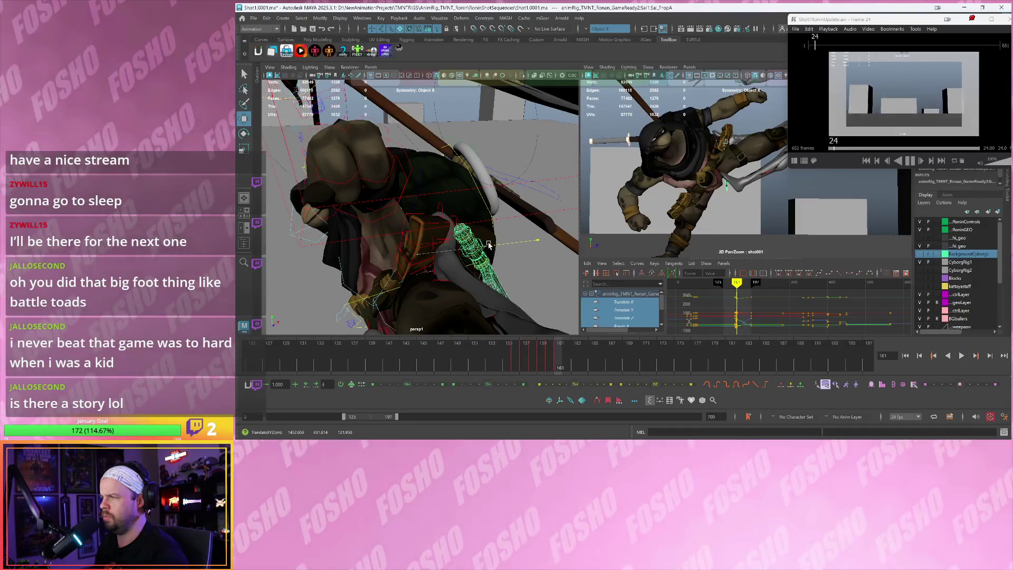
{"action": "middle_click_drag", "start_coordinate": [728, 141], "coordinate": [722, 135]}
{"action": "key", "text": "e"}
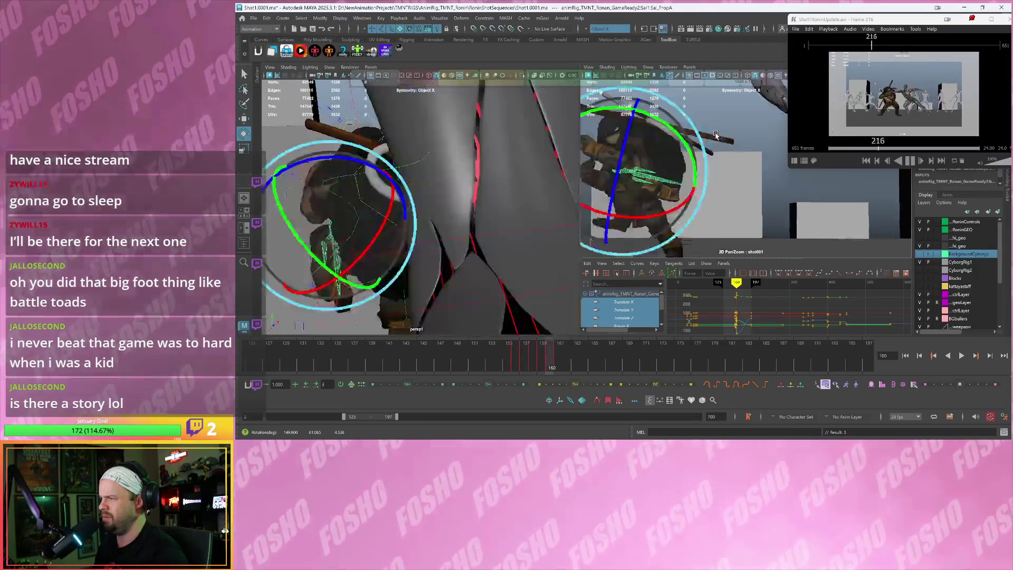
Step the timeline through frame 163 to frame 167 to check the sai pose
{"action": "key", "text": "alt+period"}
{"action": "key", "text": "alt+period"}
{"action": "key", "text": "alt+comma"}
{"action": "key", "text": "alt+comma"}
{"action": "key", "text": "alt+period"}
{"action": "key", "text": "alt+period"}
{"action": "key", "text": "w"}
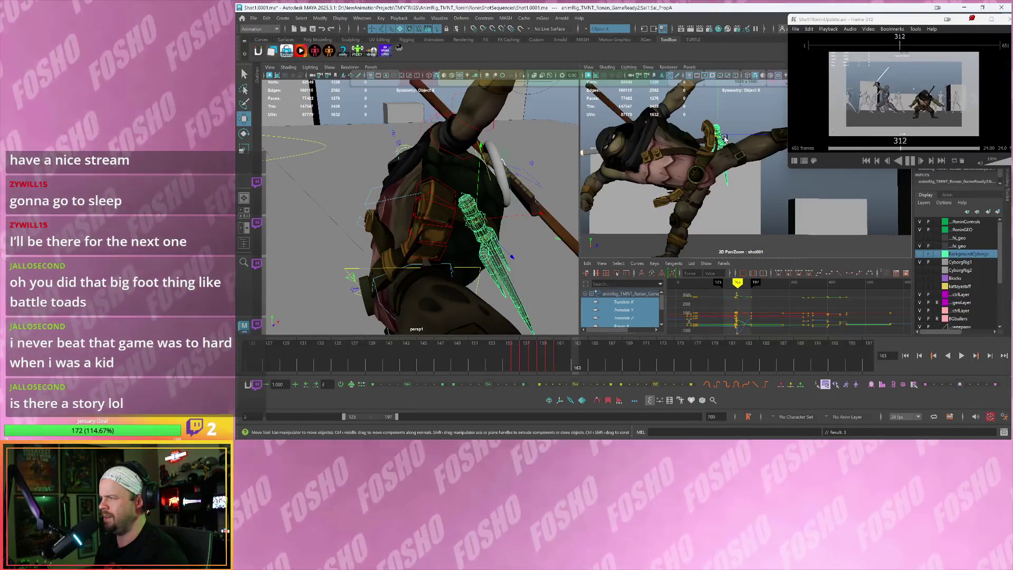
{"action": "key", "text": "e"}
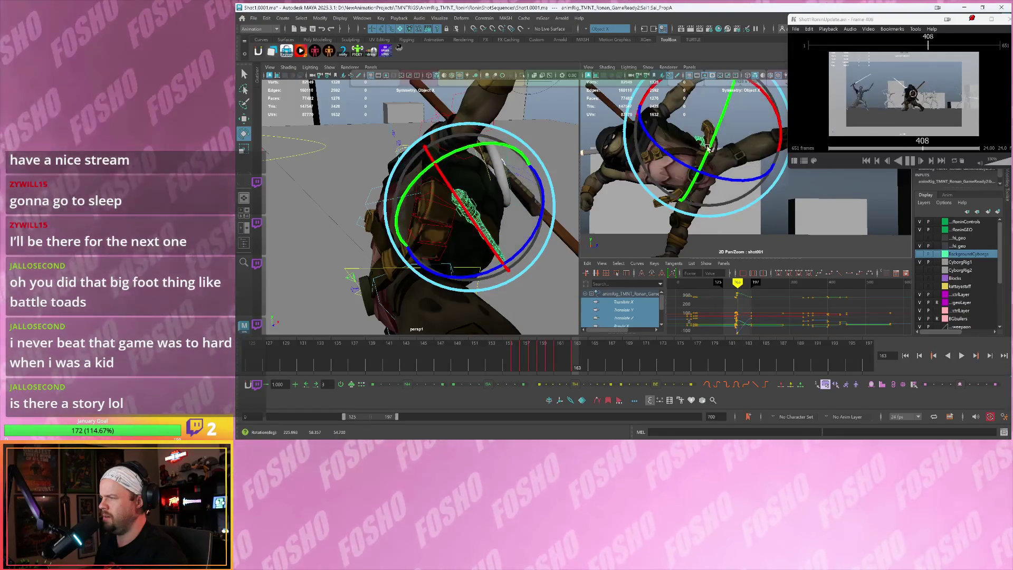
{"action": "key", "text": "w"}
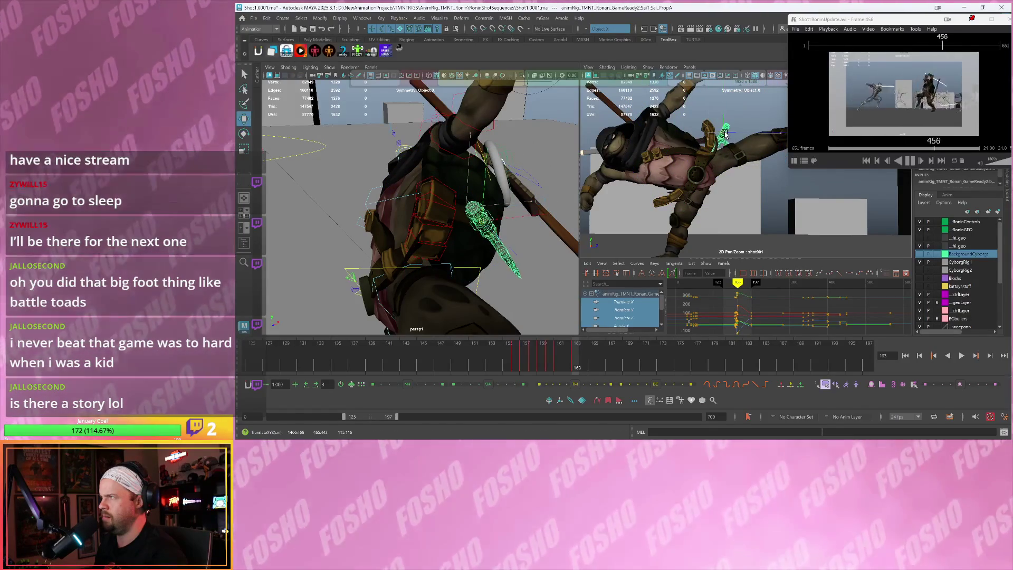
{"action": "key", "text": "alt+period"}
{"action": "key", "text": "alt+period"}
{"action": "key", "text": "alt+period"}
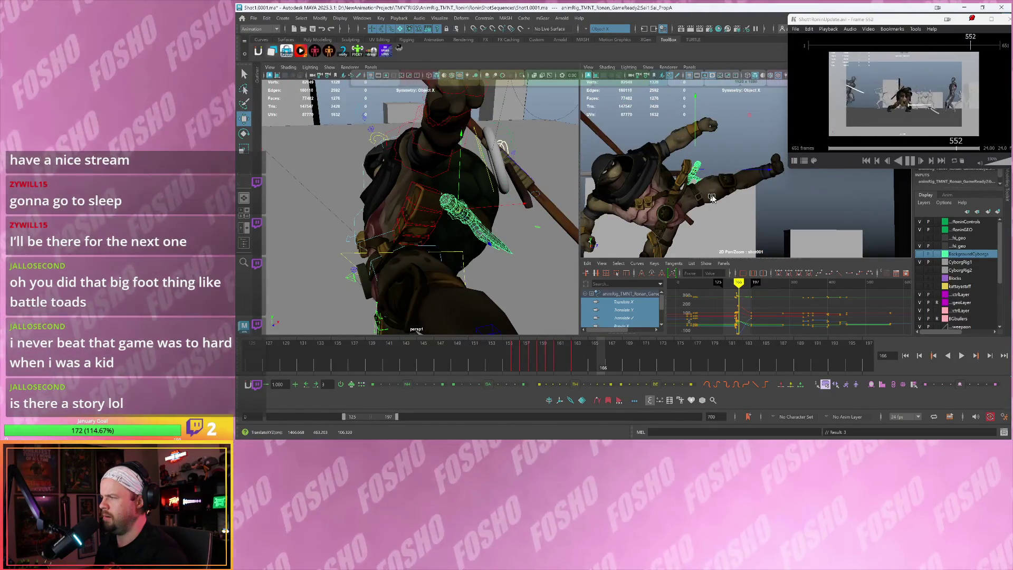
{"action": "key", "text": "alt+period"}
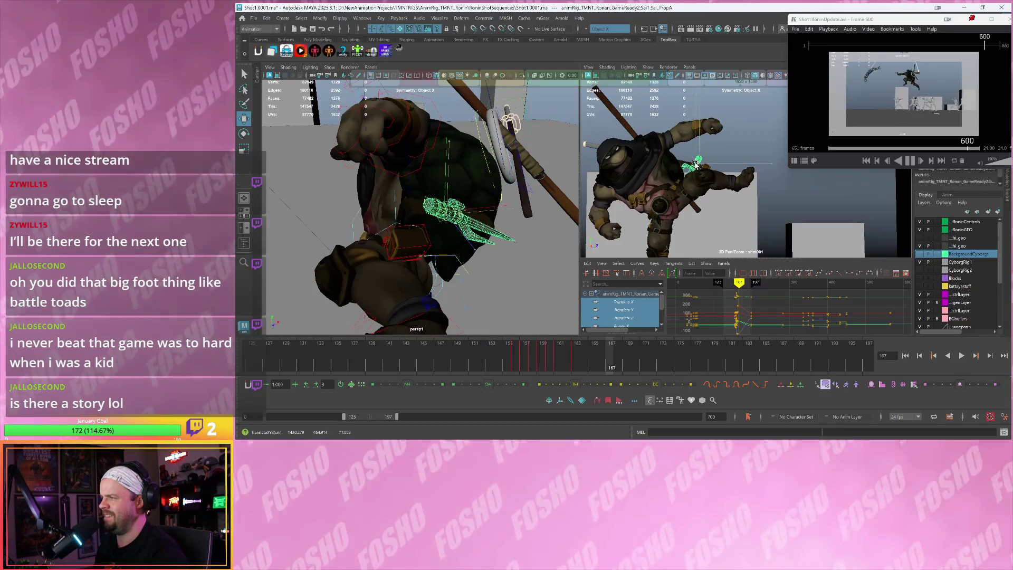
Rotate the sai in the turtle's hand at frame 167 and play back to check it
{"action": "key", "text": "e"}
{"action": "left_click_drag", "start_coordinate": [720, 143], "coordinate": [704, 128]}
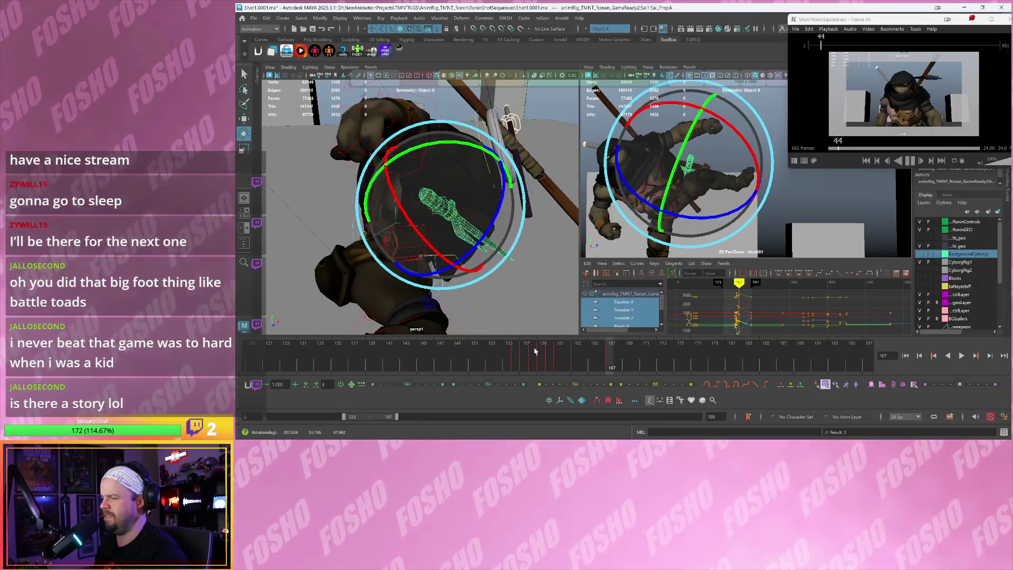
{"action": "key", "text": "alt+v"}
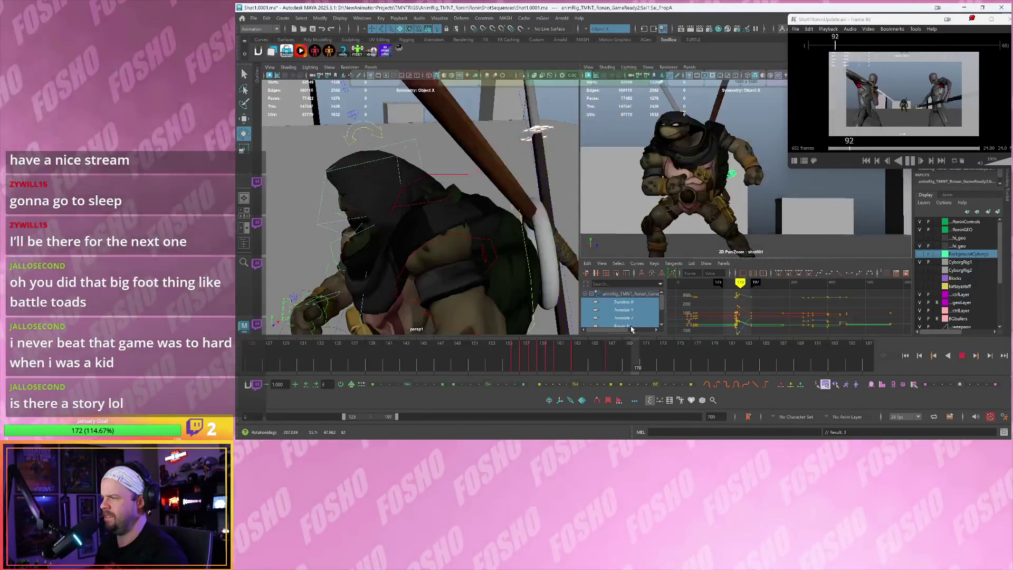
{"action": "key", "text": "alt+v"}
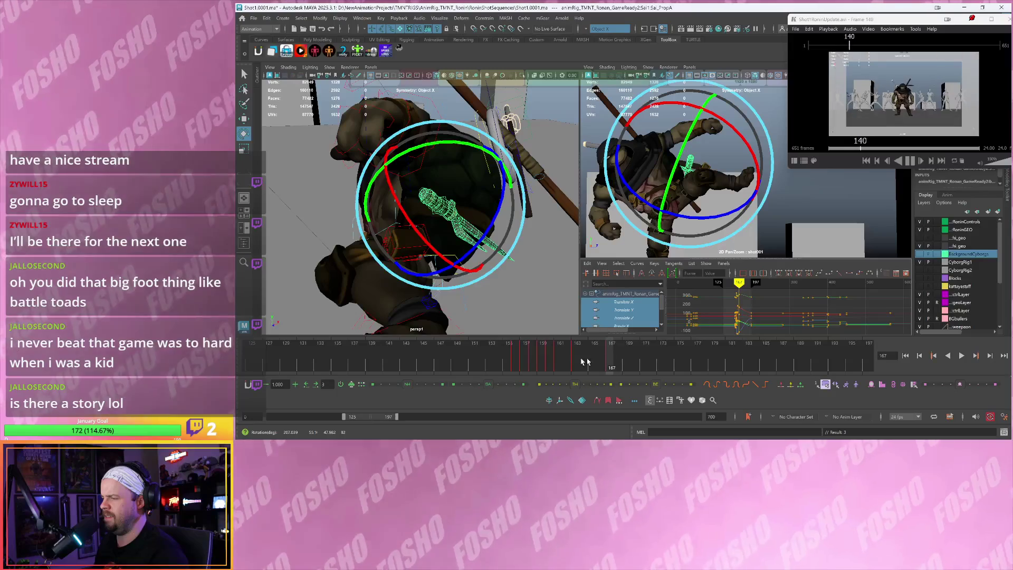
Review the kick by scrubbing and playing frames 156 to 172, ending at frame 170
{"action": "left_click_drag", "start_coordinate": [597, 361], "coordinate": [530, 358]}
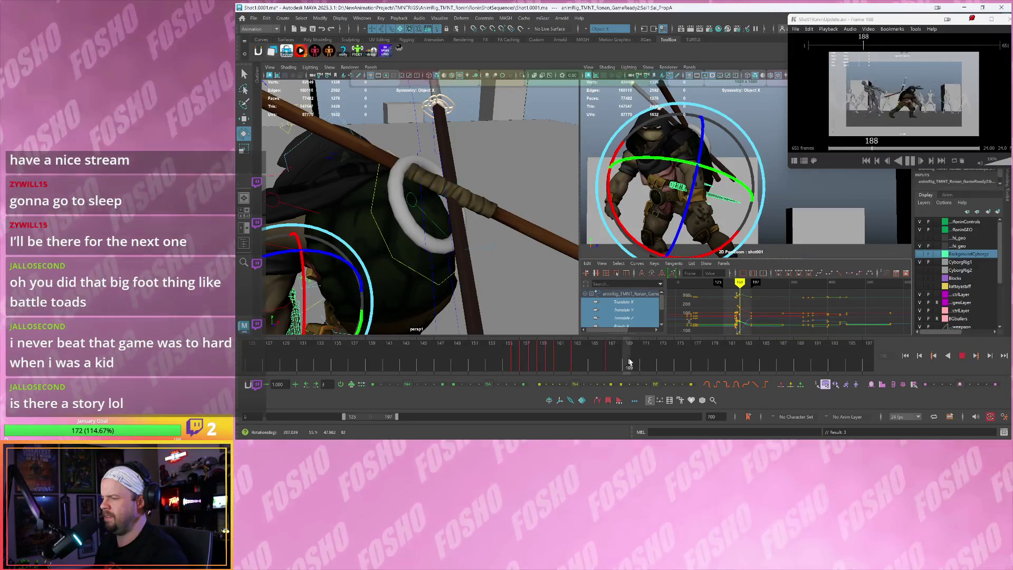
{"action": "key", "text": "alt+period"}
{"action": "key", "text": "alt+period"}
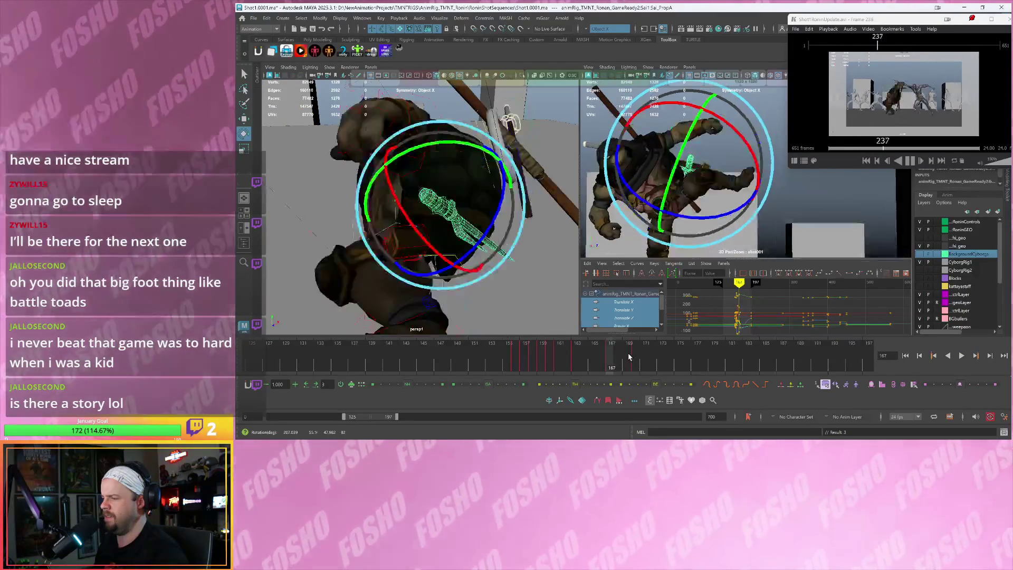
{"action": "key", "text": "alt+comma"}
{"action": "key", "text": "alt+comma"}
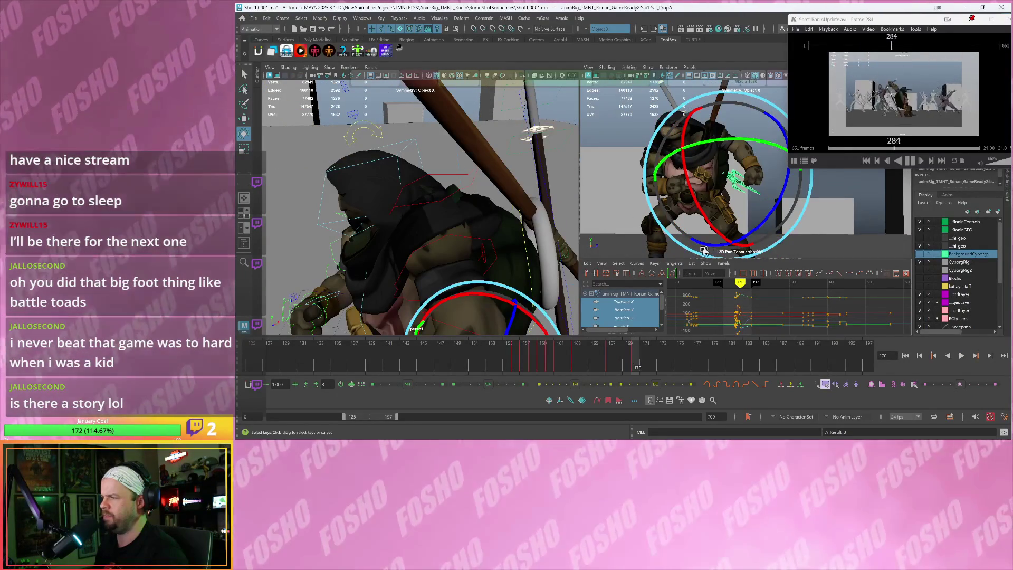
{"action": "key", "text": "w"}
{"action": "left_click", "coordinate": [516, 357]}
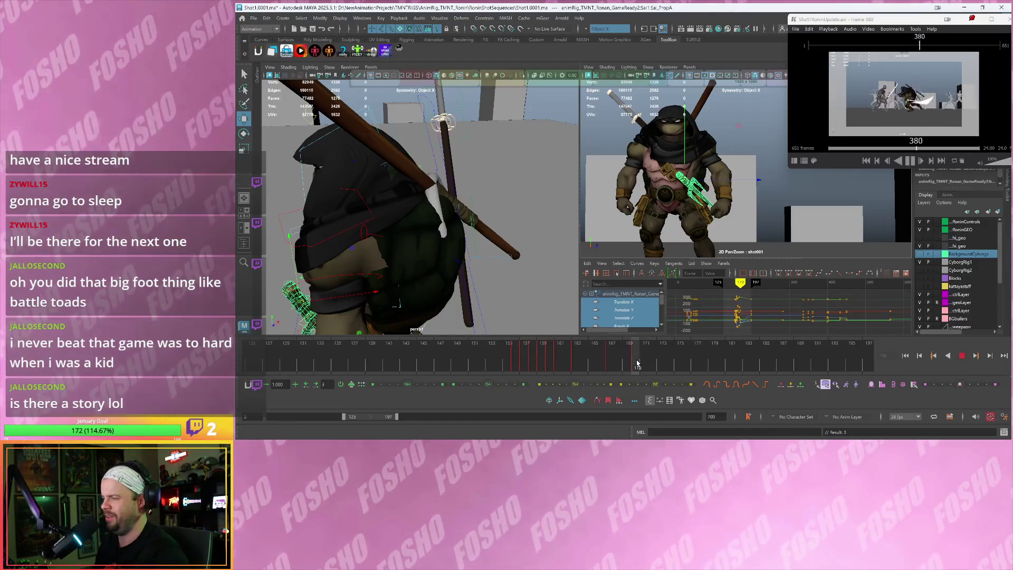
{"action": "left_click_drag", "start_coordinate": [639, 363], "coordinate": [642, 360]}
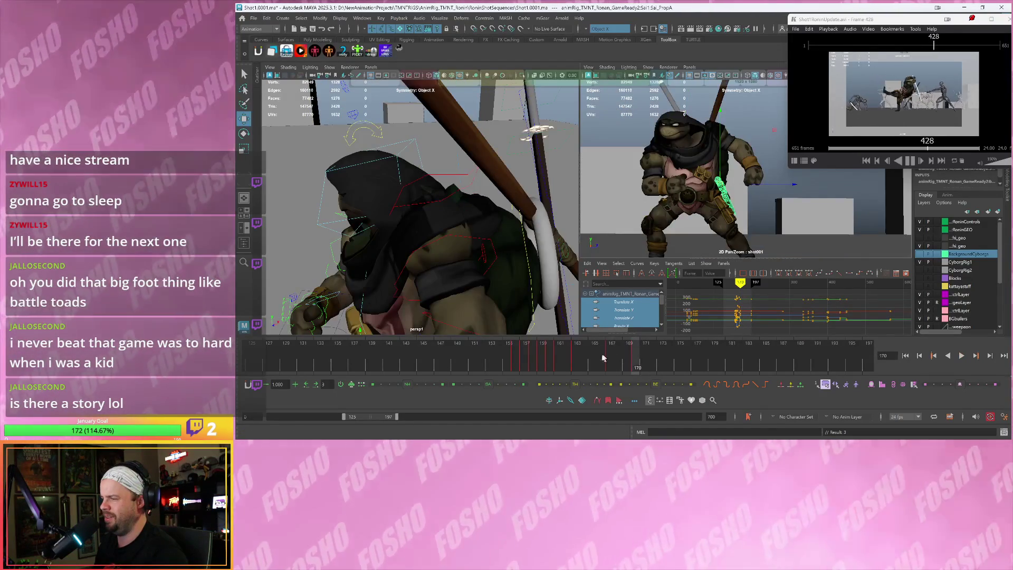
{"action": "key", "text": "alt+v"}
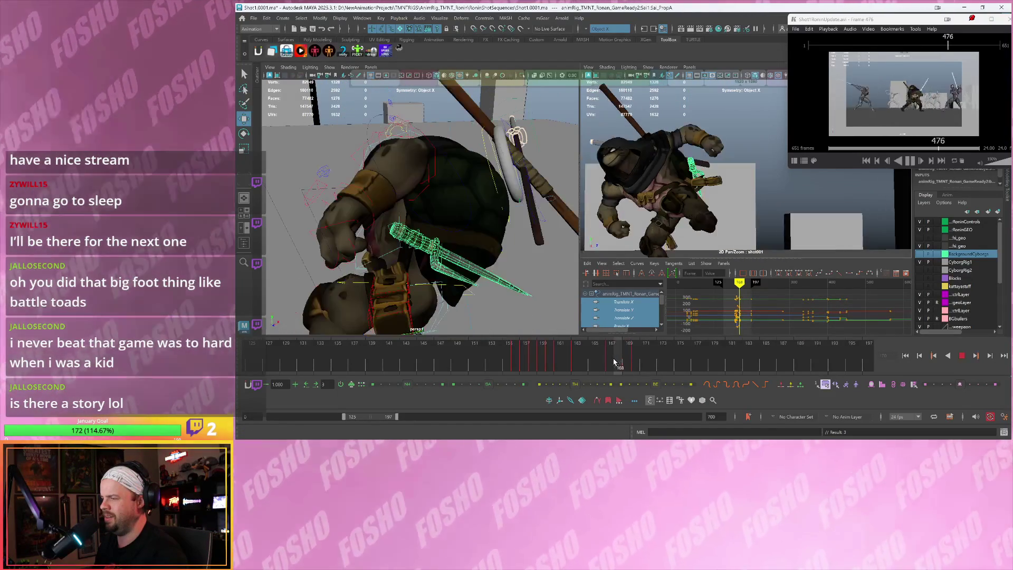
{"action": "left_click", "coordinate": [627, 363]}
{"action": "left_click_drag", "start_coordinate": [633, 363], "coordinate": [636, 364]}
{"action": "key", "text": "alt+v"}
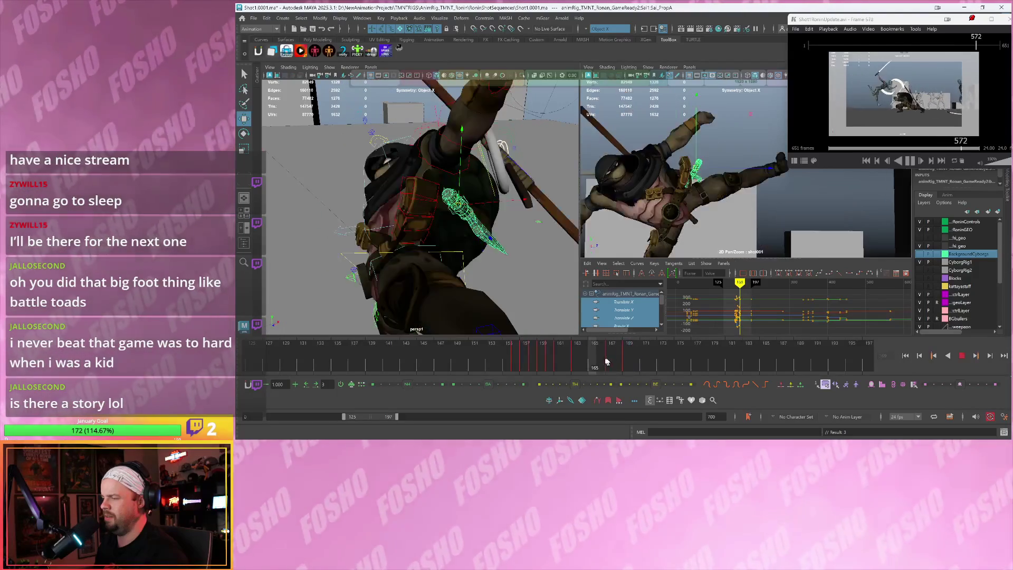
Orbit the view to face the sai from the front at frame 170
{"action": "mouse_move", "coordinate": [432, 222]}
{"action": "left_mouse_down", "text": "alt"}
{"action": "mouse_move", "coordinate": [472, 265]}
{"action": "mouse_move", "coordinate": [454, 253]}
{"action": "mouse_move", "coordinate": [465, 259]}
{"action": "mouse_move", "coordinate": [448, 222]}
{"action": "mouse_move", "coordinate": [457, 197]}
{"action": "mouse_move", "coordinate": [426, 202]}
{"action": "mouse_move", "coordinate": [461, 166]}
{"action": "mouse_move", "coordinate": [417, 160]}
{"action": "mouse_move", "coordinate": [416, 183]}
{"action": "mouse_move", "coordinate": [393, 210]}
{"action": "left_mouse_up", "text": "alt"}
{"action": "key", "text": "e"}
{"action": "key", "text": "w"}
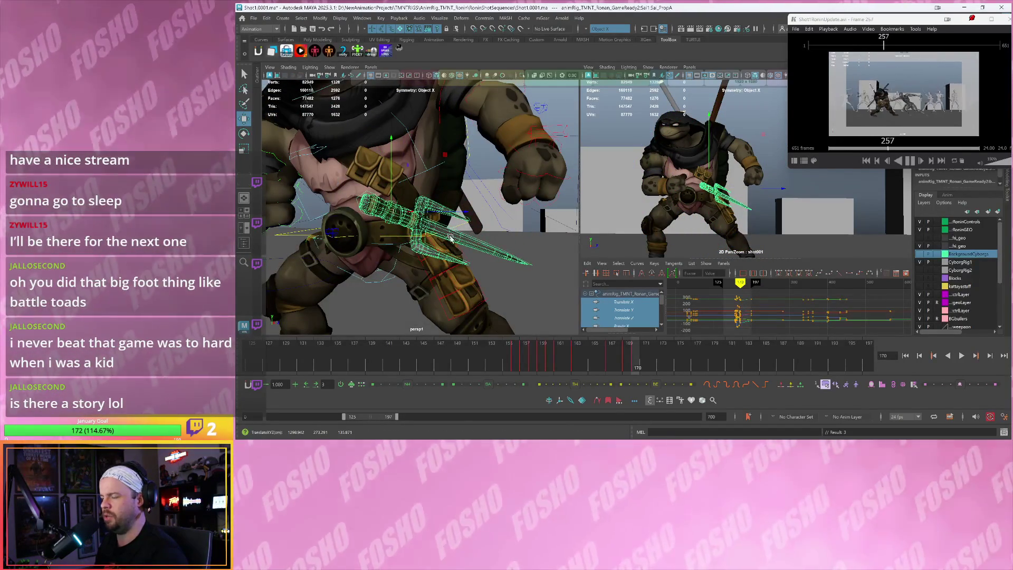
Rotate the sai at frame 170 so it lies along the belt in the hip holster
{"action": "key", "text": "e"}
{"action": "mouse_move", "coordinate": [440, 226]}
{"action": "left_mouse_down"}
{"action": "mouse_move", "coordinate": [462, 215]}
{"action": "mouse_move", "coordinate": [447, 202]}
{"action": "left_mouse_up"}
{"action": "key", "text": "w"}
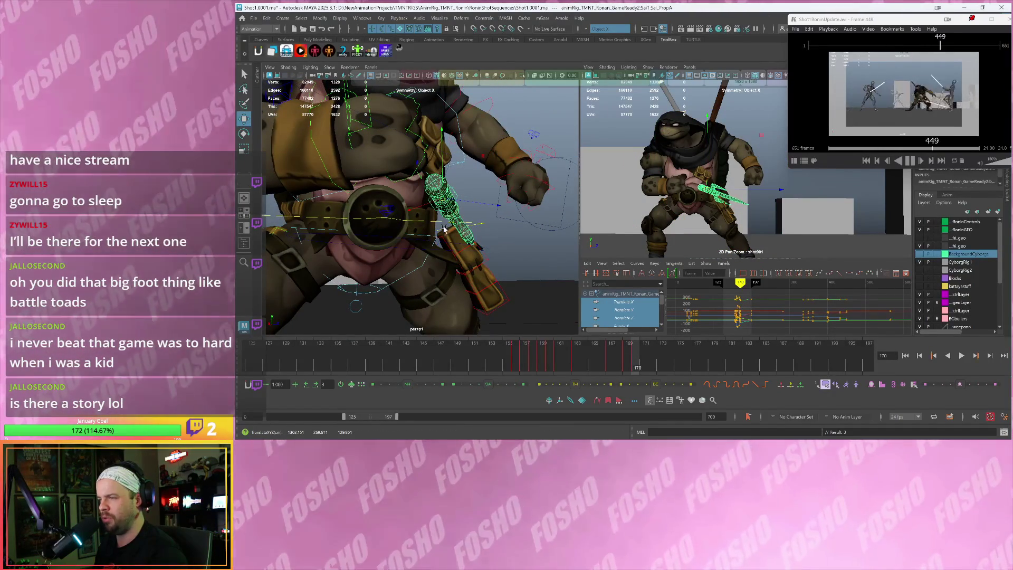
{"action": "key", "text": "e"}
{"action": "left_click_drag", "start_coordinate": [445, 220], "coordinate": [446, 217]}
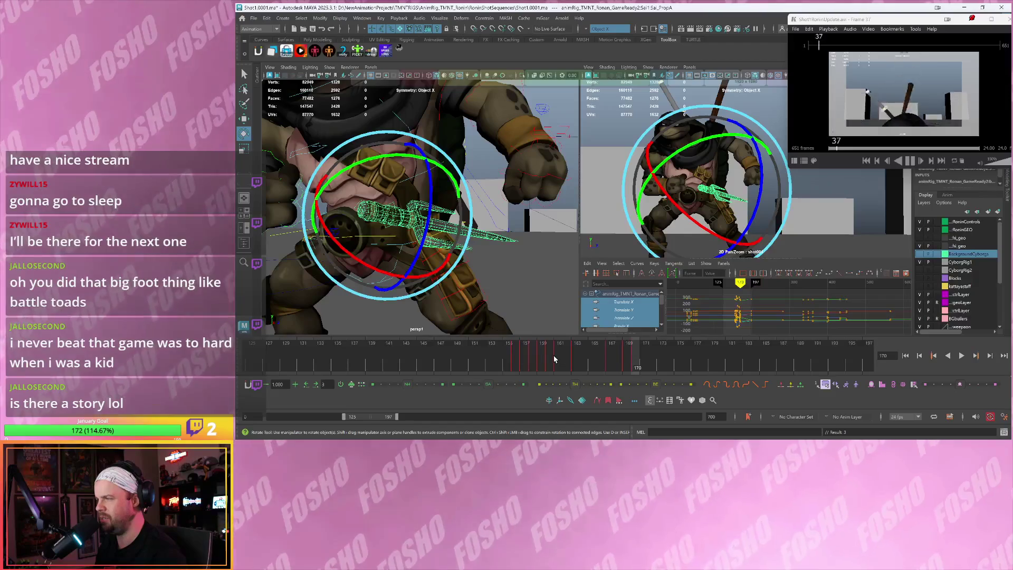
Play back the kick from frame 167 to 171 to check the sai's placement
{"action": "key", "text": "alt+v"}
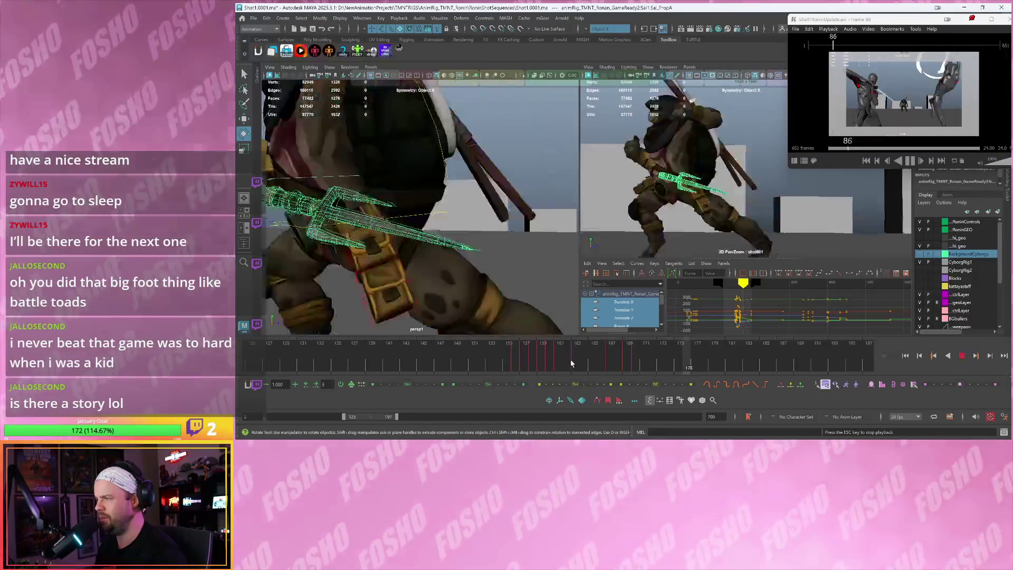
{"action": "key", "text": "Escape"}
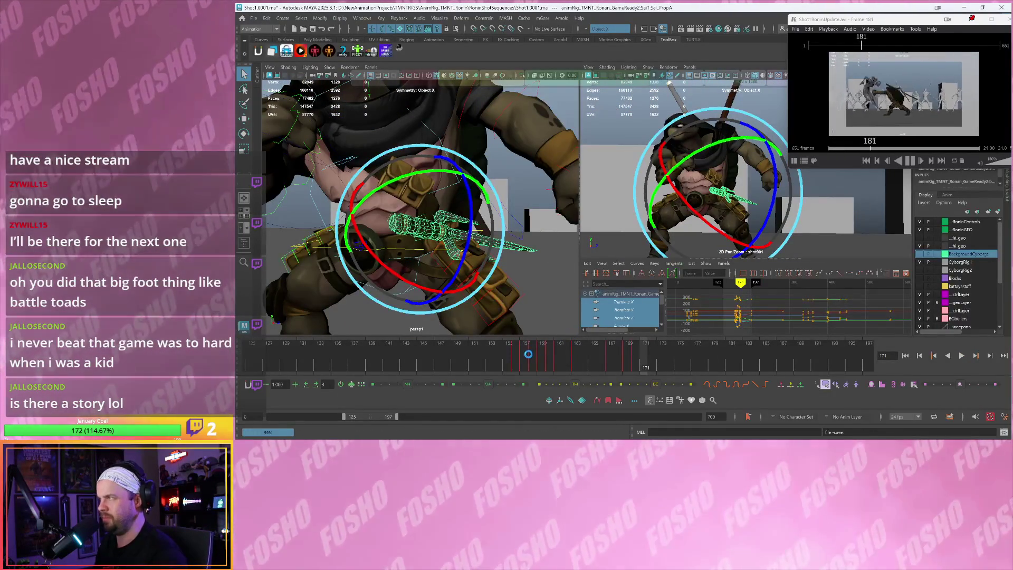
{"action": "key", "text": "alt+v"}
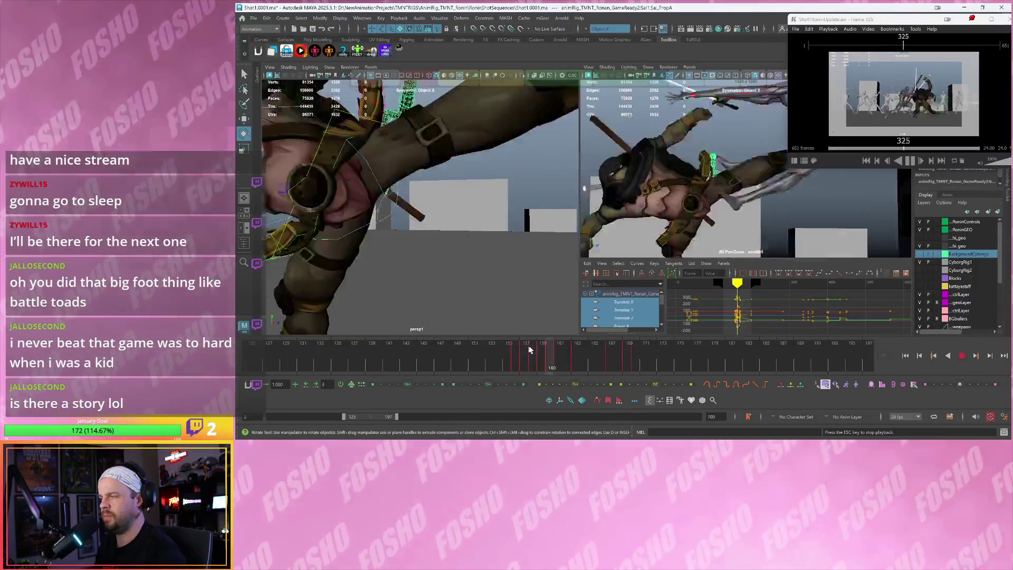
{"action": "key", "text": "Escape"}
{"action": "left_click_drag", "start_coordinate": [541, 352], "coordinate": [611, 352]}
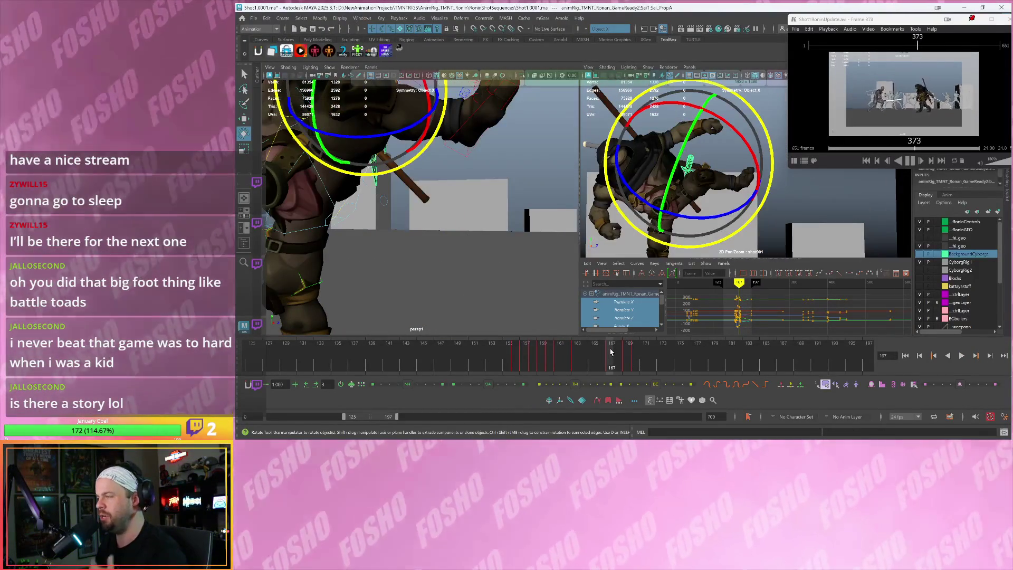
{"action": "key", "text": "alt+v"}
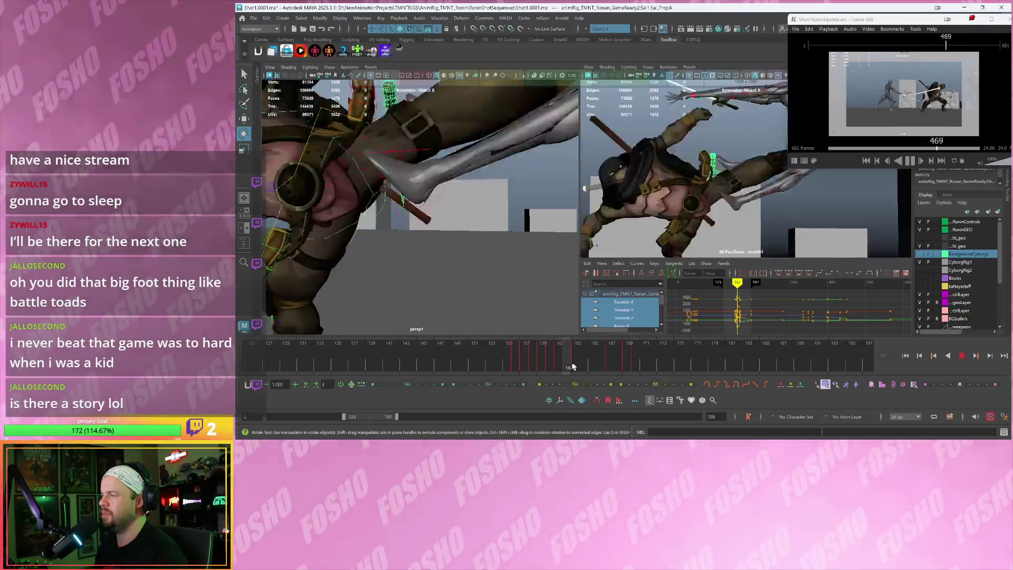
{"action": "key", "text": "alt+v"}
At frame 171, orbit to a front view of the belt and select the CTRL_Pouch_R_A_1 pouch control
{"action": "left_click", "coordinate": [540, 281]}
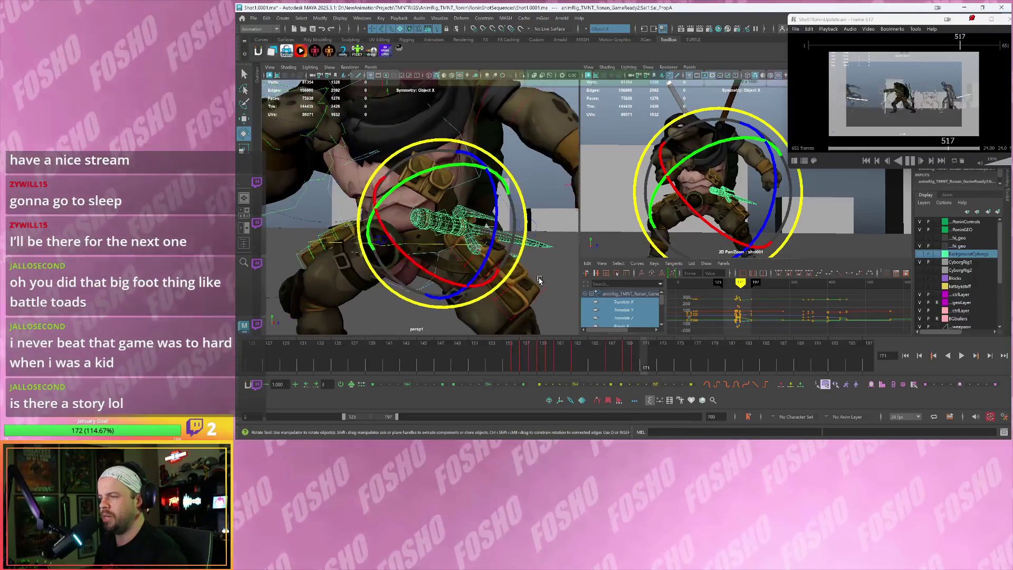
{"action": "left_click_drag", "start_coordinate": [540, 282], "coordinate": [520, 283], "text": "alt"}
{"action": "key", "text": "w"}
{"action": "mouse_move", "coordinate": [462, 261]}
{"action": "left_mouse_down", "text": "alt"}
{"action": "mouse_move", "coordinate": [473, 272]}
{"action": "mouse_move", "coordinate": [434, 272]}
{"action": "left_mouse_up", "text": "alt"}
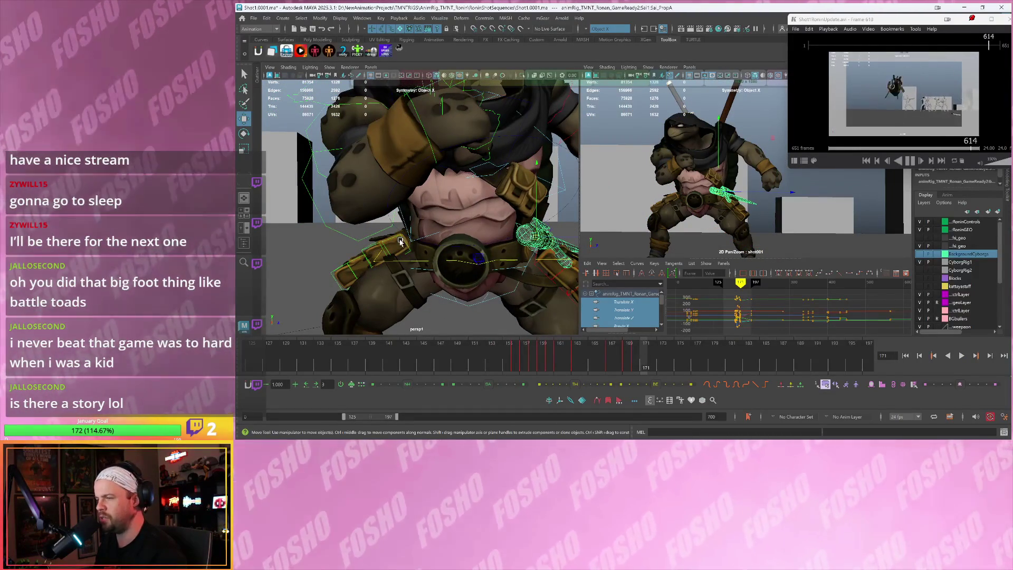
{"action": "left_click", "coordinate": [403, 236]}
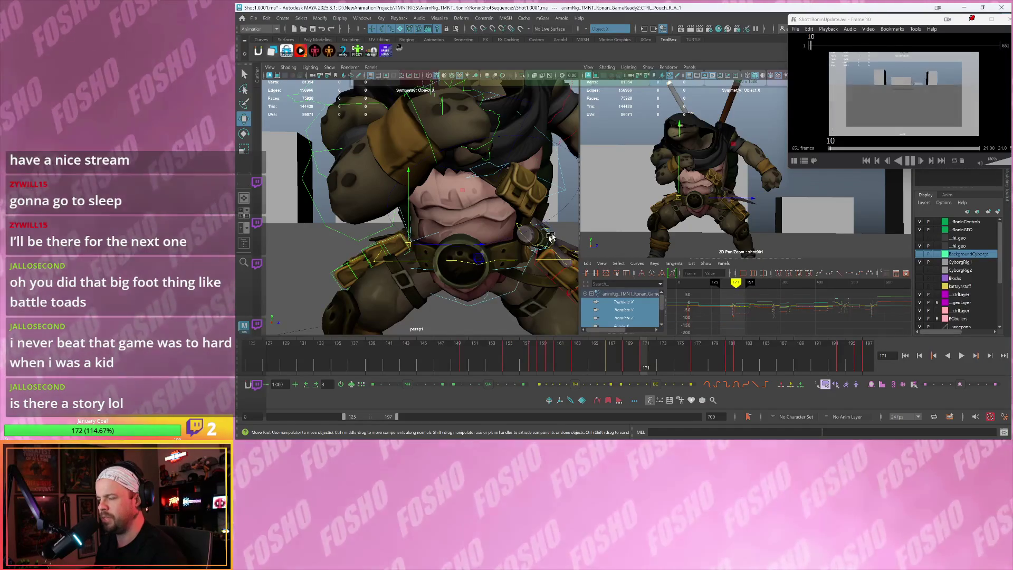
{"action": "mouse_move", "coordinate": [526, 226]}
{"action": "left_mouse_down", "text": "alt"}
{"action": "mouse_move", "coordinate": [481, 239]}
{"action": "mouse_move", "coordinate": [475, 227]}
{"action": "left_mouse_up", "text": "alt"}
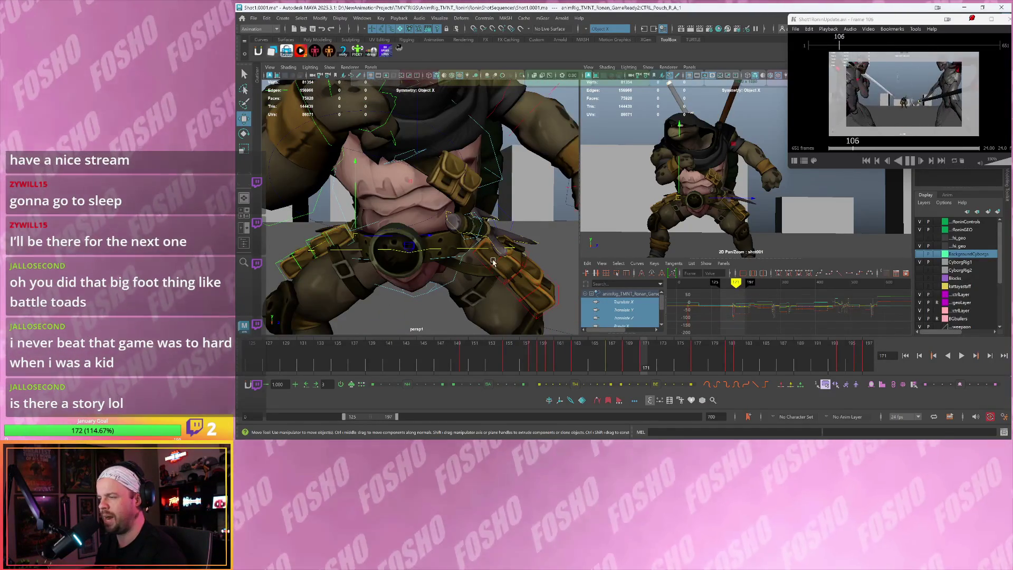